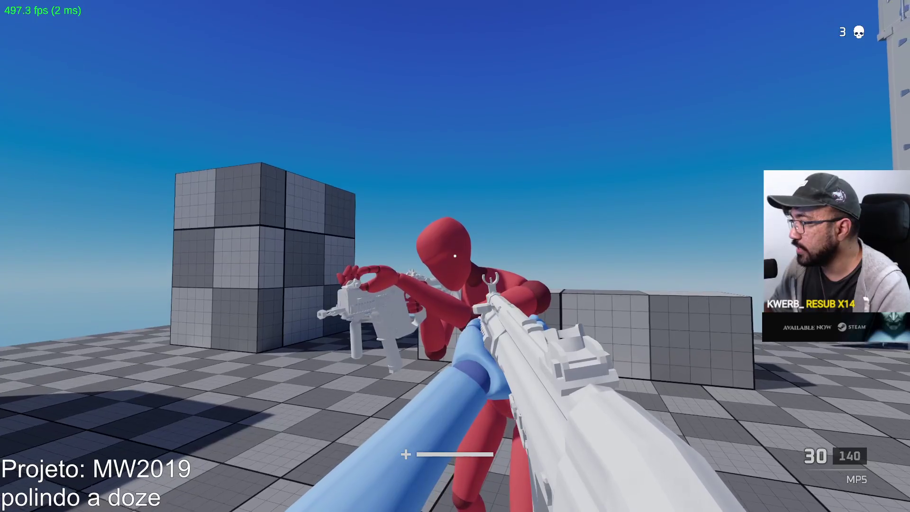
Kill the red mannequin bot with the MP5, reload, and jump over the long grey block
{"action": "left_click", "coordinate": [454, 256]}
{"action": "left_click", "coordinate": [455, 256]}
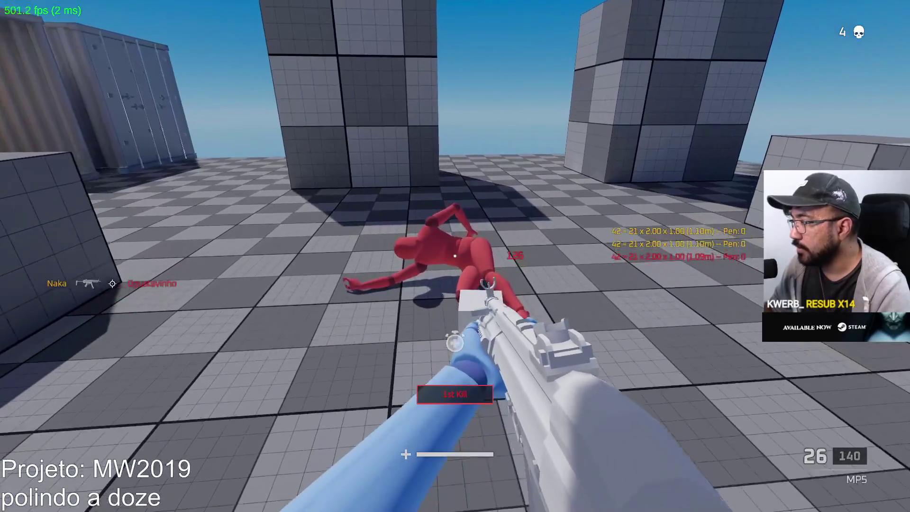
{"action": "key", "text": "r"}
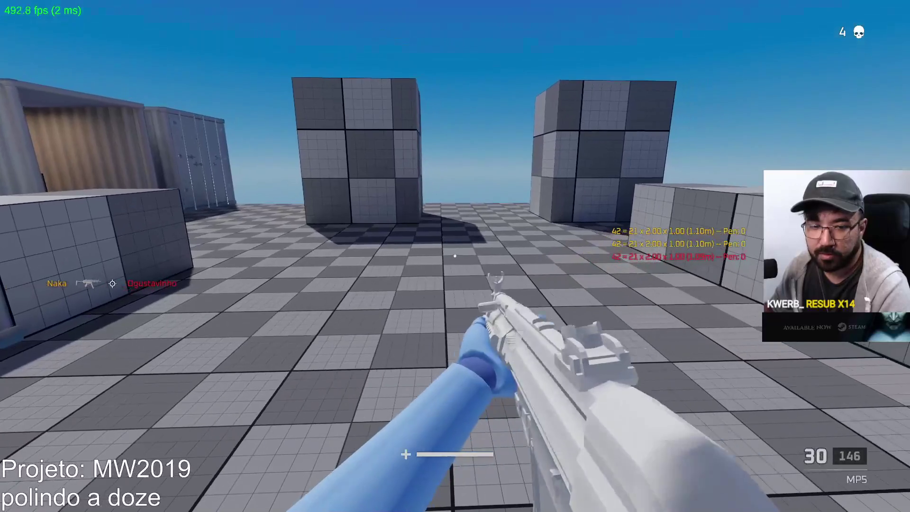
{"action": "key", "text": "w"}
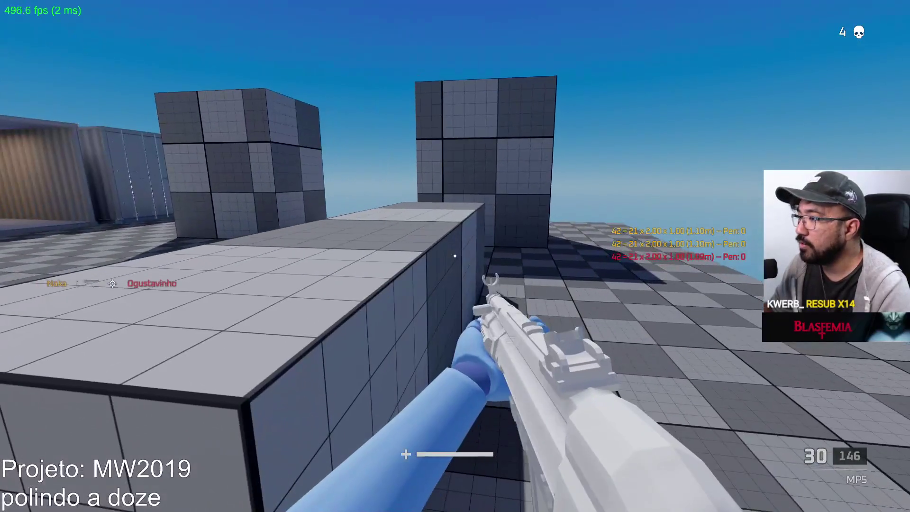
{"action": "key", "text": "space"}
{"action": "key", "text": "w"}
{"action": "key", "text": "w"}
{"action": "key", "text": "w"}
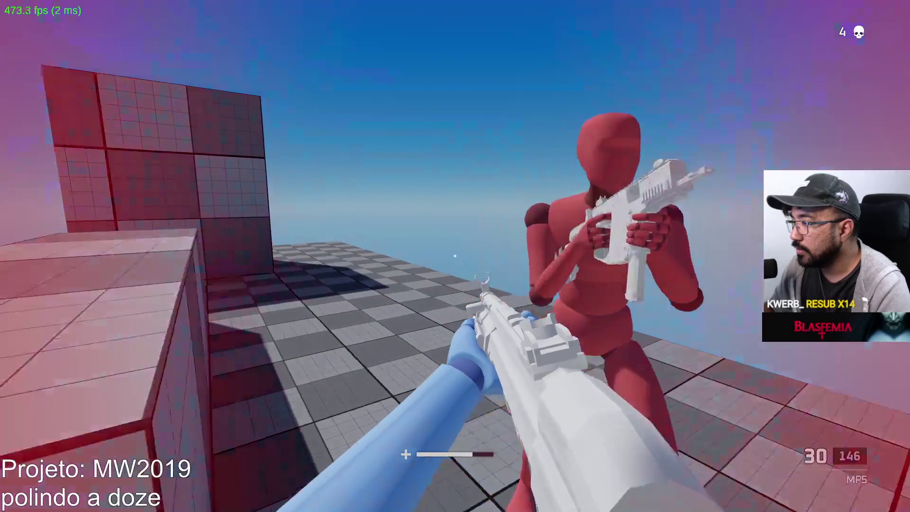
Get beside the grey block, gun down the next red bot, and reload
{"action": "key", "text": "w"}
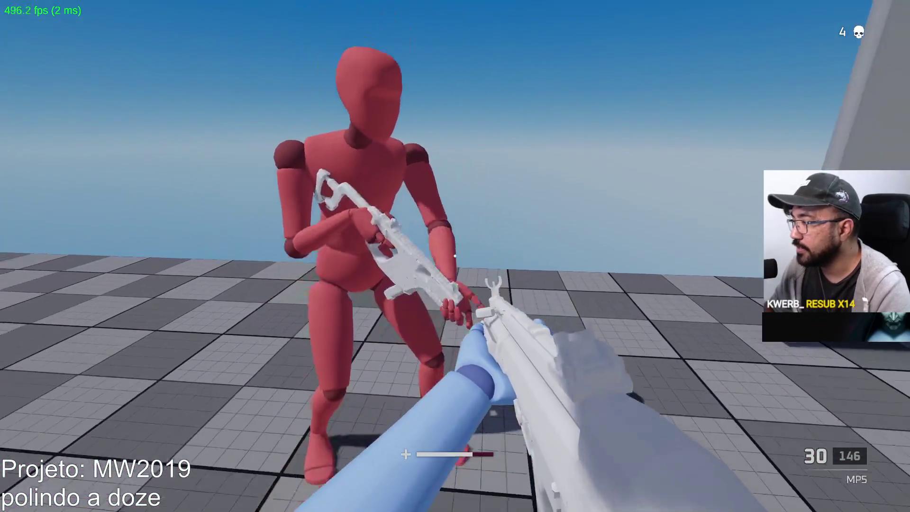
{"action": "key", "text": "s"}
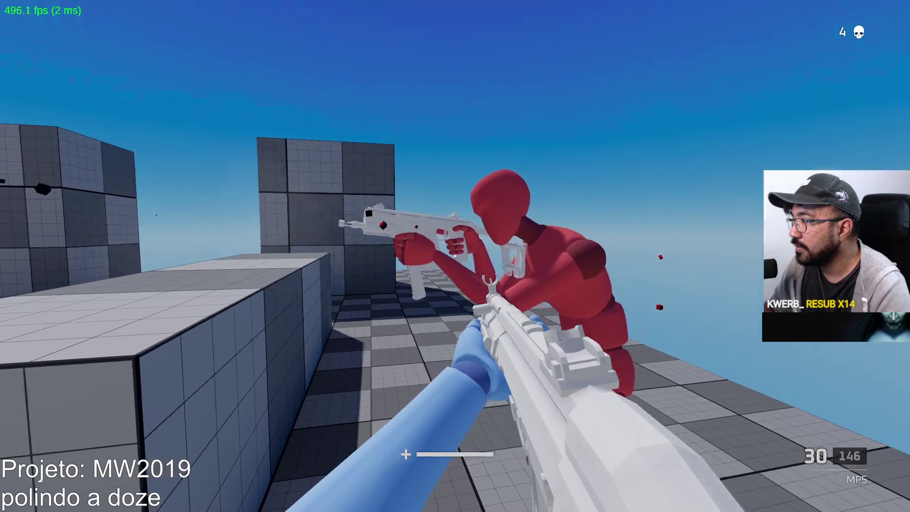
{"action": "left_click", "coordinate": [454, 256]}
{"action": "left_click", "coordinate": [455, 256]}
{"action": "key", "text": "r"}
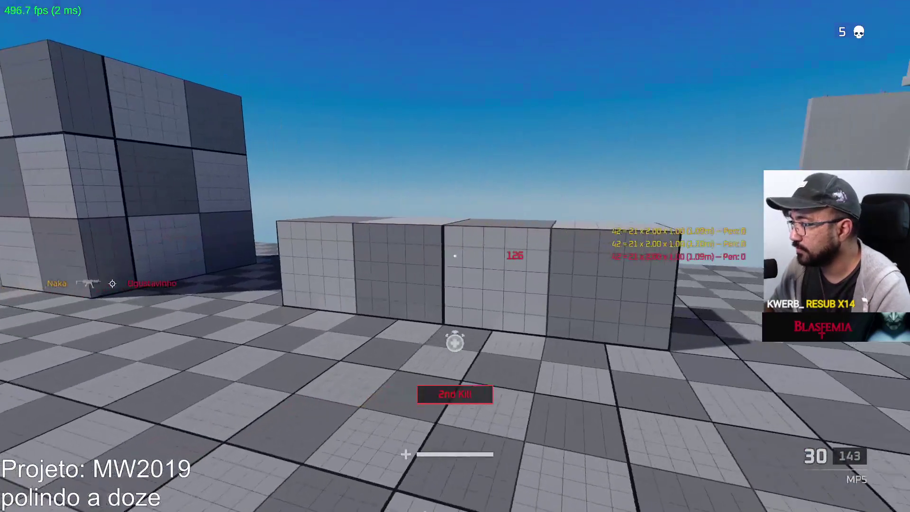
Walk past the containers, spray the container wall and blocks, then reload
{"action": "key", "text": "w"}
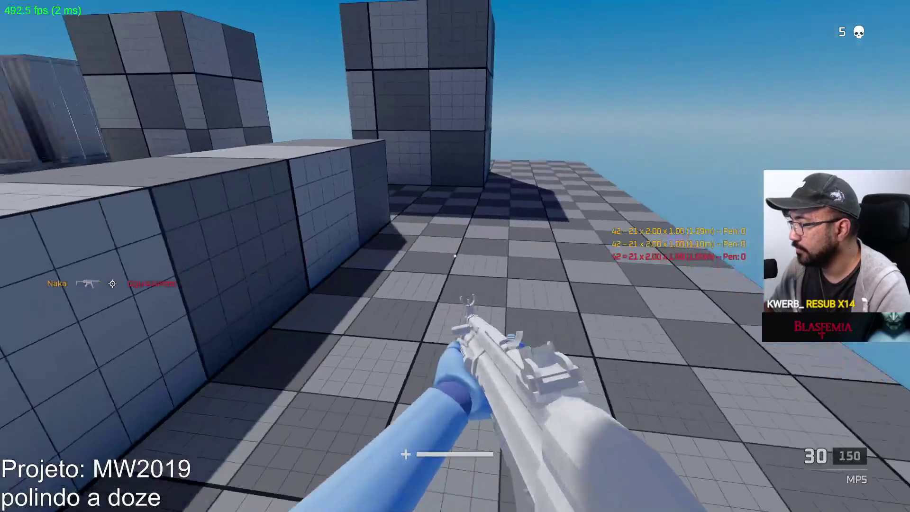
{"action": "key", "text": "w"}
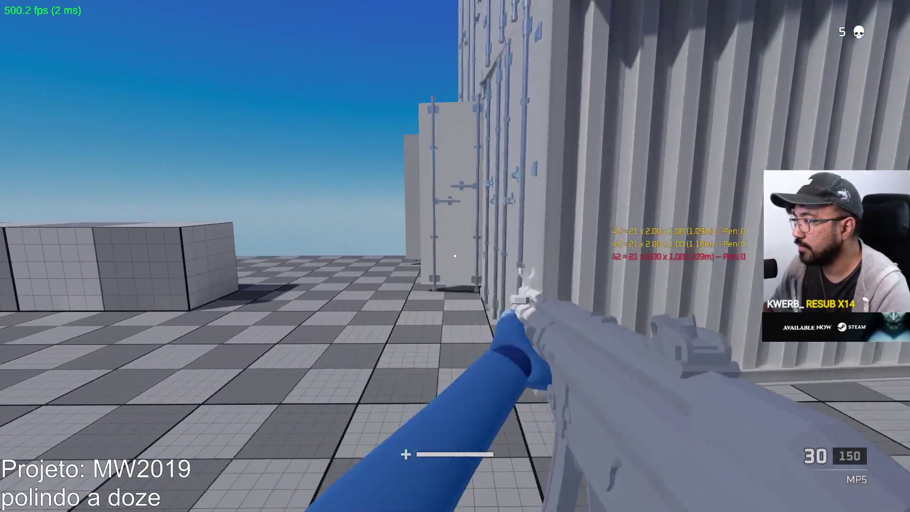
{"action": "left_click", "coordinate": [455, 256]}
{"action": "left_click", "coordinate": [455, 256]}
{"action": "left_click", "coordinate": [455, 256]}
{"action": "left_click", "coordinate": [455, 256]}
{"action": "left_click", "coordinate": [455, 256]}
{"action": "left_click", "coordinate": [455, 256]}
{"action": "key", "text": "r"}
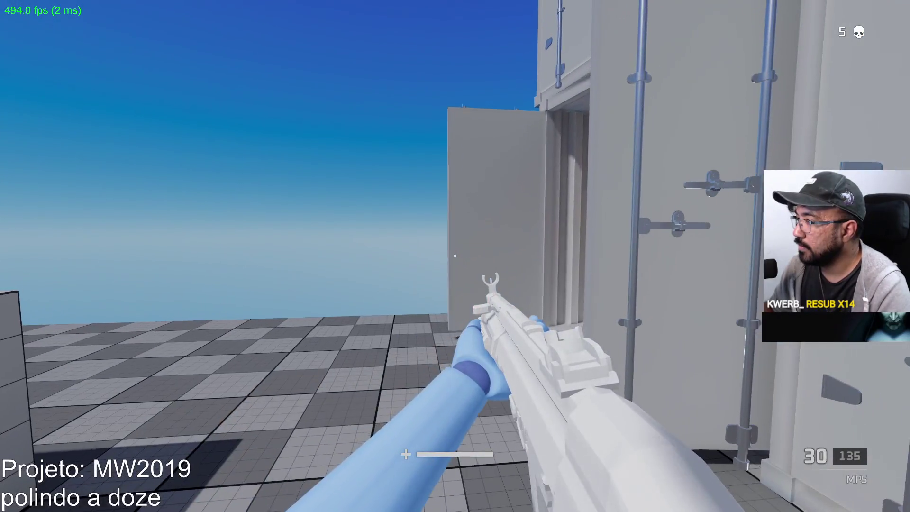
Fire two test shots, then shoot down another red bot for the sixth kill
{"action": "left_click", "coordinate": [454, 256]}
{"action": "left_click", "coordinate": [455, 256]}
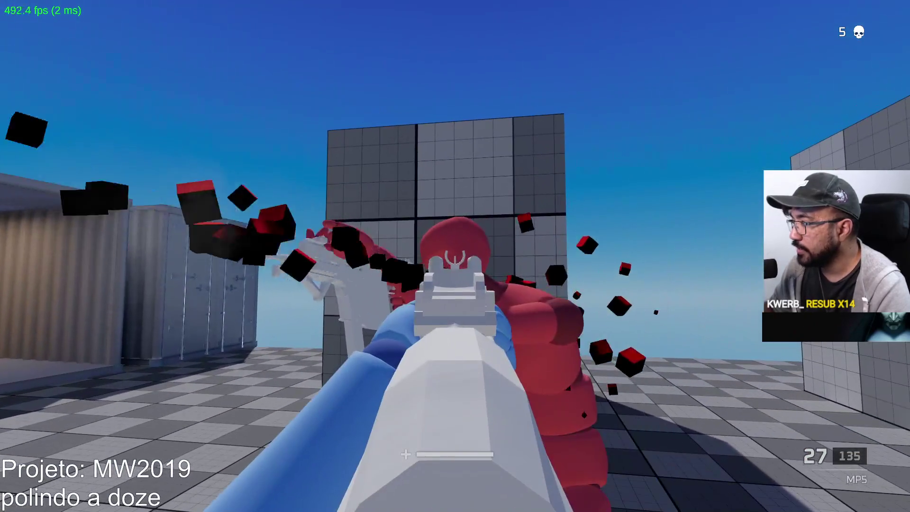
{"action": "left_click", "coordinate": [455, 256]}
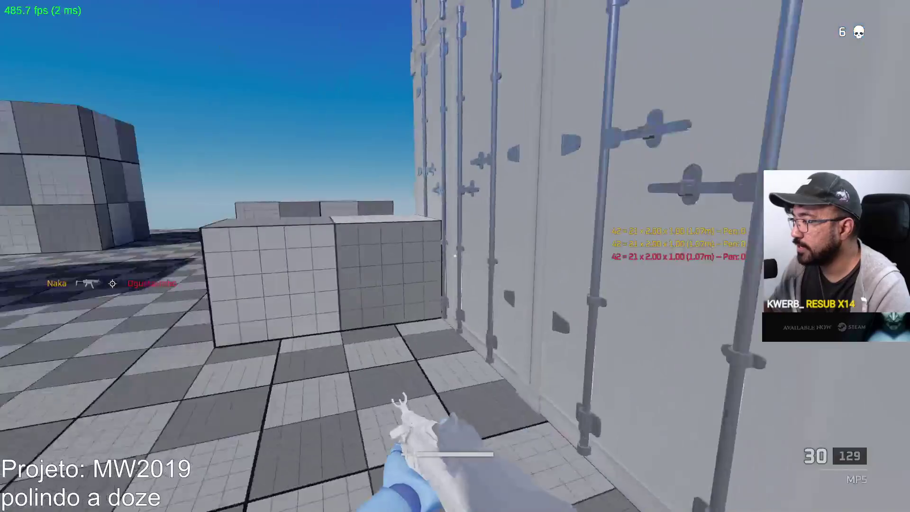
Grab the ammo pickup, fire bursts at the containers, and advance aiming down sights
{"action": "key", "text": "w"}
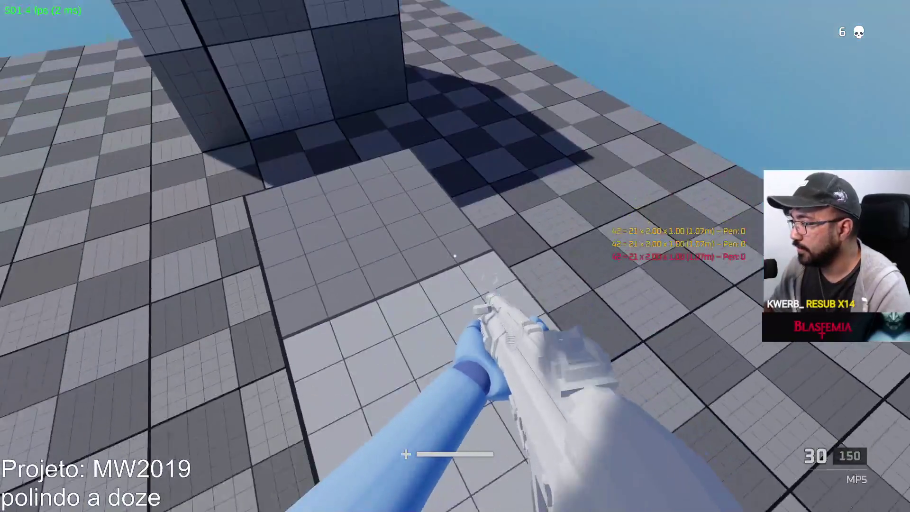
{"action": "left_click", "coordinate": [455, 255]}
{"action": "left_click", "coordinate": [455, 256]}
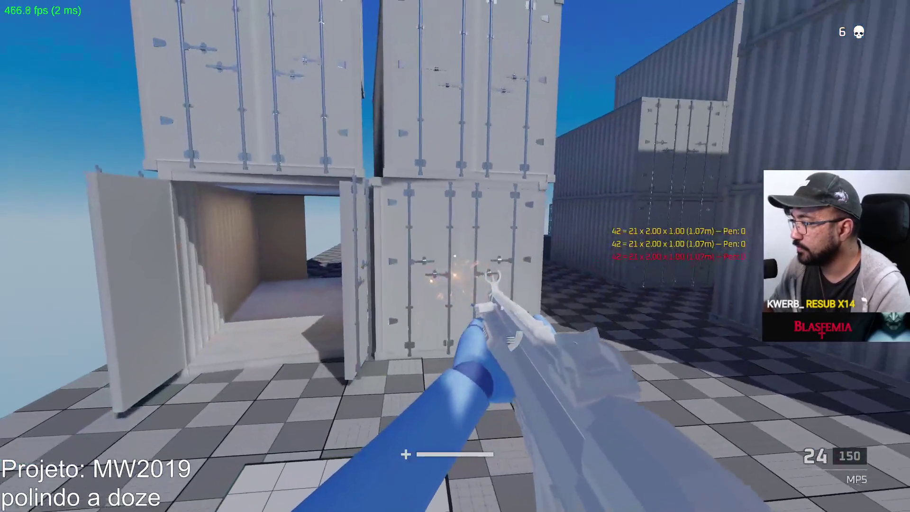
{"action": "left_click", "coordinate": [455, 256]}
{"action": "right_click", "coordinate": [455, 256]}
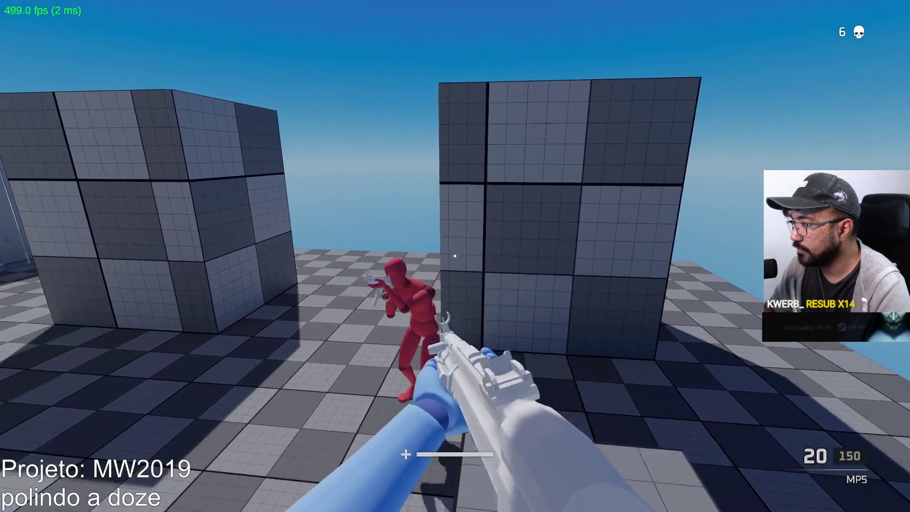
{"action": "key", "text": "w"}
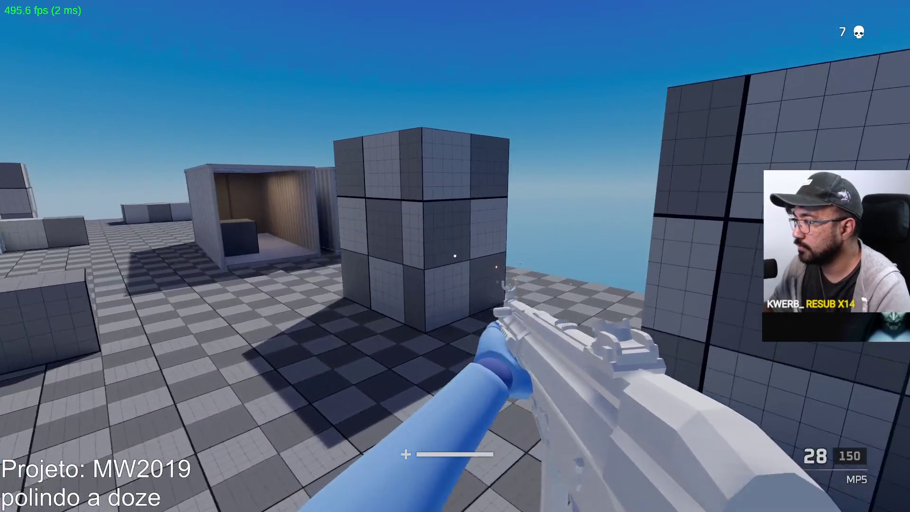
Close in past the large cube and kill the red bot with MP5 bursts
{"action": "key", "text": "w"}
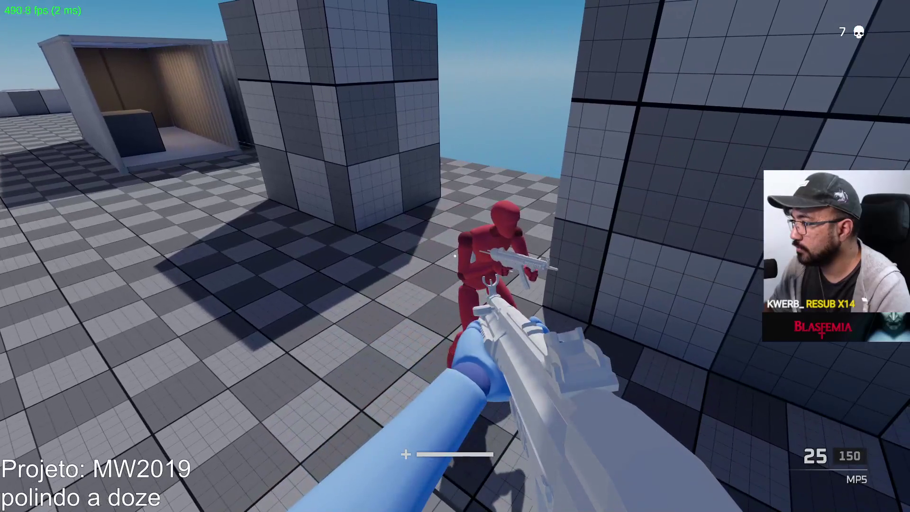
{"action": "key", "text": "w"}
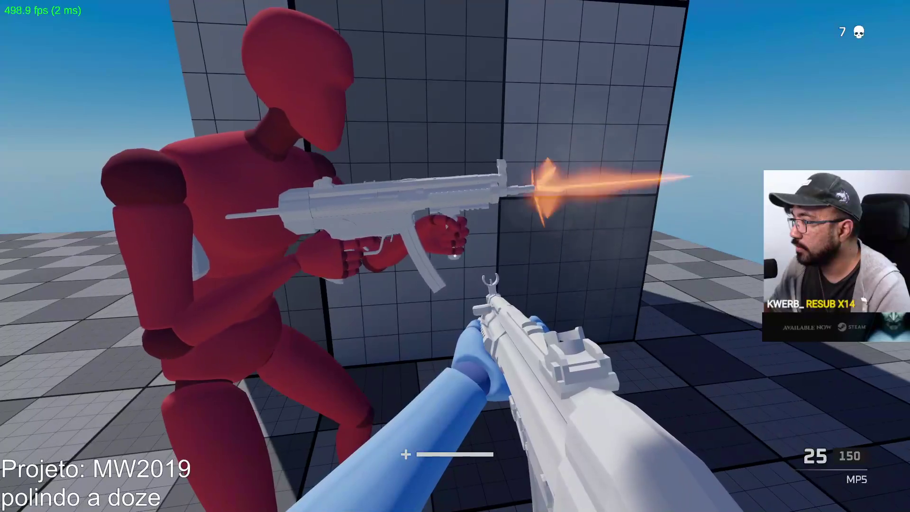
{"action": "left_click", "coordinate": [455, 256]}
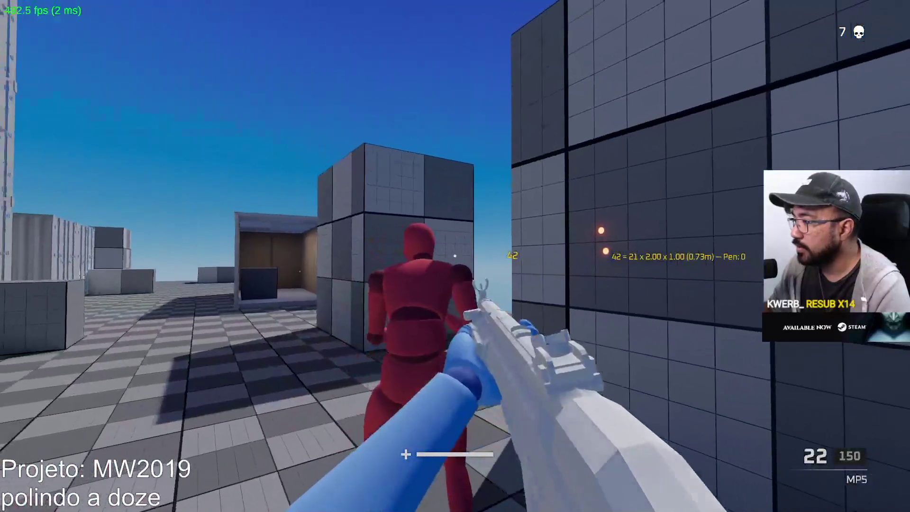
{"action": "left_click", "coordinate": [454, 256]}
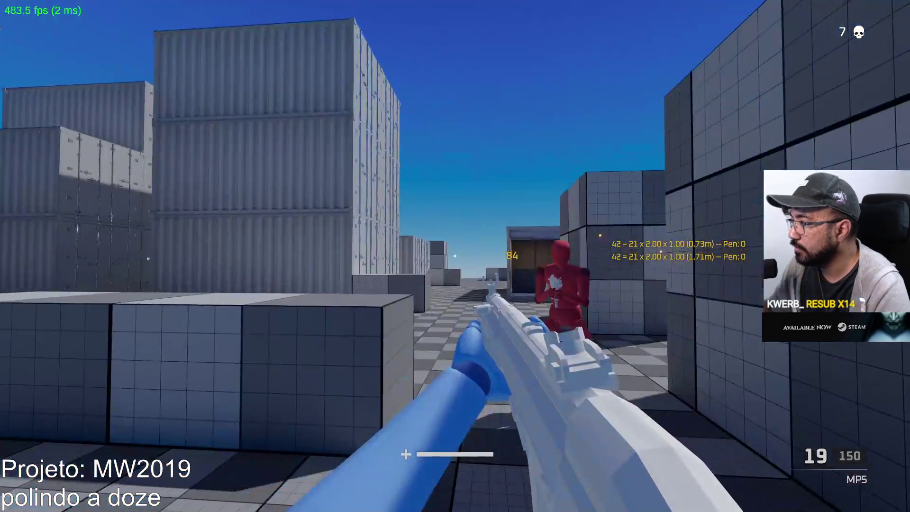
{"action": "left_click", "coordinate": [455, 256]}
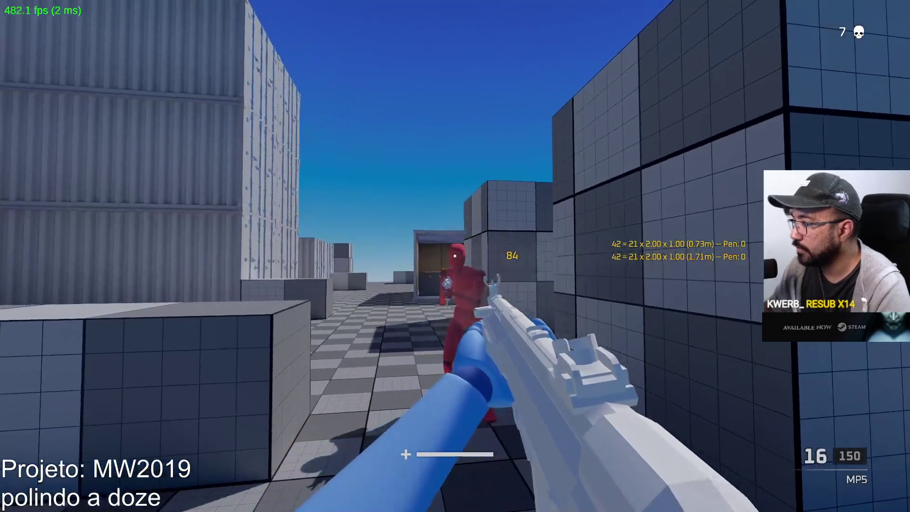
{"action": "left_click", "coordinate": [455, 256]}
{"action": "left_click", "coordinate": [455, 256]}
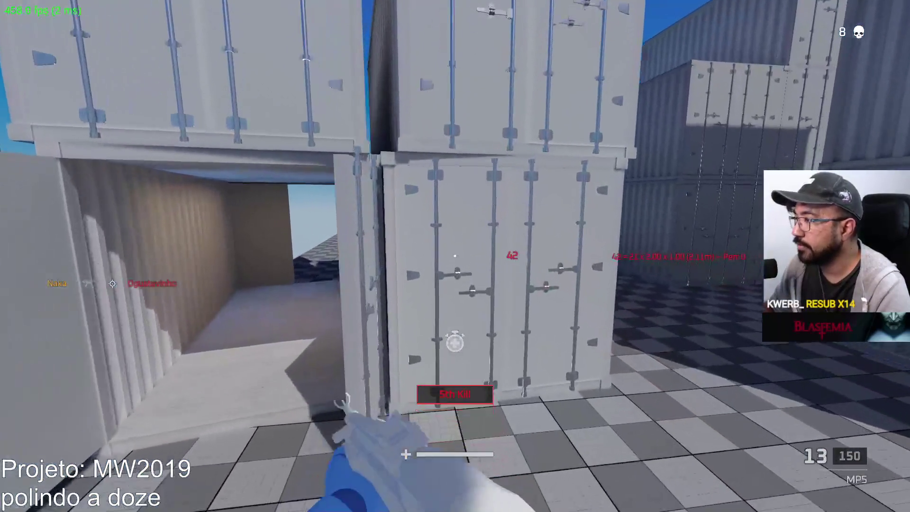
Shoot at the grey cube, reloading the MP5 twice
{"action": "left_click", "coordinate": [455, 256]}
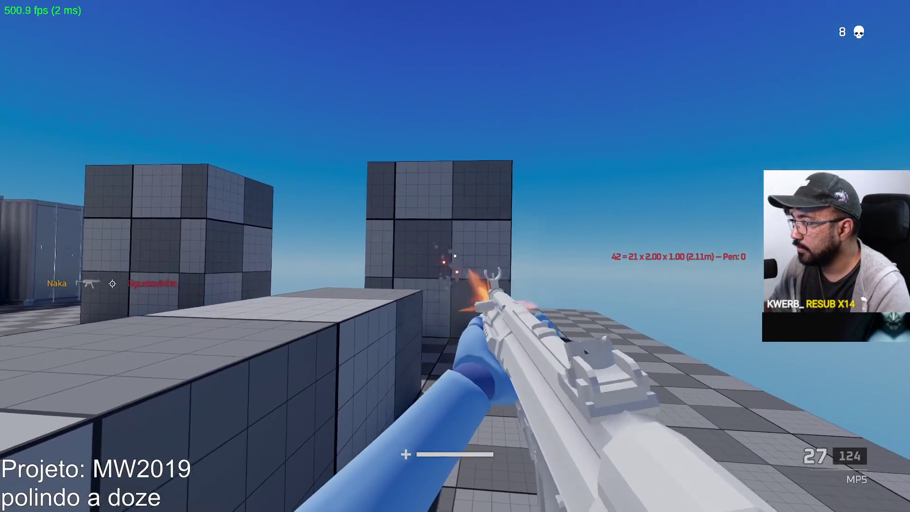
{"action": "left_click", "coordinate": [455, 256]}
{"action": "key", "text": "r"}
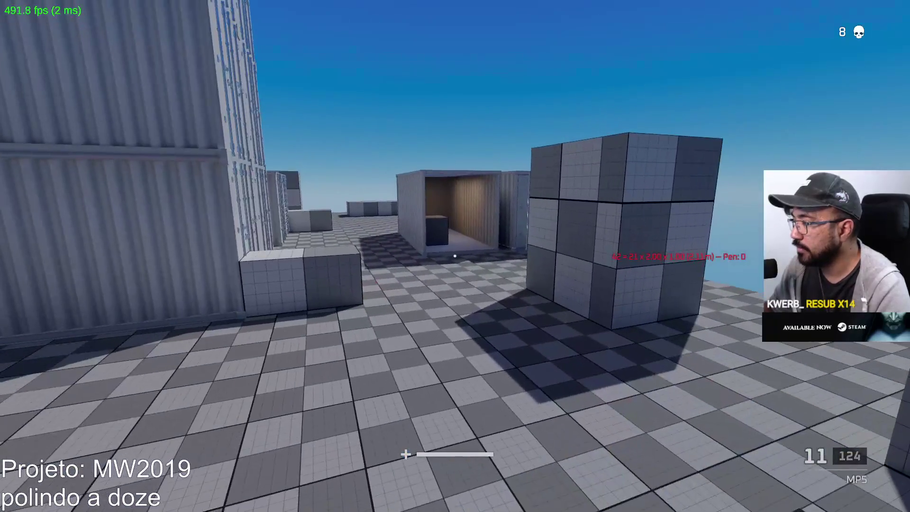
{"action": "left_click", "coordinate": [454, 256]}
{"action": "left_click", "coordinate": [455, 256]}
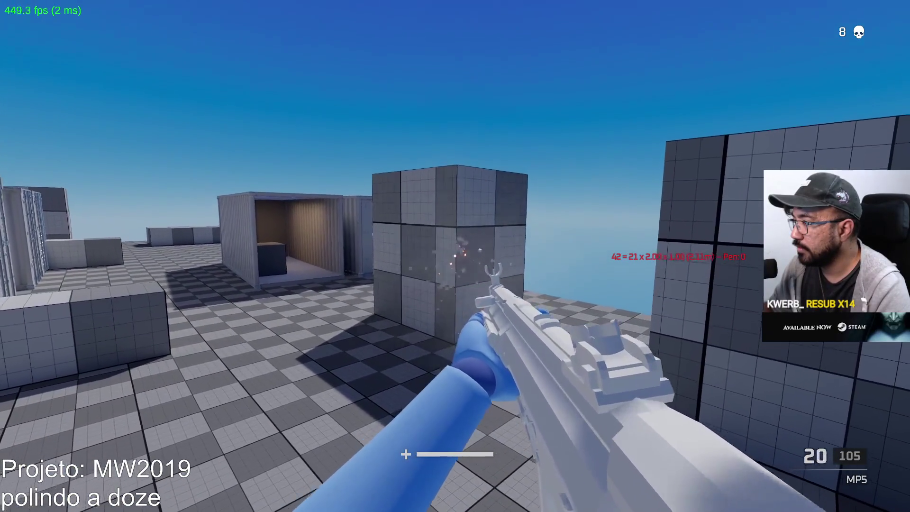
{"action": "key", "text": "r"}
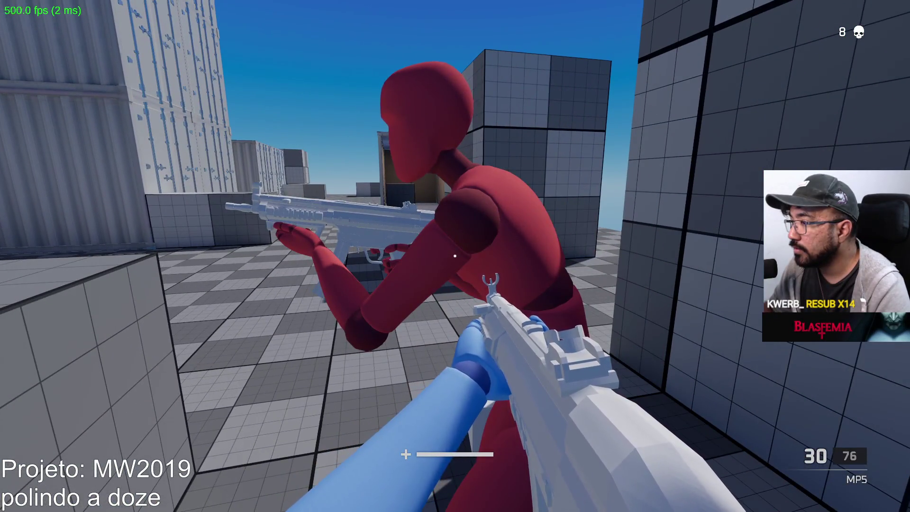
Blow up the red bot behind the cube for kill 10, then bring up the Start menu
{"action": "left_click", "coordinate": [455, 255]}
{"action": "left_click", "coordinate": [455, 256]}
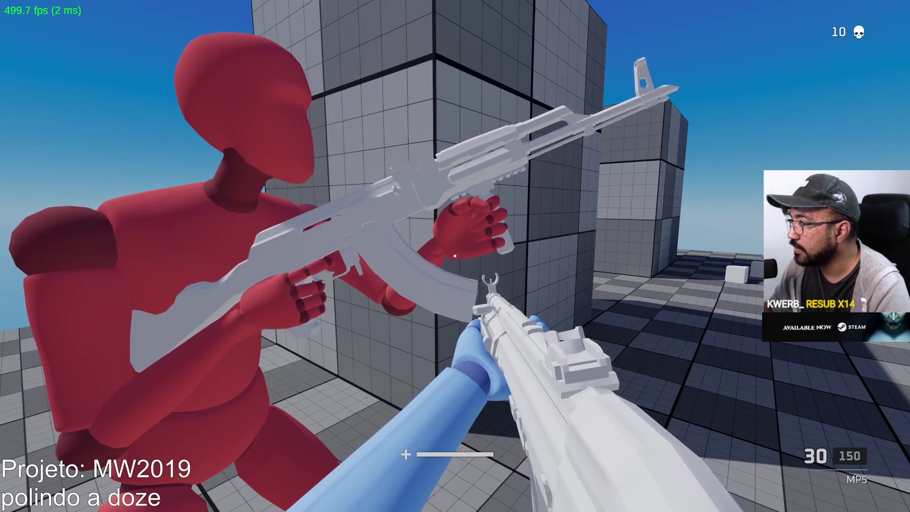
{"action": "key", "text": "super"}
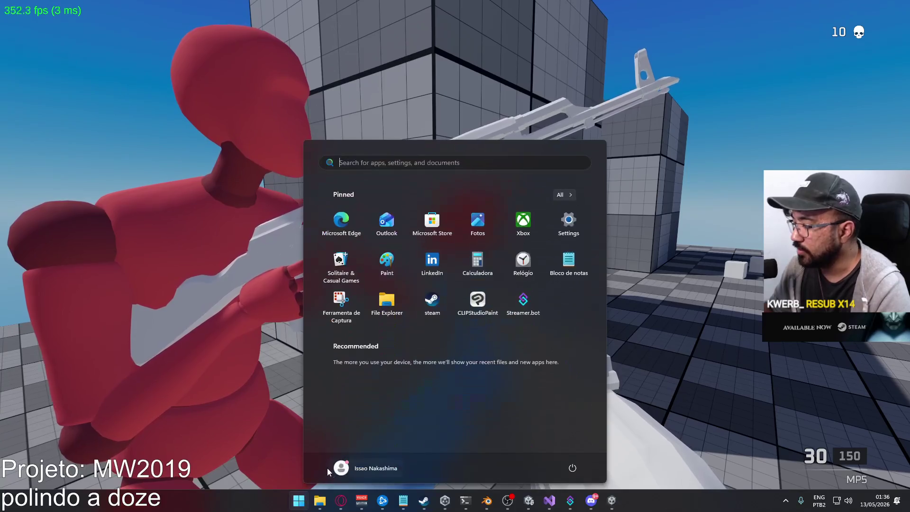
Finish typing 'ak vertical' in the MW2019 notes, then go back to the game
{"action": "left_click", "coordinate": [403, 501]}
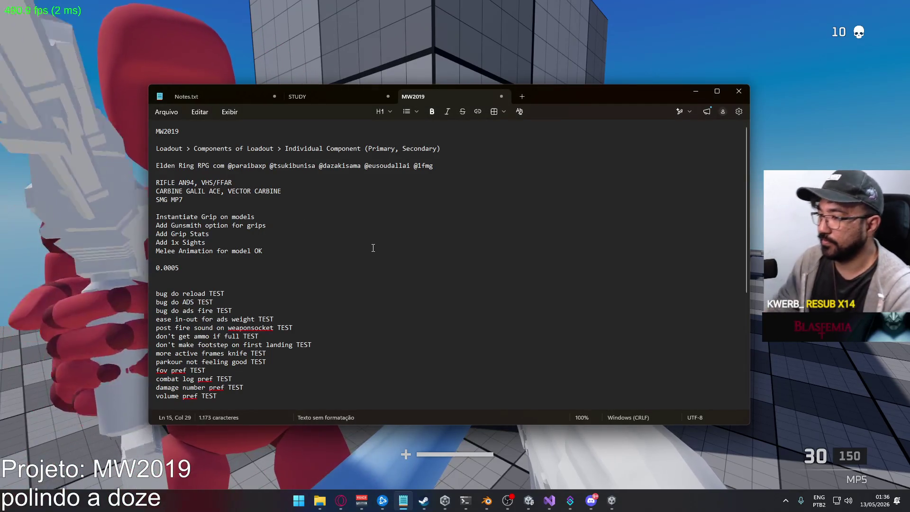
{"action": "type", "text": "vector both grips"}
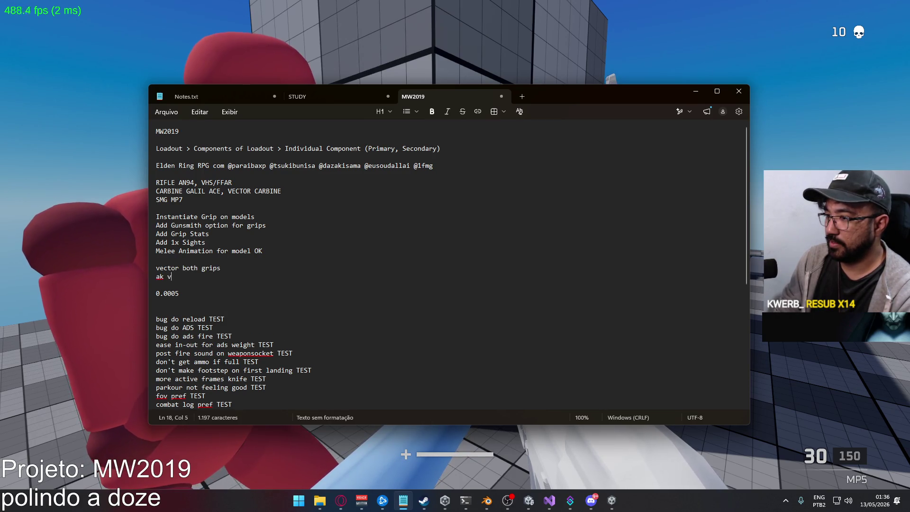
{"action": "key", "text": "alt+Tab"}
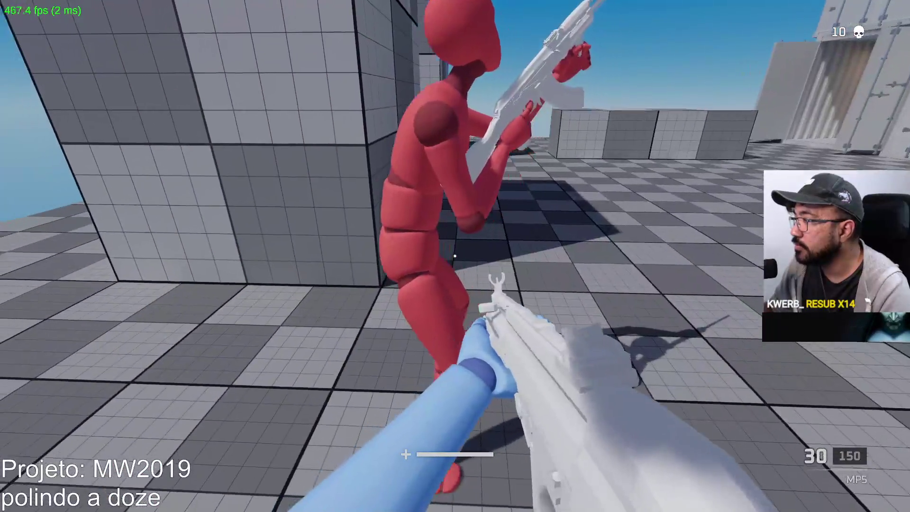
Add the line 'check primary anims for footstep' to the notes and return to the game
{"action": "key", "text": "alt+Tab"}
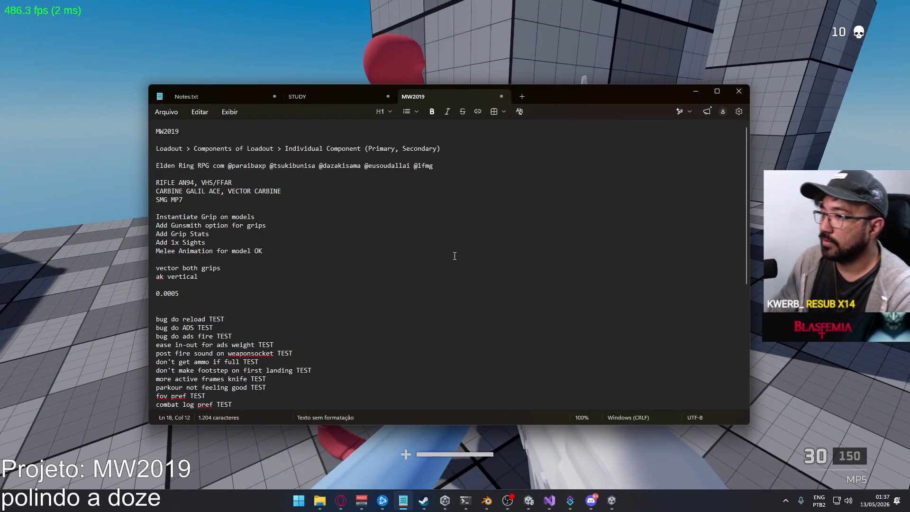
{"action": "type", "text": "check primary anims for footstep"}
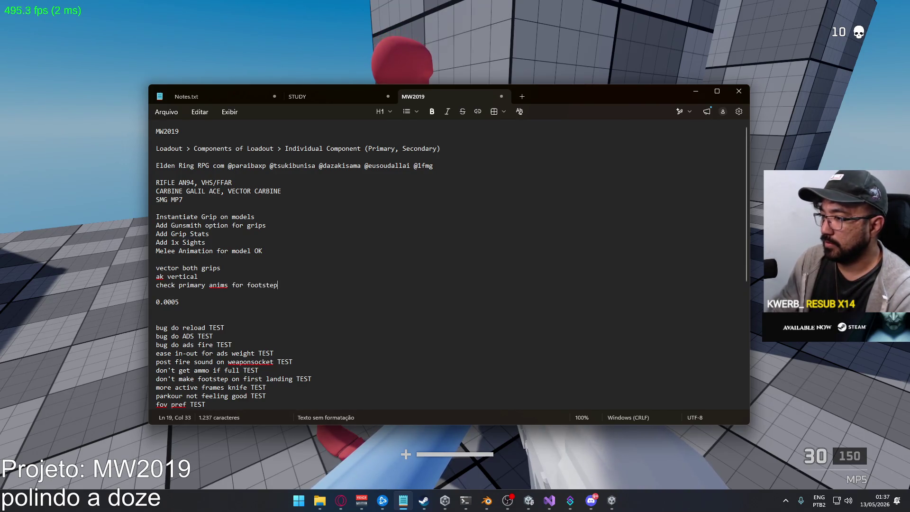
{"action": "key", "text": "alt+Tab"}
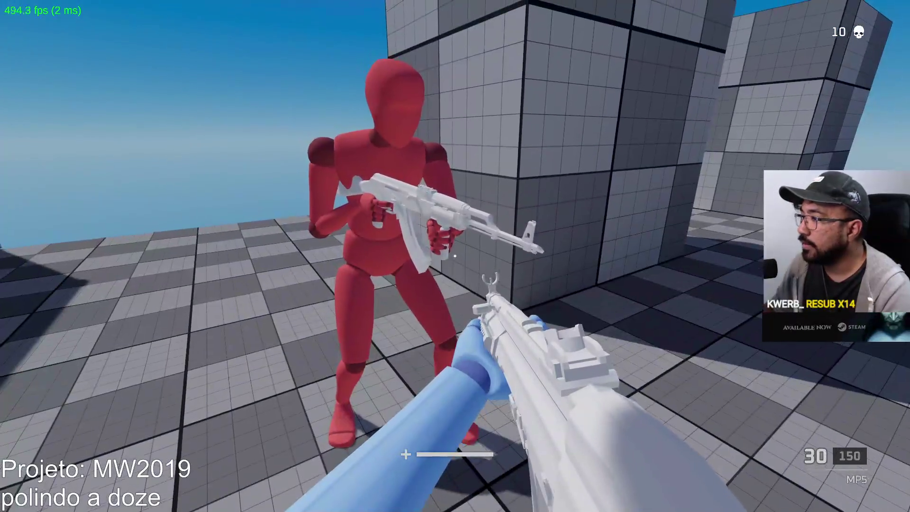
Kill the red mannequin with the MP5 for kill 11, then reload
{"action": "left_click", "coordinate": [455, 256]}
{"action": "left_click", "coordinate": [455, 256]}
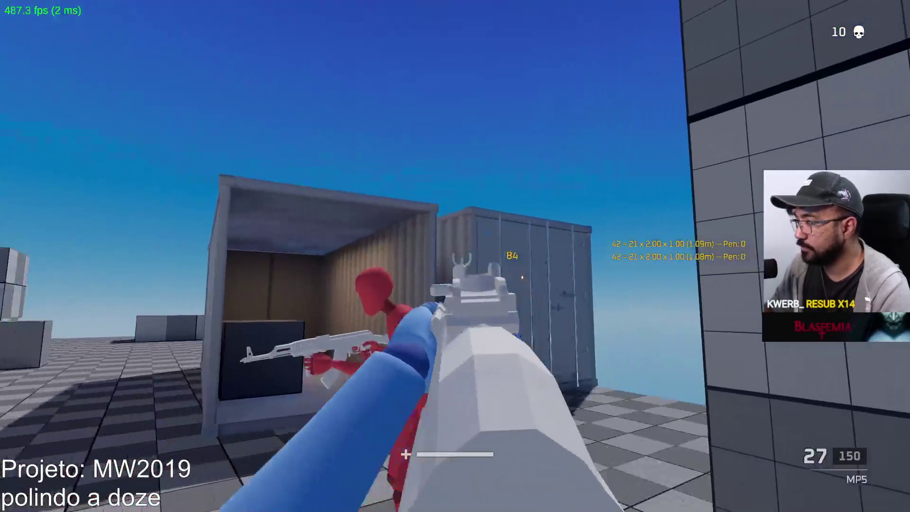
{"action": "left_click", "coordinate": [455, 255]}
{"action": "left_click", "coordinate": [455, 256]}
{"action": "left_click", "coordinate": [455, 256]}
{"action": "left_click", "coordinate": [455, 256]}
{"action": "key", "text": "r"}
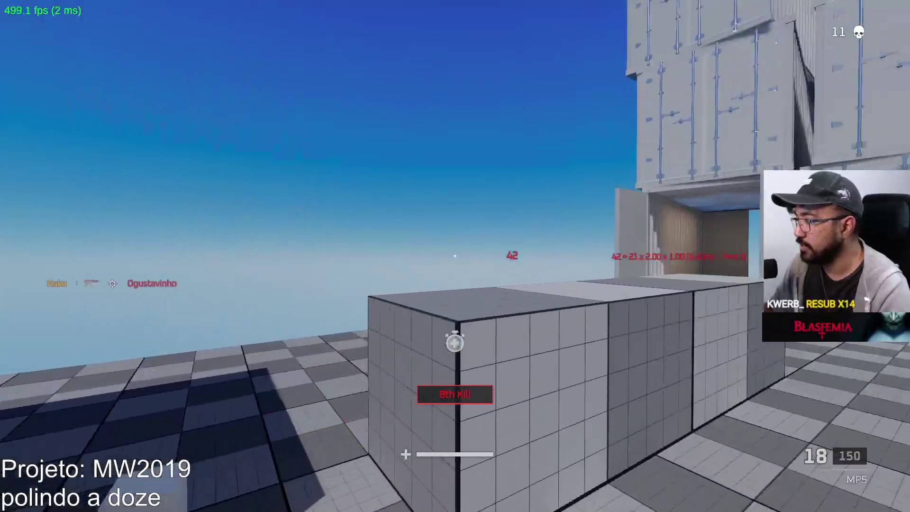
Walk up to the containers and empty the magazine at the containers and grid cubes
{"action": "key", "text": "w"}
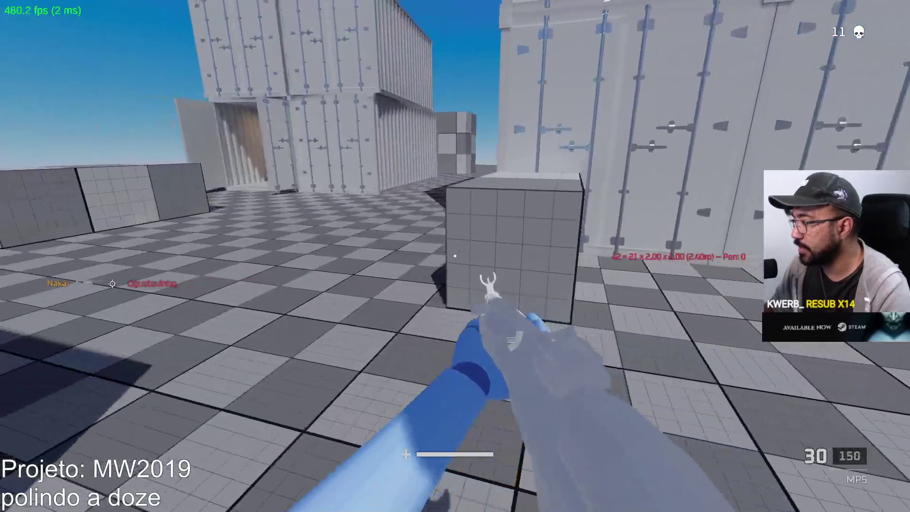
{"action": "left_click", "coordinate": [455, 256]}
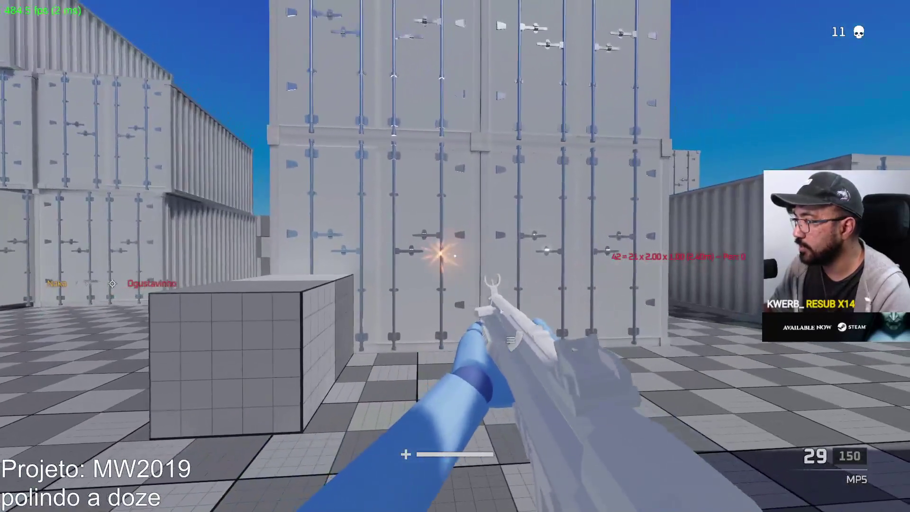
{"action": "left_click", "coordinate": [455, 256]}
{"action": "left_click", "coordinate": [455, 255]}
{"action": "left_click", "coordinate": [455, 256]}
{"action": "left_click", "coordinate": [455, 256]}
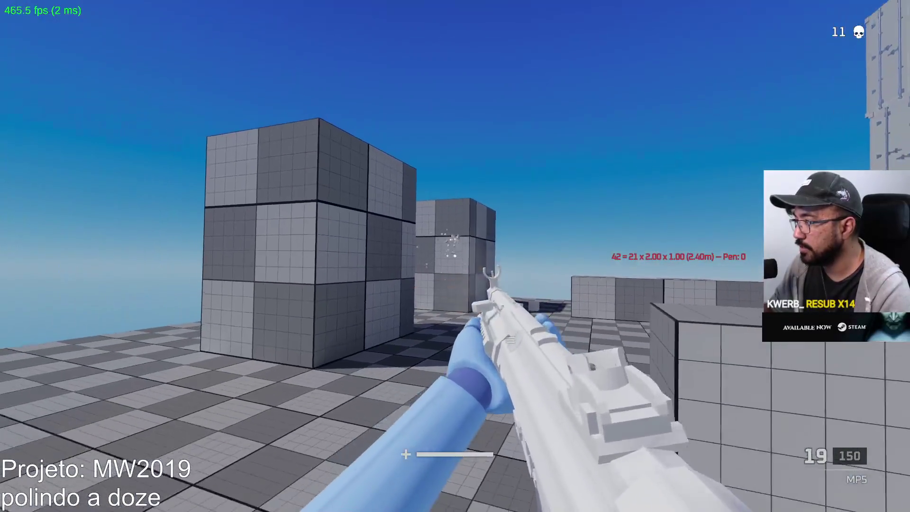
{"action": "left_click", "coordinate": [455, 255]}
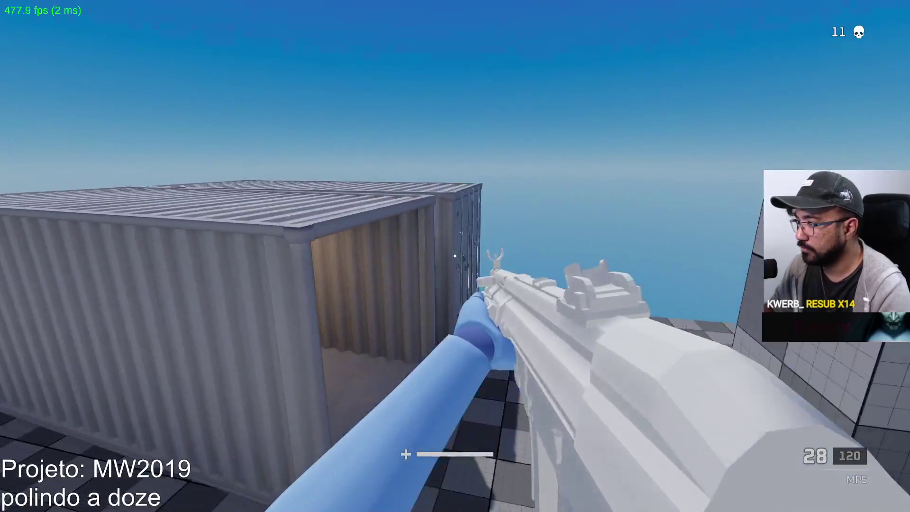
Fire more bursts at the cubes and containers, reload, then bring up the MW2019 notes
{"action": "left_click", "coordinate": [455, 256]}
{"action": "left_click", "coordinate": [455, 256]}
{"action": "left_click", "coordinate": [455, 256]}
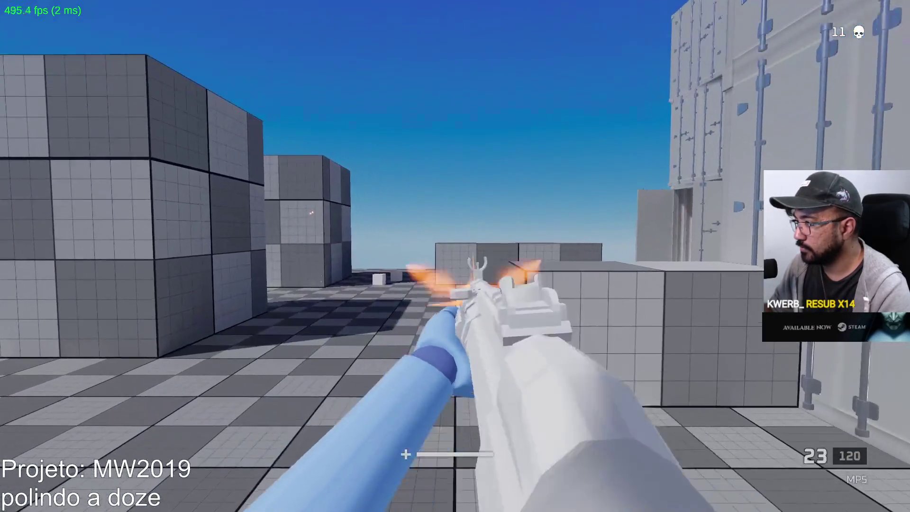
{"action": "left_click", "coordinate": [455, 256]}
{"action": "left_click", "coordinate": [455, 256]}
{"action": "left_click", "coordinate": [454, 256]}
{"action": "left_click", "coordinate": [454, 256]}
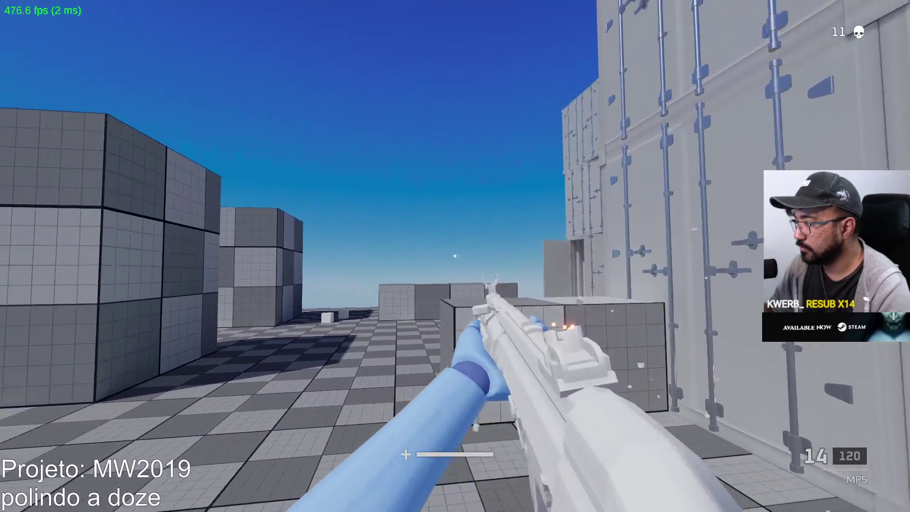
{"action": "left_click", "coordinate": [455, 256]}
{"action": "left_click", "coordinate": [455, 256]}
{"action": "key", "text": "r"}
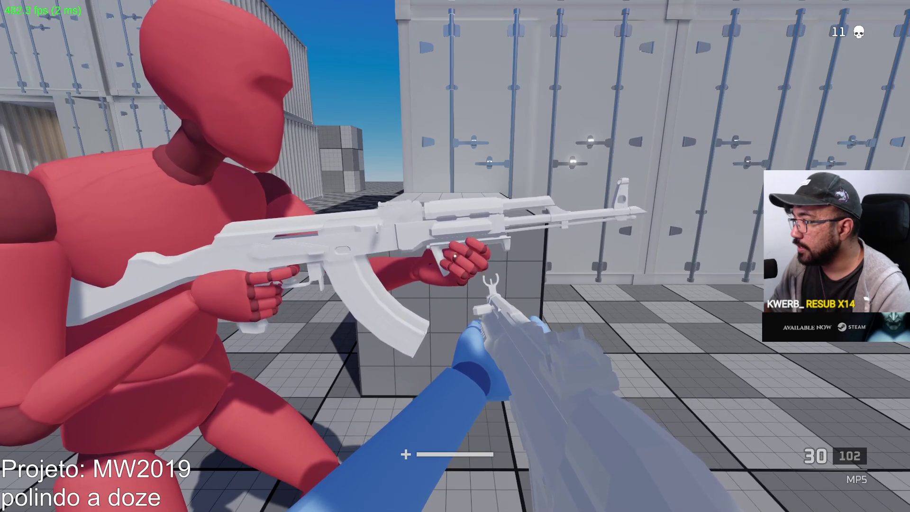
{"action": "key", "text": "super"}
{"action": "left_click", "coordinate": [403, 500]}
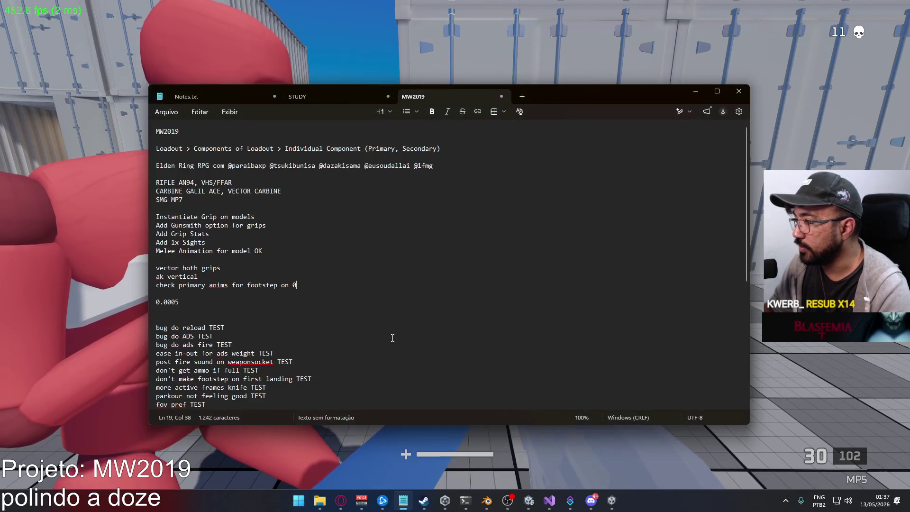
Add a new line 'ak grip pull backwards' below the footstep note
{"action": "key", "text": "Return"}
{"action": "type", "text": "ak grip pull backwards"}
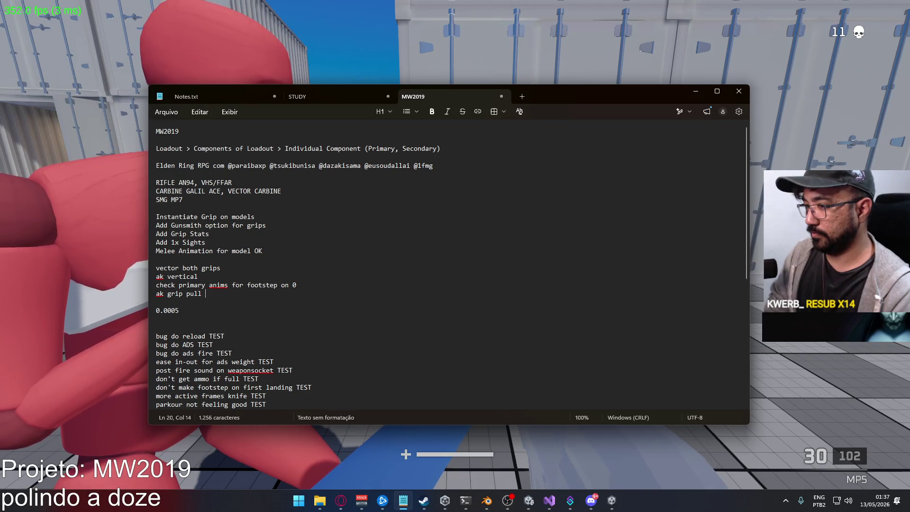
{"action": "left_click", "coordinate": [590, 500]}
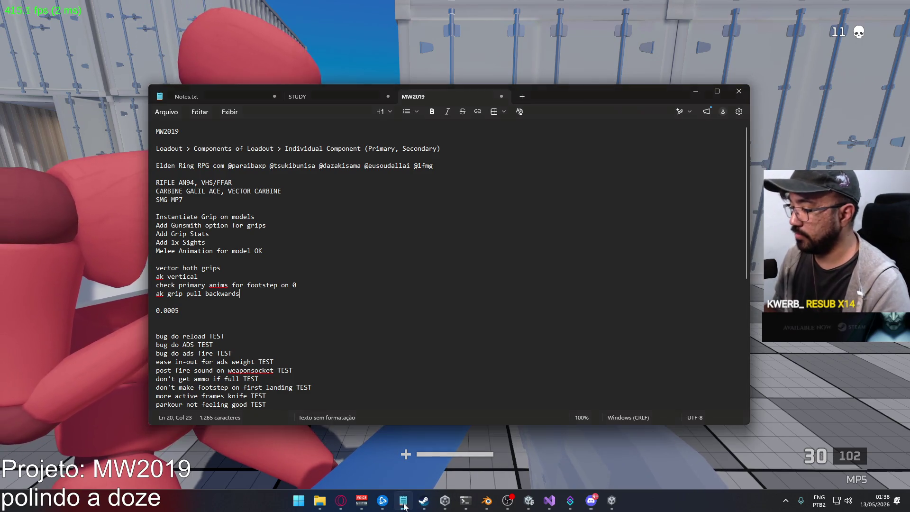
Move the grip note under 'ak vertical', extend that line to 'ak vertical model & viewmodel', and return to the game
{"action": "left_click", "coordinate": [257, 293]}
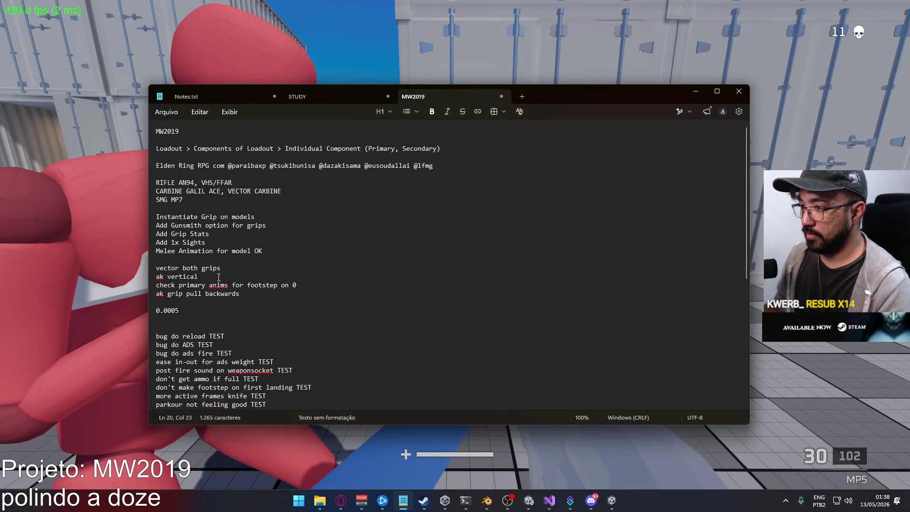
{"action": "key", "text": "shift+Home"}
{"action": "key", "text": "BackSpace"}
{"action": "left_click", "coordinate": [200, 276]}
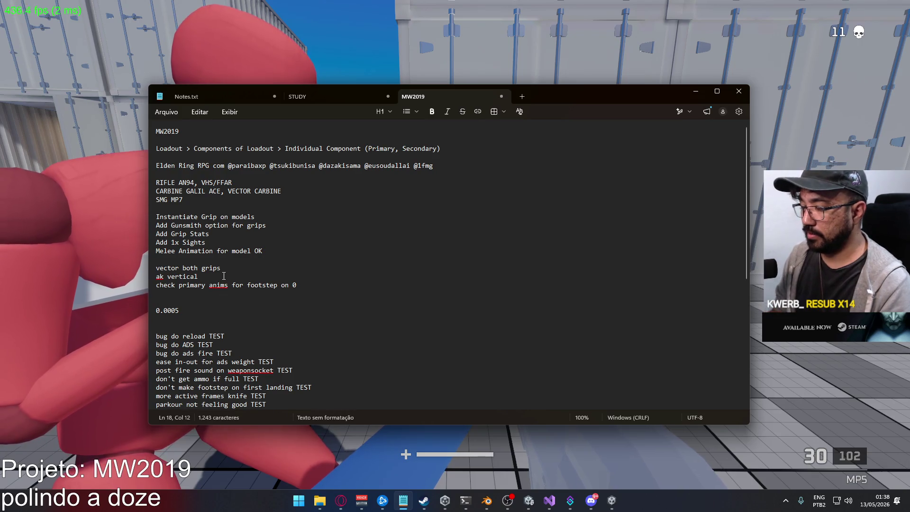
{"action": "key", "text": "Return"}
{"action": "key", "text": "ctrl+z"}
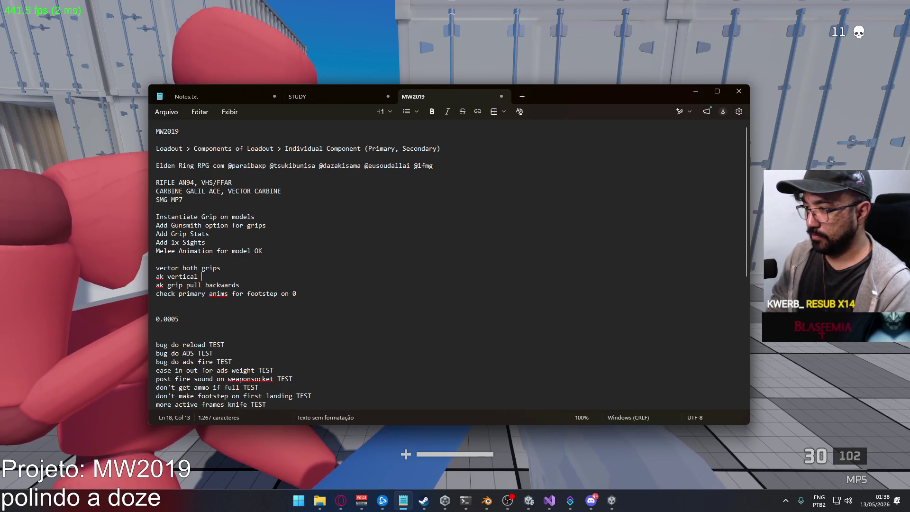
{"action": "type", "text": "model & viewmodel"}
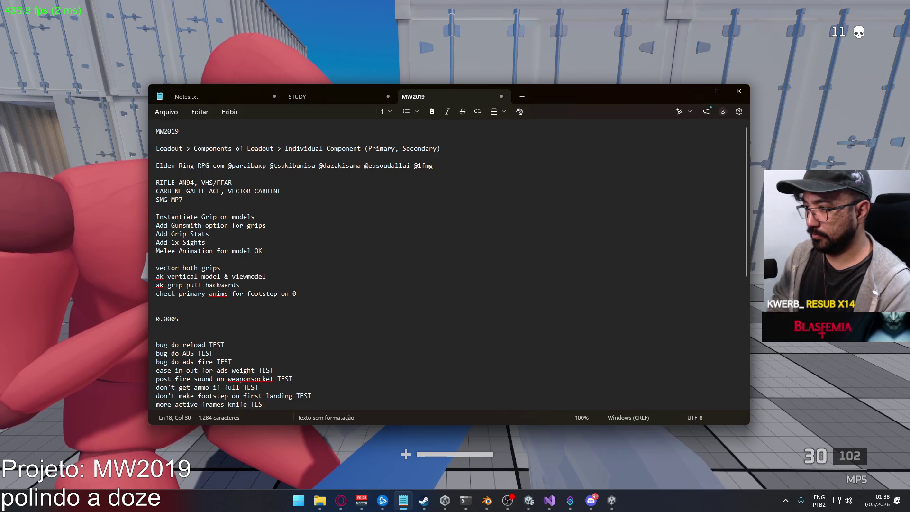
{"action": "left_click", "coordinate": [535, 444]}
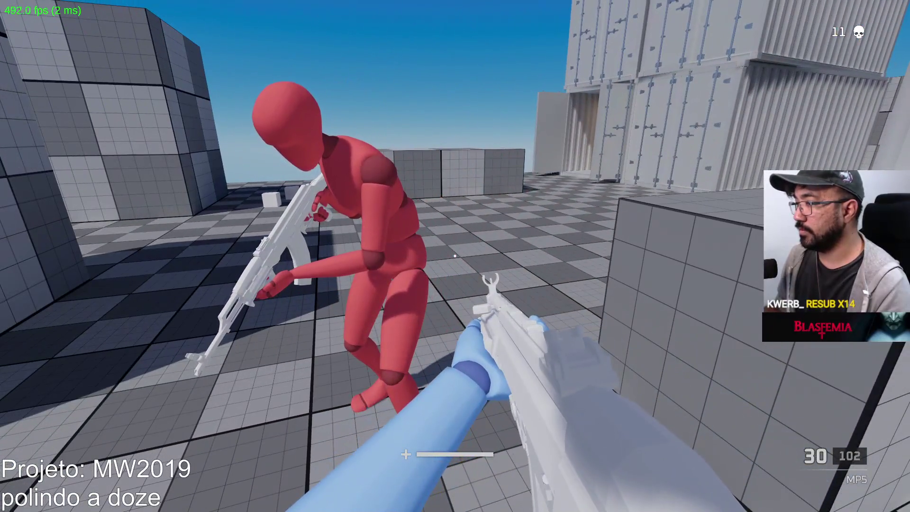
Below 'vector both grips', note the angled grip looks trash in model and viewmodel, then switch back to the game
{"action": "mouse_move", "coordinate": [536, 504]}
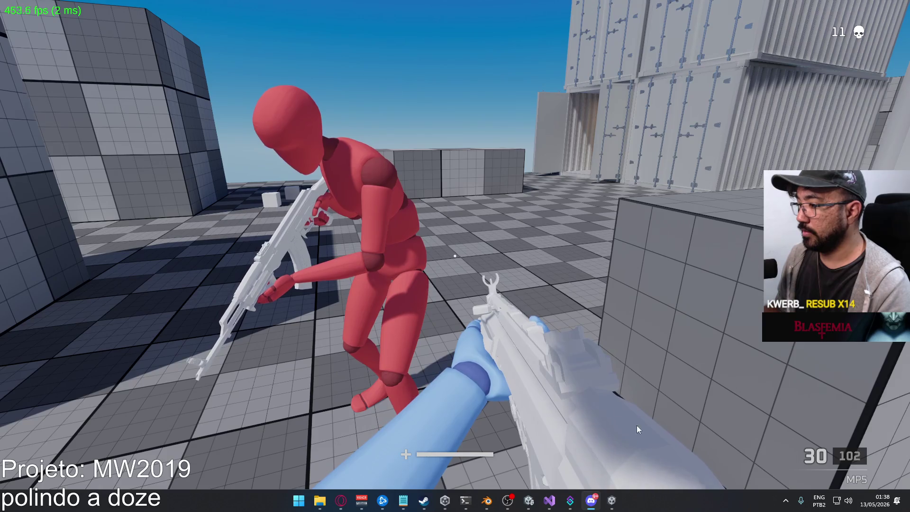
{"action": "left_click", "coordinate": [404, 500]}
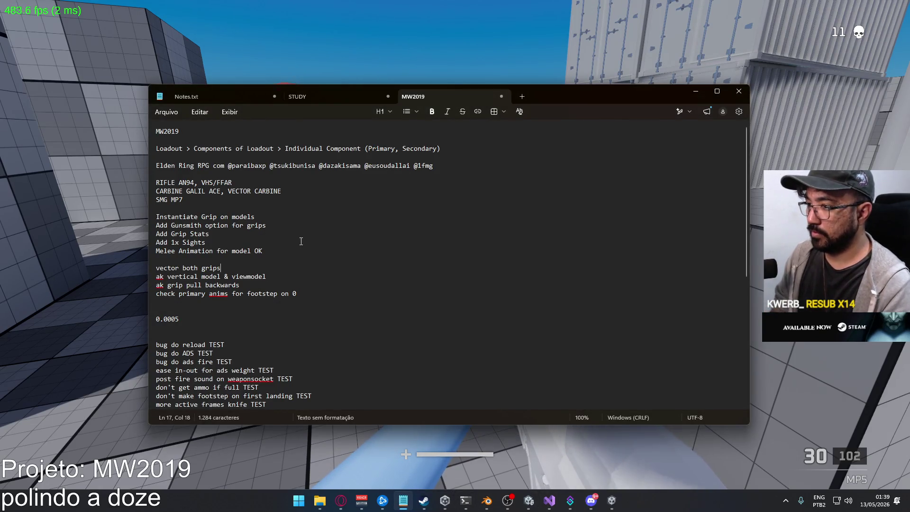
{"action": "key", "text": "Return"}
{"action": "type", "text": "angled grip in general looks trash both in mo"}
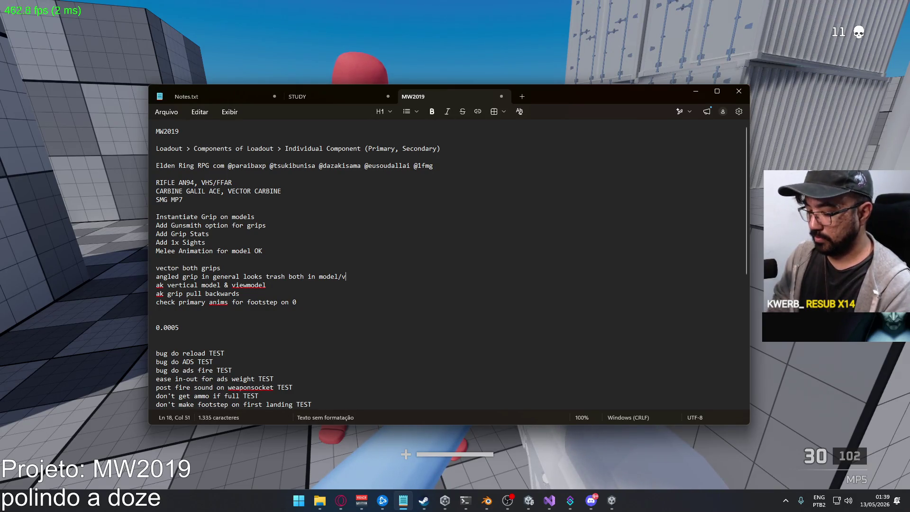
{"action": "type", "text": "del"}
{"action": "key", "text": "alt+Tab"}
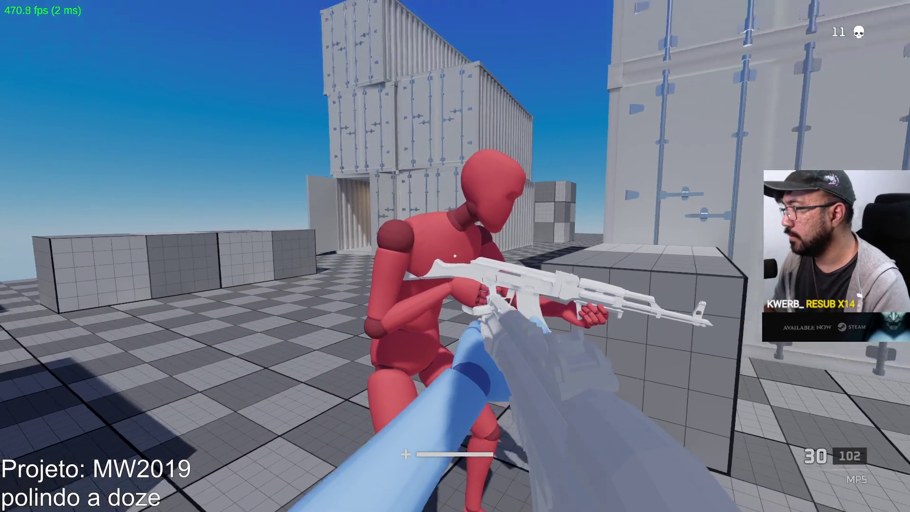
Shoot down the red mannequin for kill 12, then reload the MP5 while crossing the open area
{"action": "left_click", "coordinate": [455, 256]}
{"action": "left_click", "coordinate": [455, 256]}
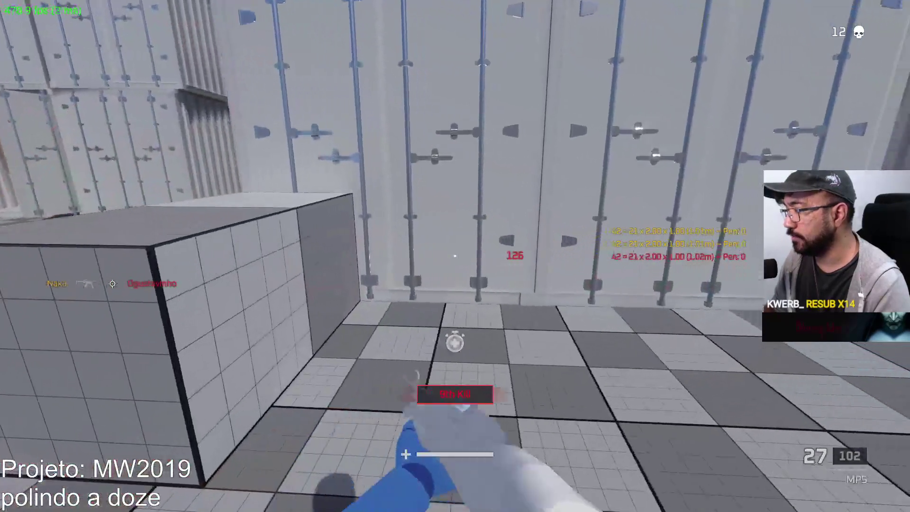
{"action": "mouse_move", "coordinate": [455, 256]}
{"action": "key", "text": "w"}
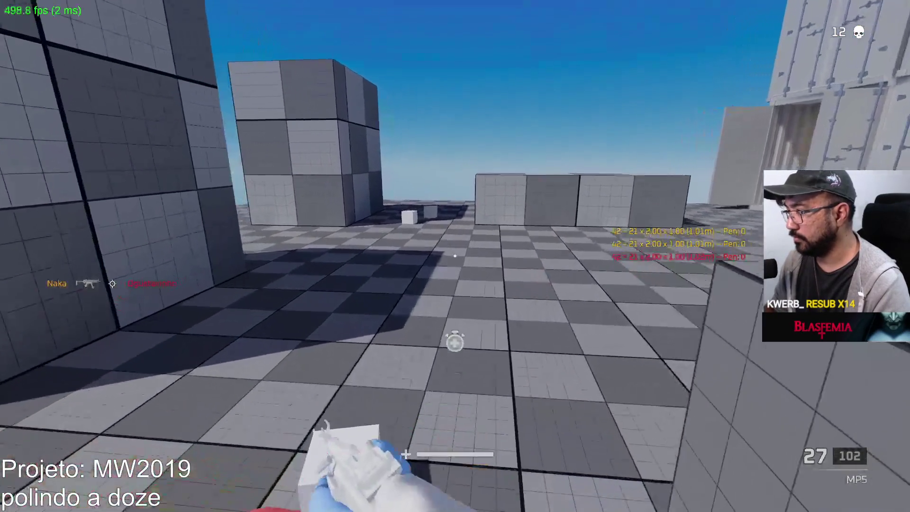
{"action": "key", "text": "r"}
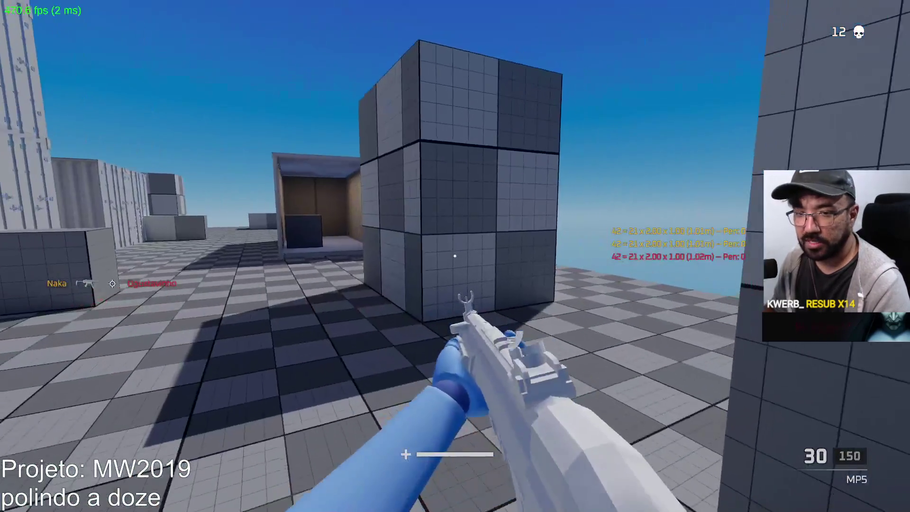
Walk up to the red dummy standing beside the large grid cube
{"action": "key", "text": "w"}
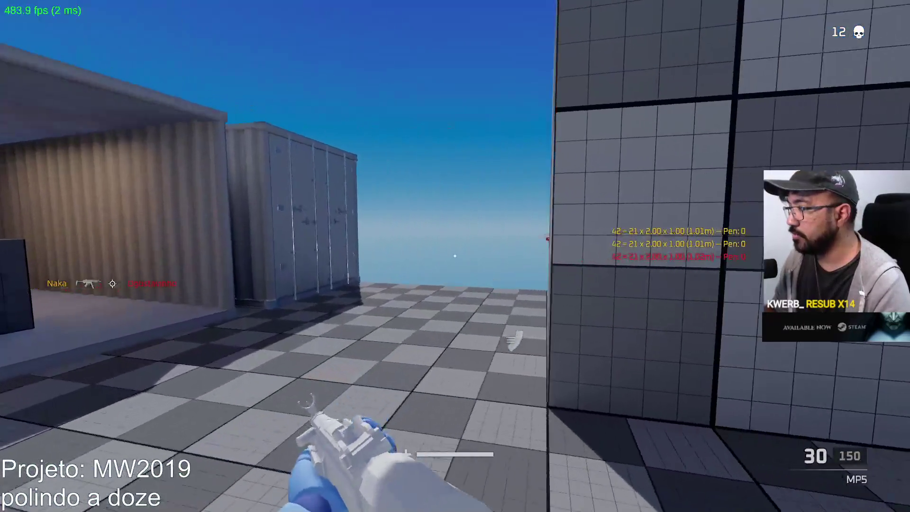
{"action": "key", "text": "s"}
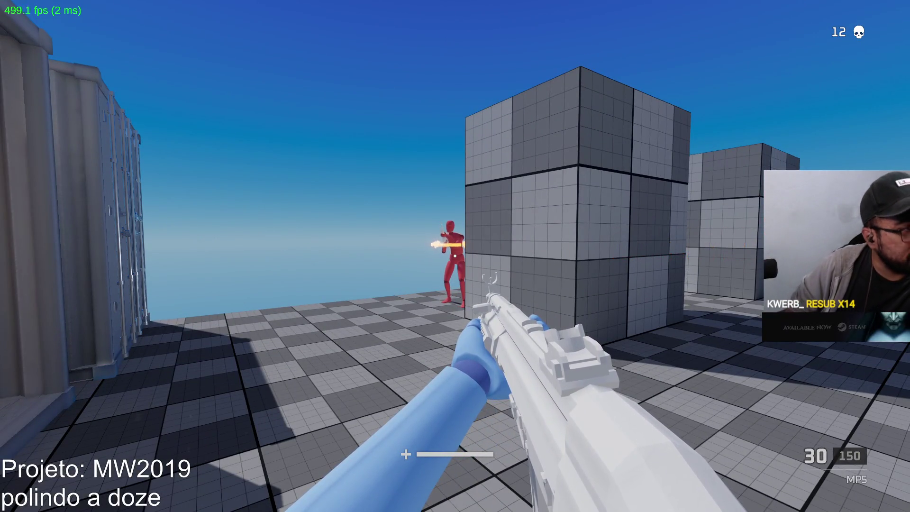
{"action": "key", "text": "w"}
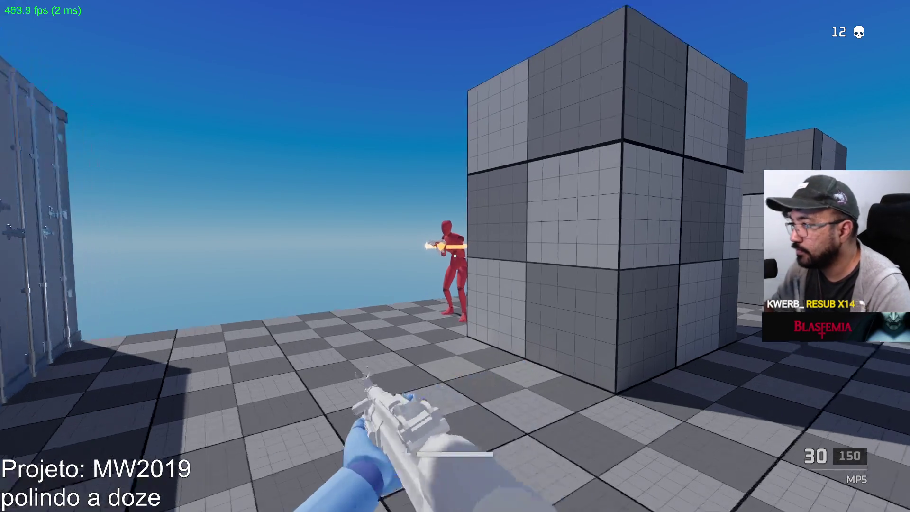
{"action": "key", "text": "w"}
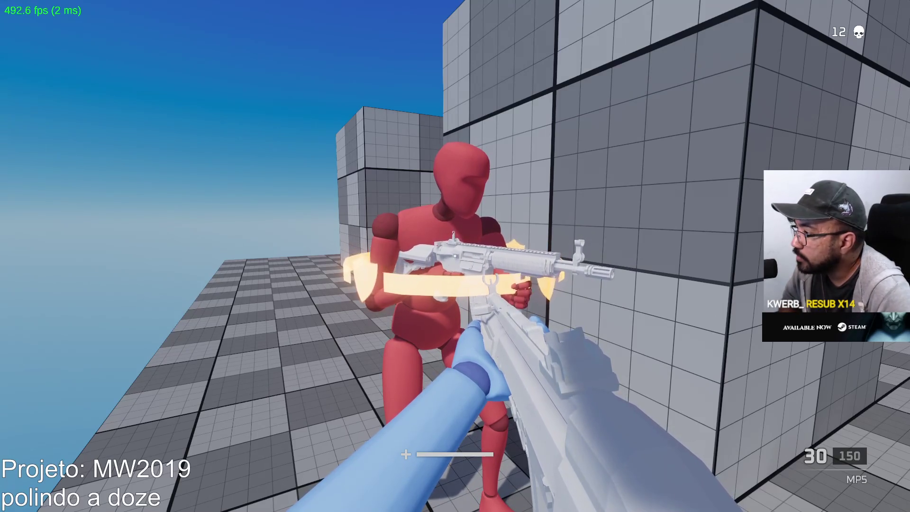
Approach the red dummy from a new angle and shoot it dead
{"action": "key", "text": "w"}
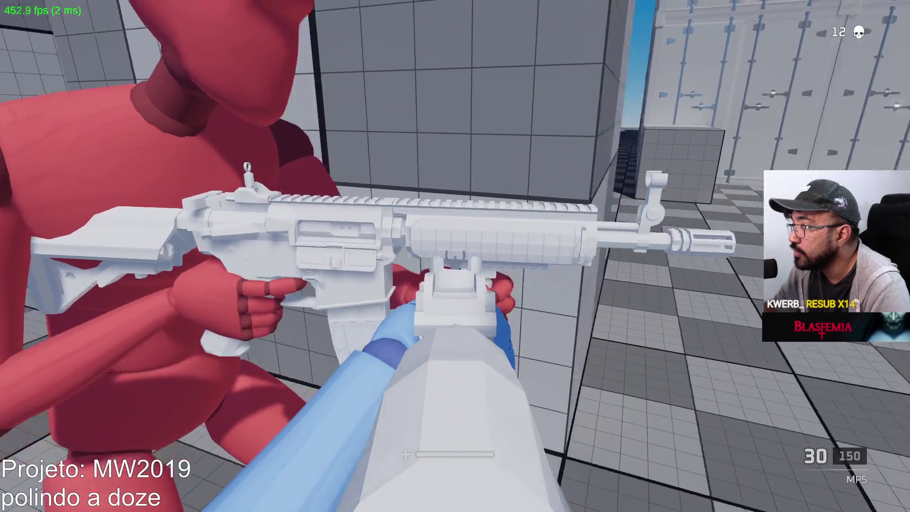
{"action": "key", "text": "s"}
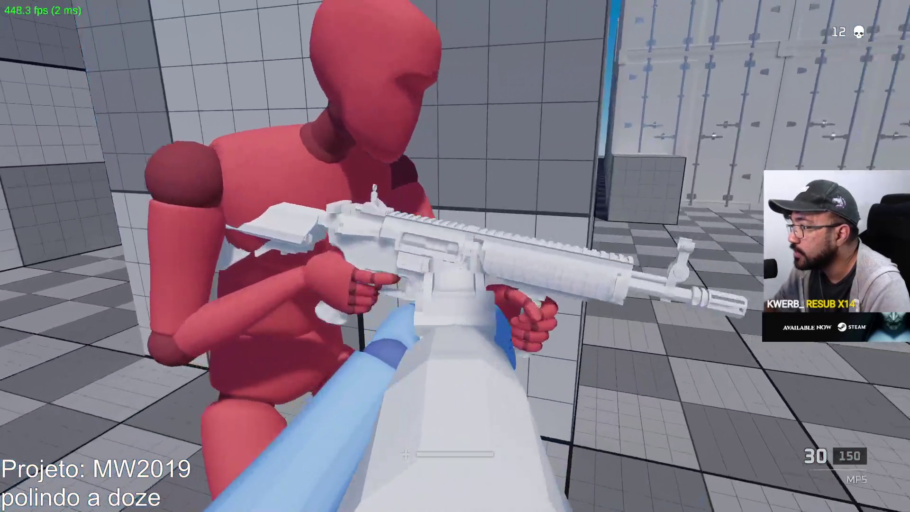
{"action": "key", "text": "w"}
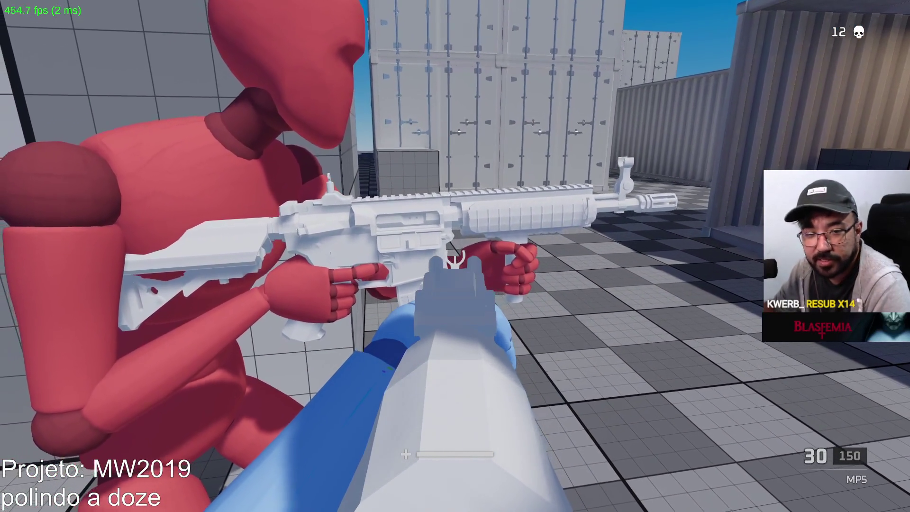
{"action": "key", "text": "w"}
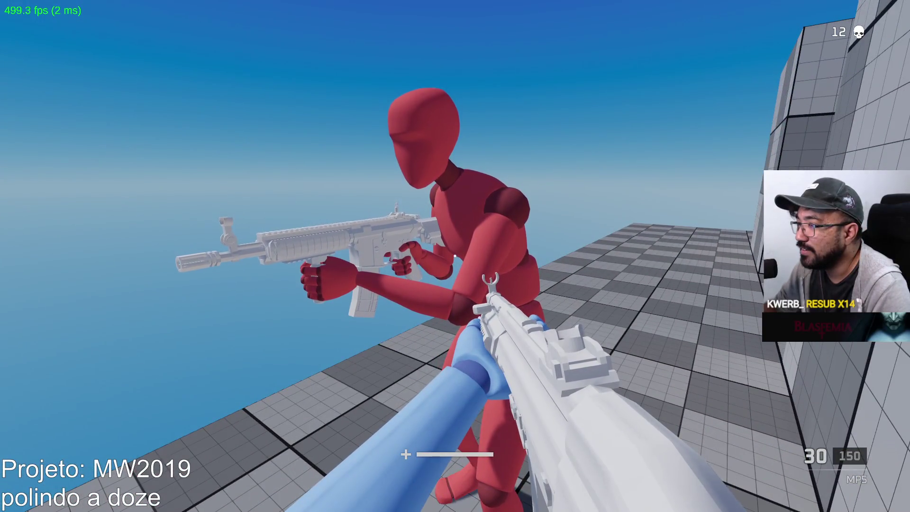
{"action": "key", "text": "w"}
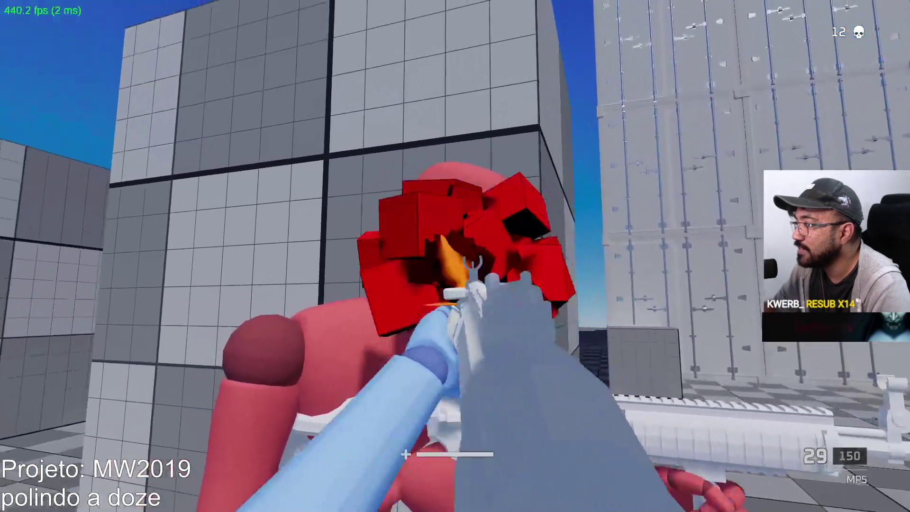
{"action": "left_click", "coordinate": [455, 256]}
{"action": "left_click", "coordinate": [455, 256]}
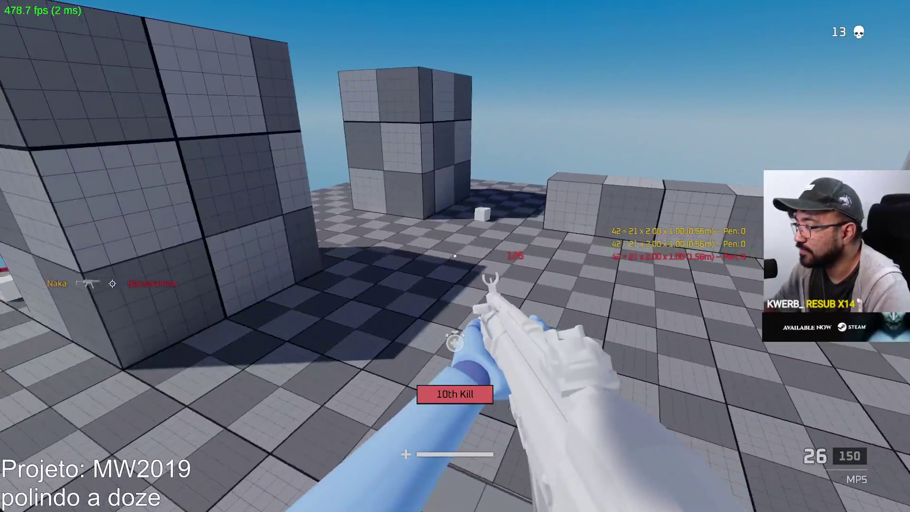
Sprint past the pillar and crate to the container doorway beside the next dummy
{"action": "mouse_move", "coordinate": [455, 256]}
{"action": "key", "text": "w"}
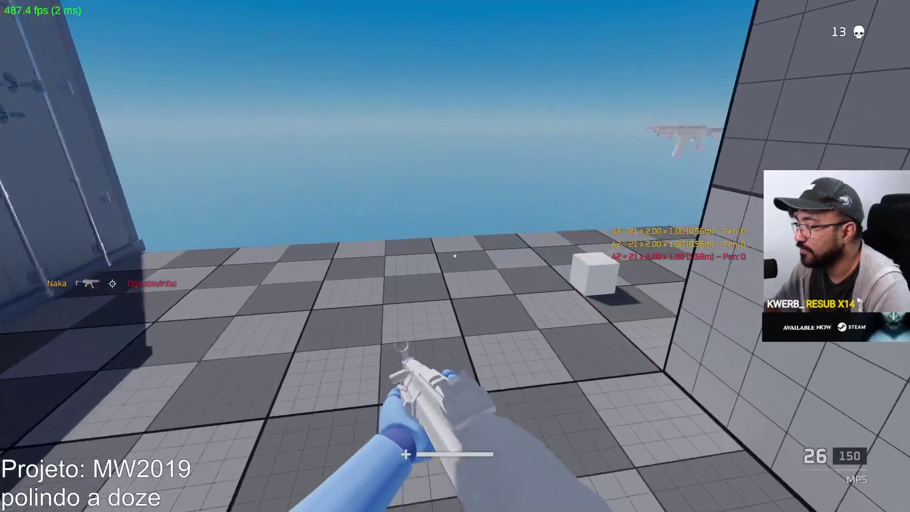
{"action": "key", "text": "w"}
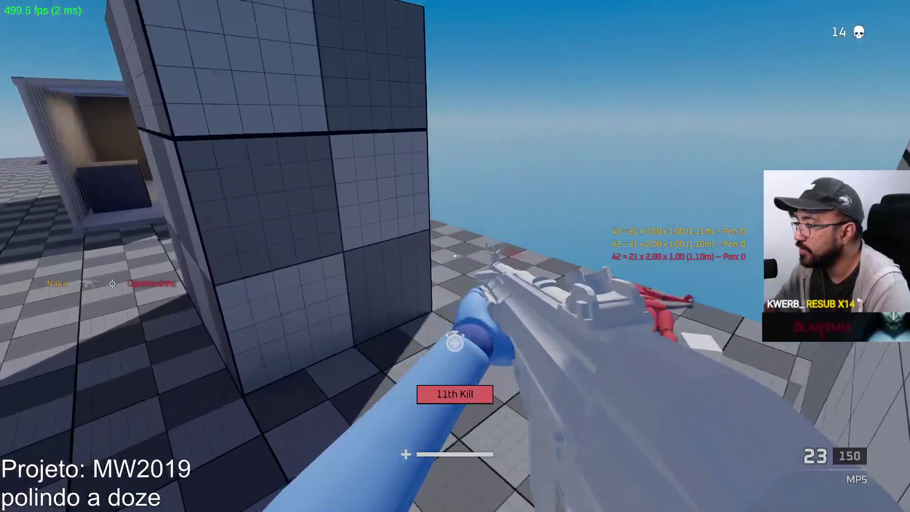
{"action": "key", "text": "shift+w"}
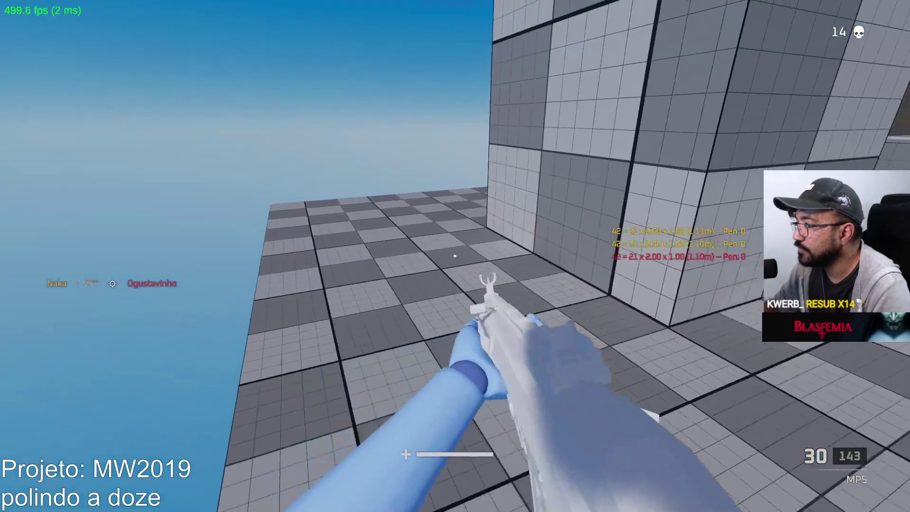
{"action": "key", "text": "w"}
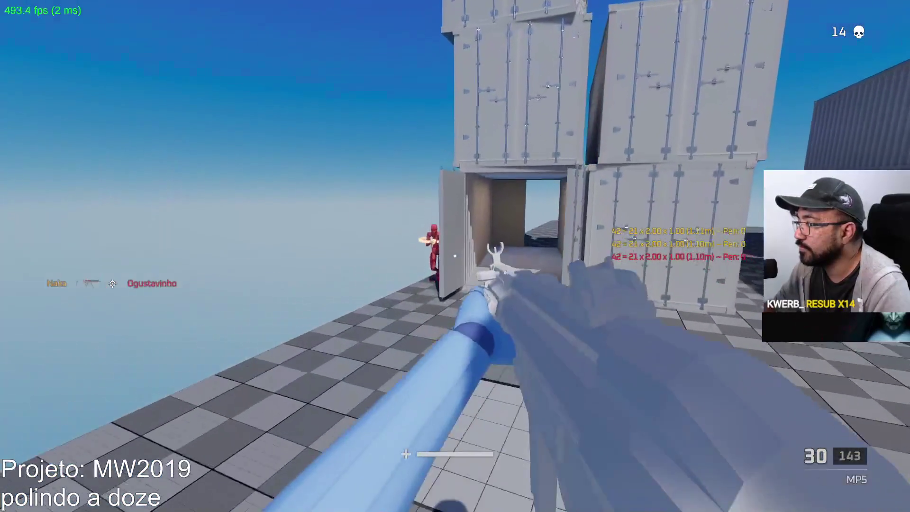
{"action": "key", "text": "w"}
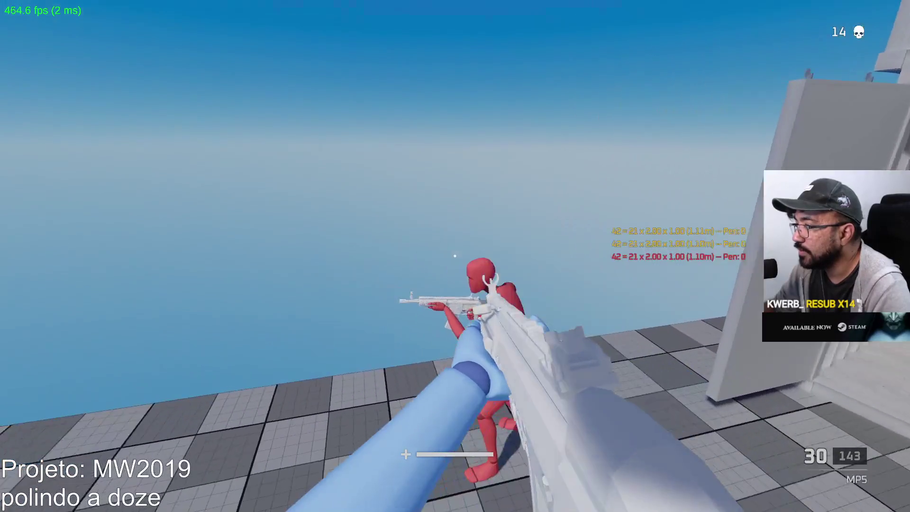
Circle around the red dummy by the containers, then switch to the X17 pistol
{"action": "key", "text": "w"}
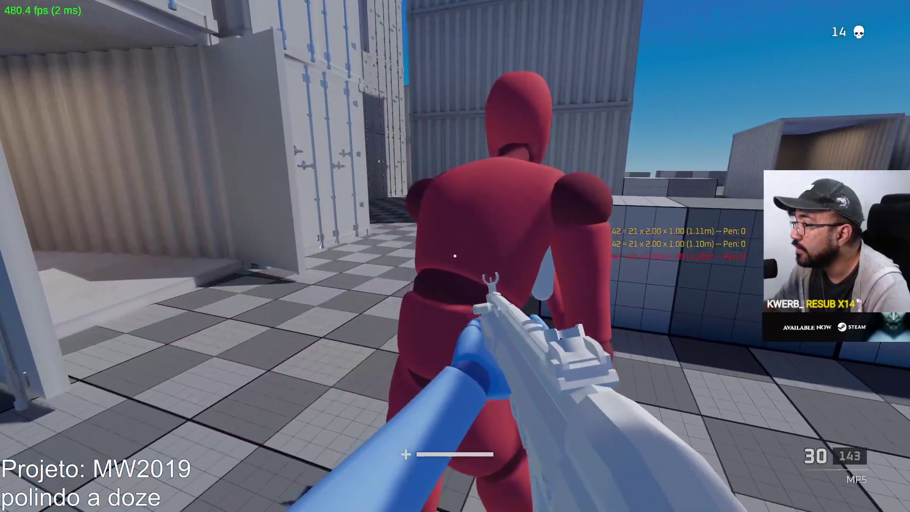
{"action": "key", "text": "s"}
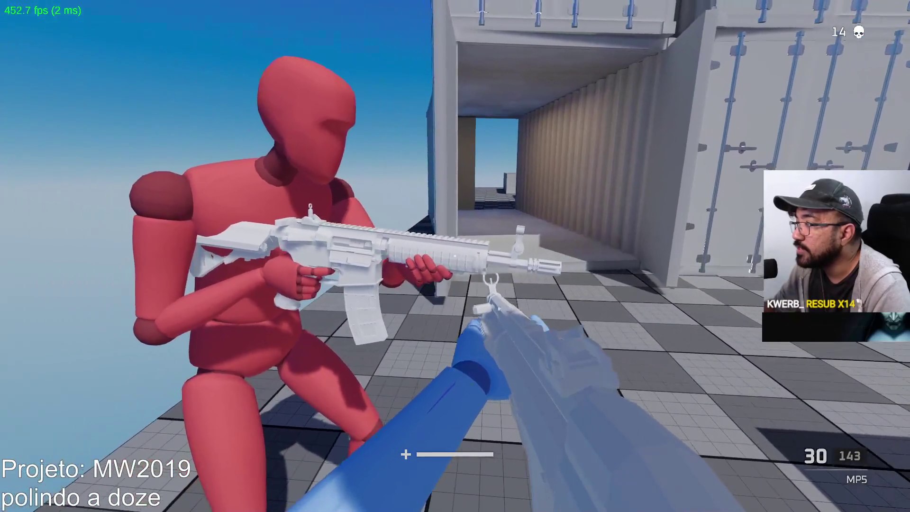
{"action": "key", "text": "w"}
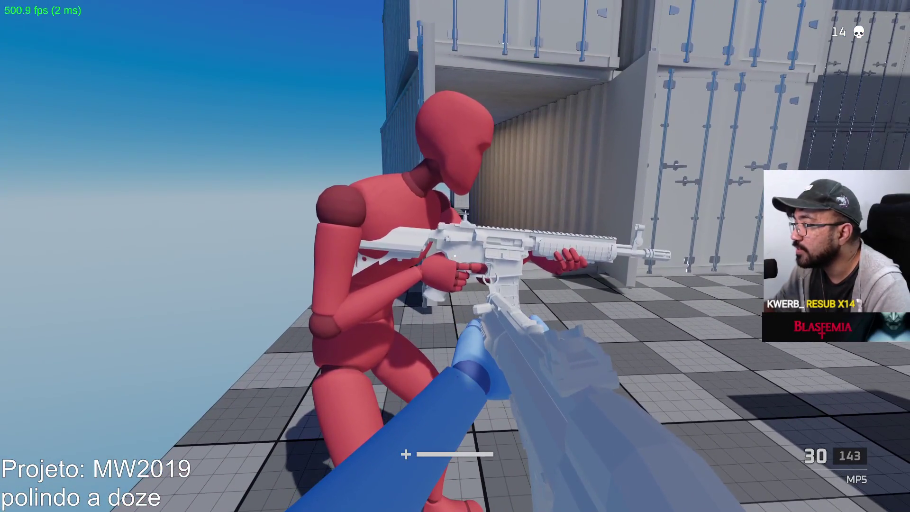
{"action": "key", "text": "d"}
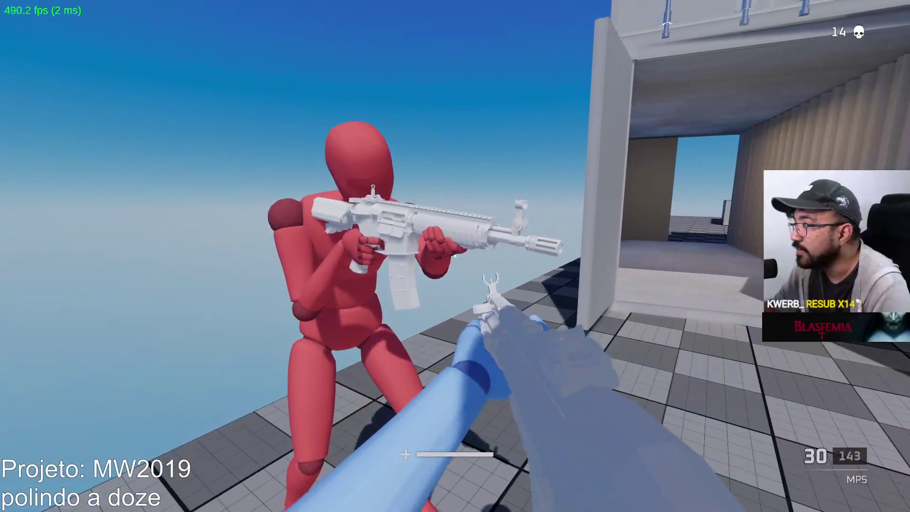
{"action": "key", "text": "a"}
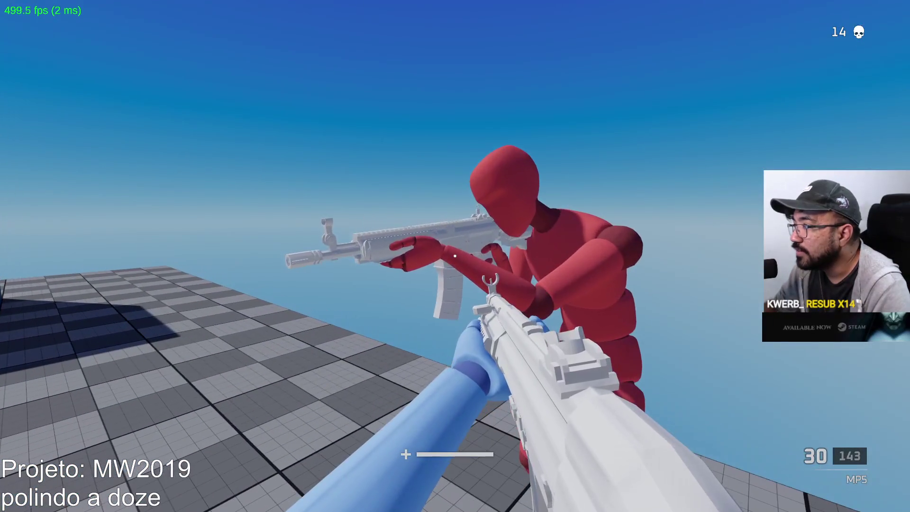
{"action": "key", "text": "d"}
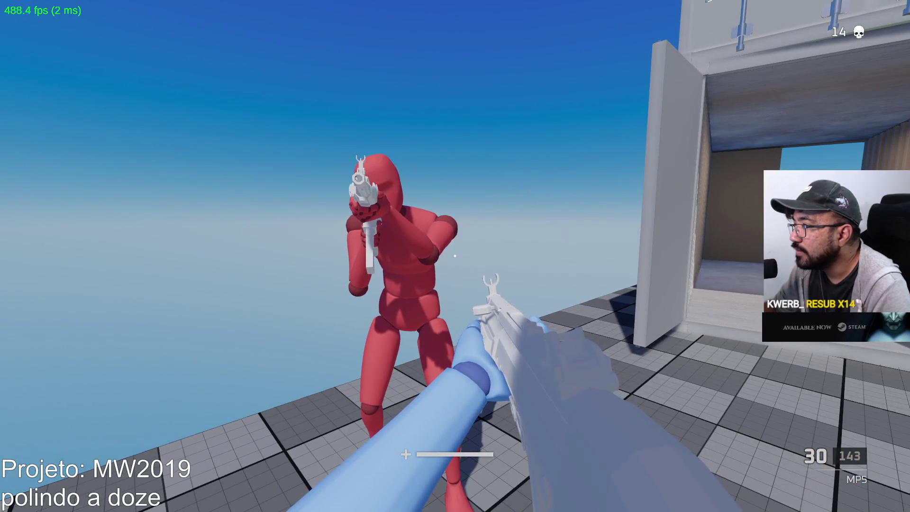
{"action": "key", "text": "d"}
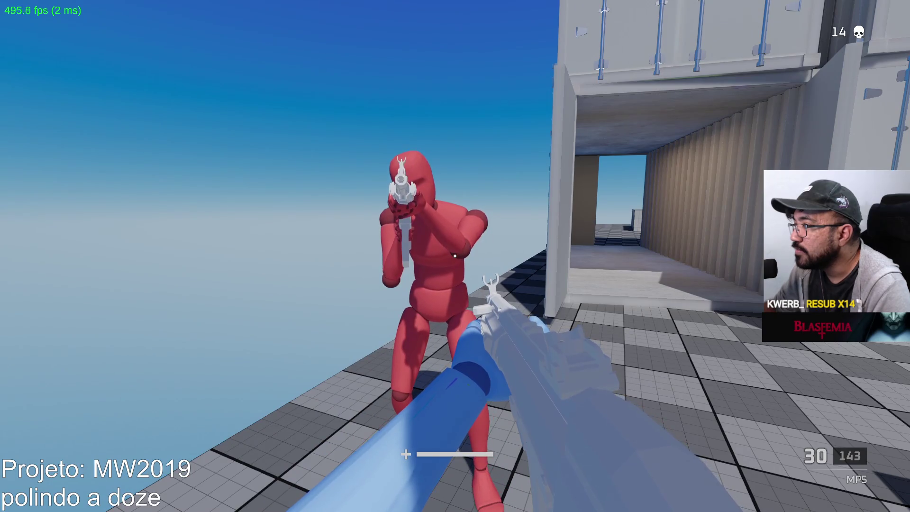
{"action": "key", "text": "a"}
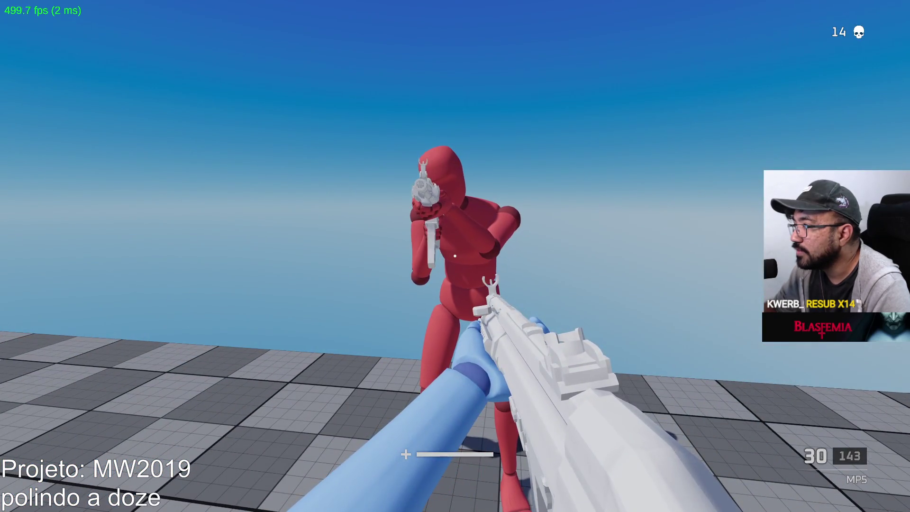
{"action": "key", "text": "d"}
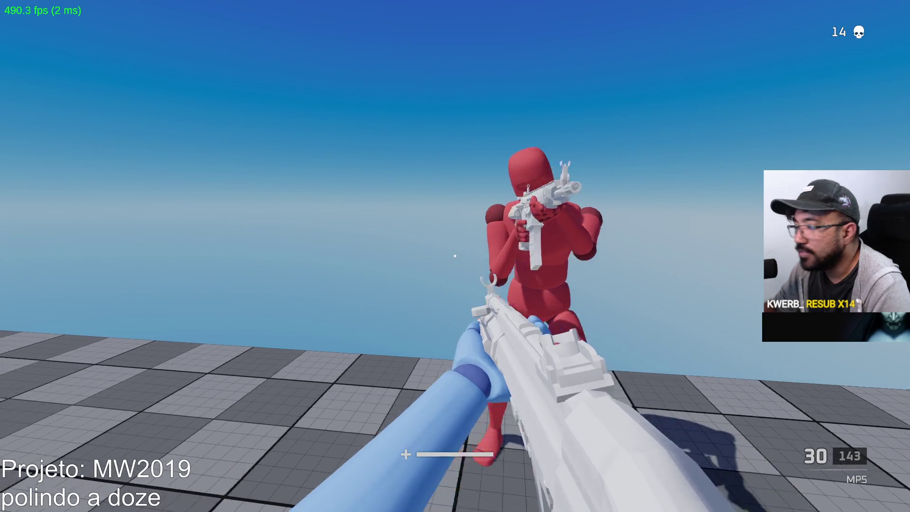
{"action": "key", "text": "2"}
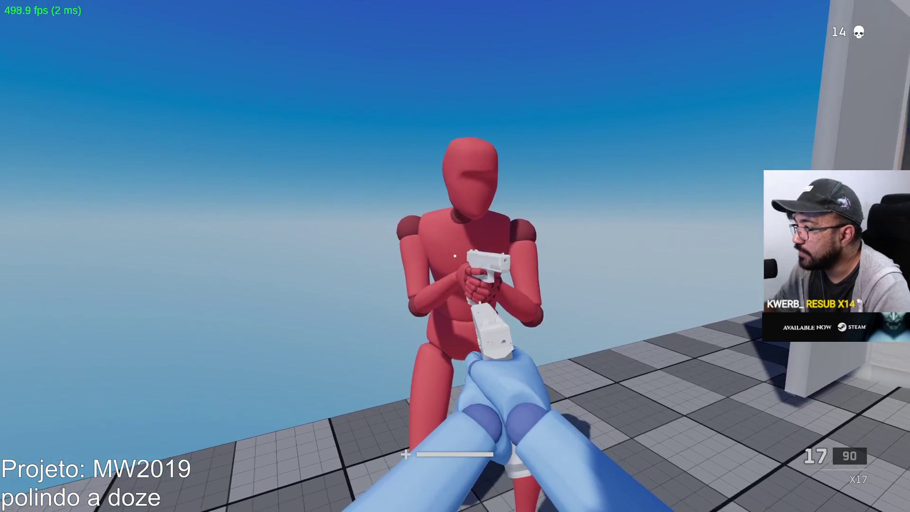
Walk through the stacked containers up to the red mannequin
{"action": "key", "text": "w"}
{"action": "key", "text": "d"}
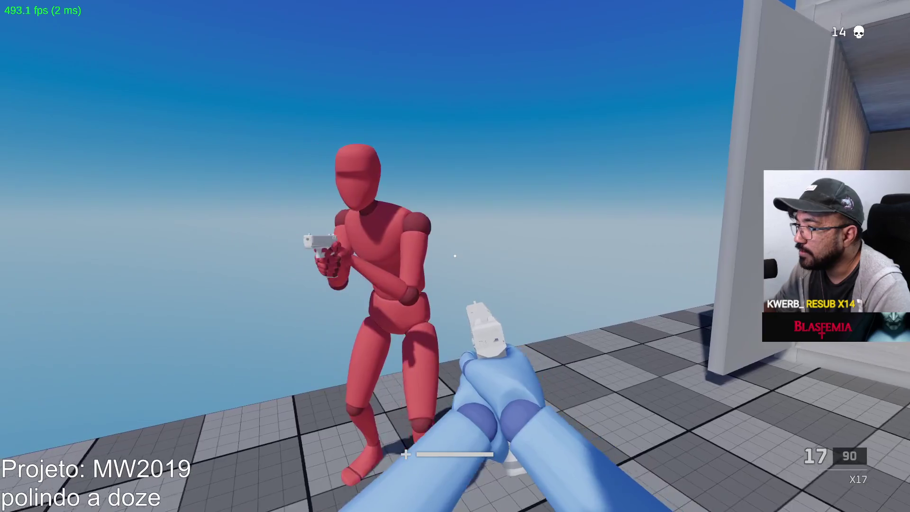
{"action": "key", "text": "w"}
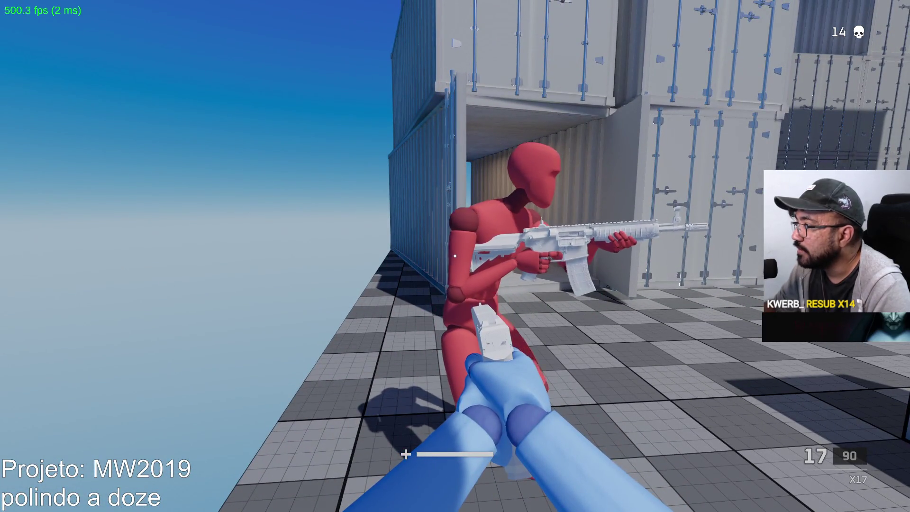
{"action": "key", "text": "w"}
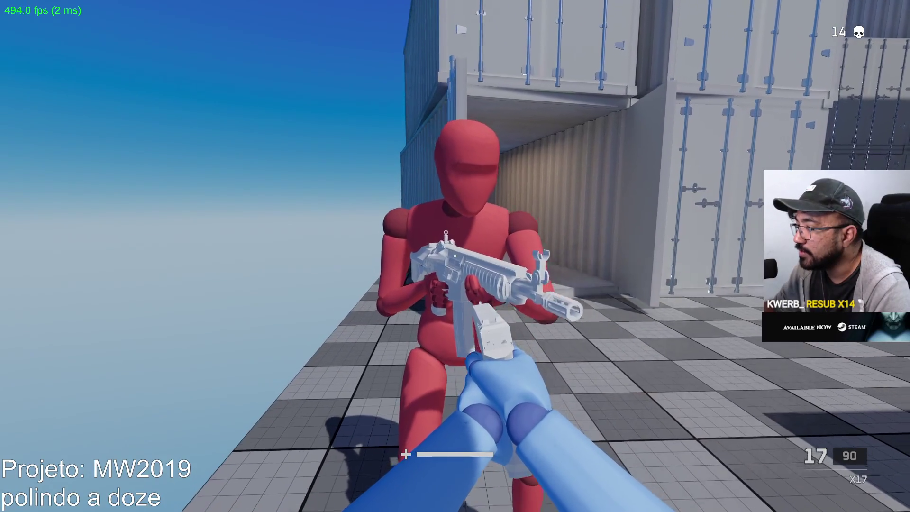
{"action": "key", "text": "s"}
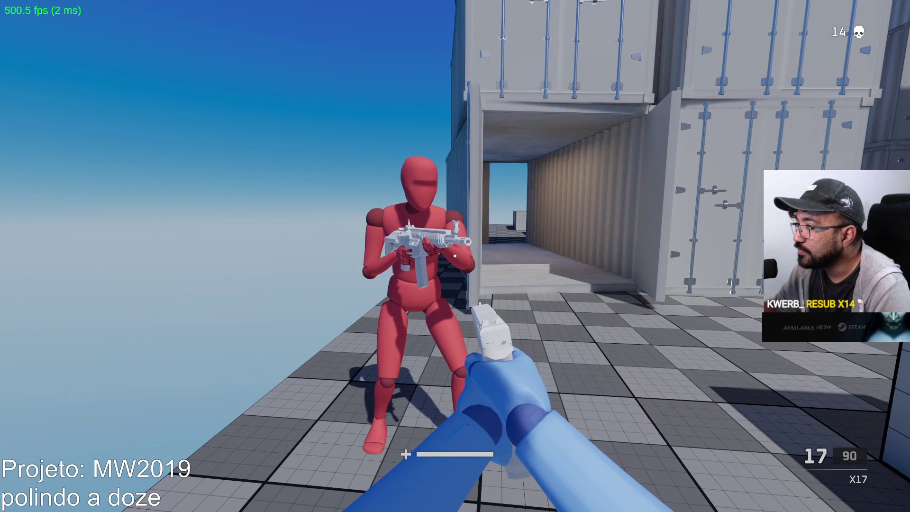
{"action": "key", "text": "w"}
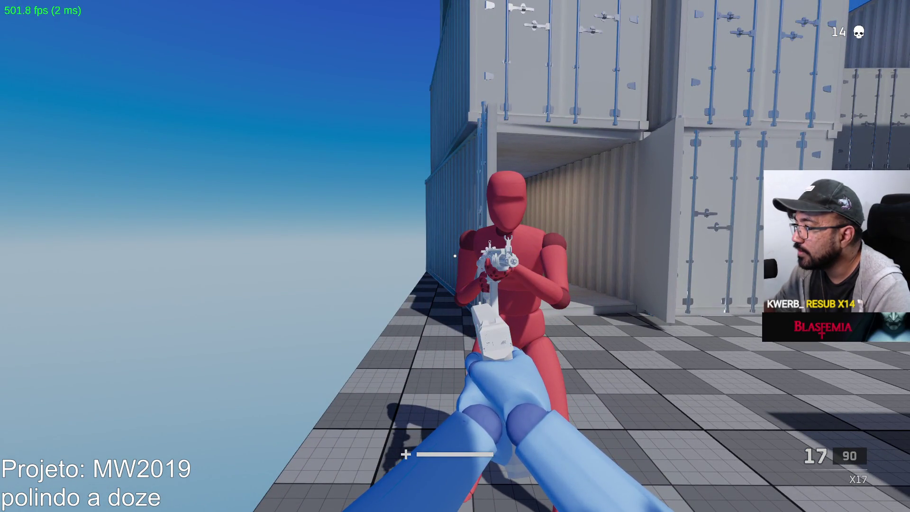
{"action": "key", "text": "a"}
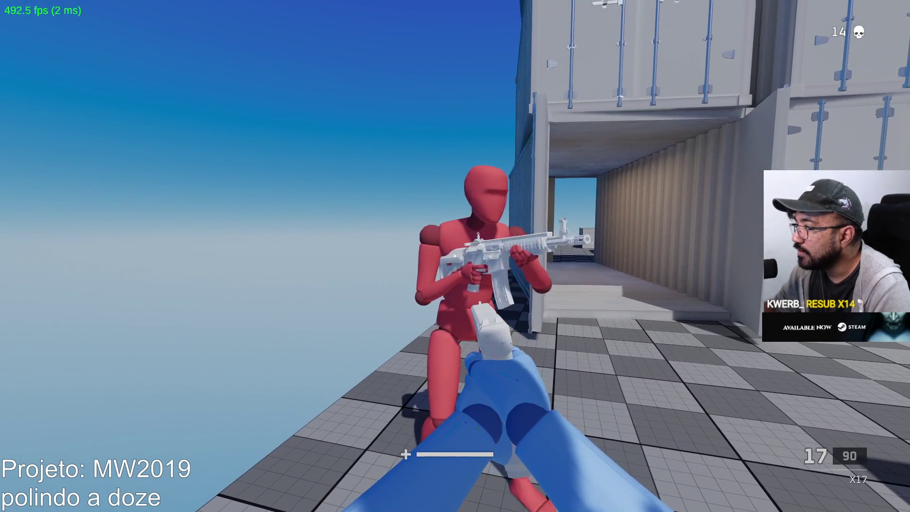
{"action": "key", "text": "w"}
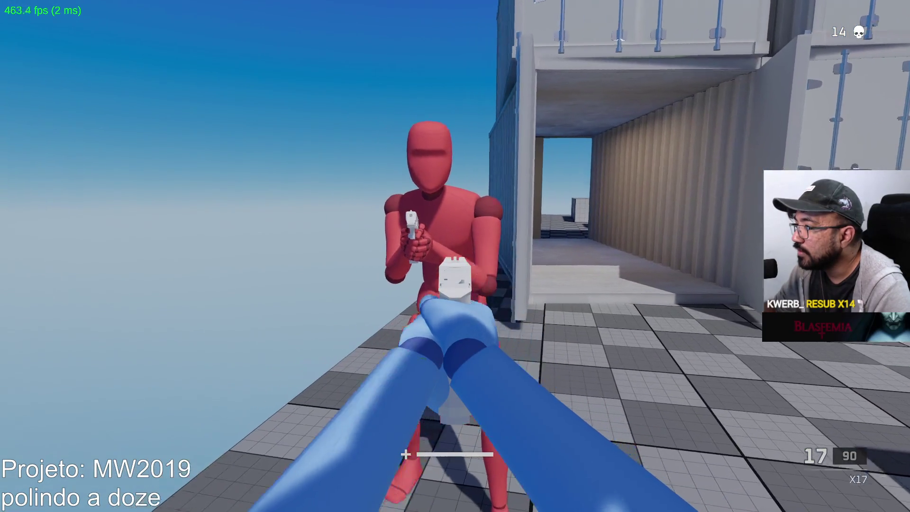
Shoot the red mannequin with the pistol, then reload it
{"action": "left_click", "coordinate": [455, 256]}
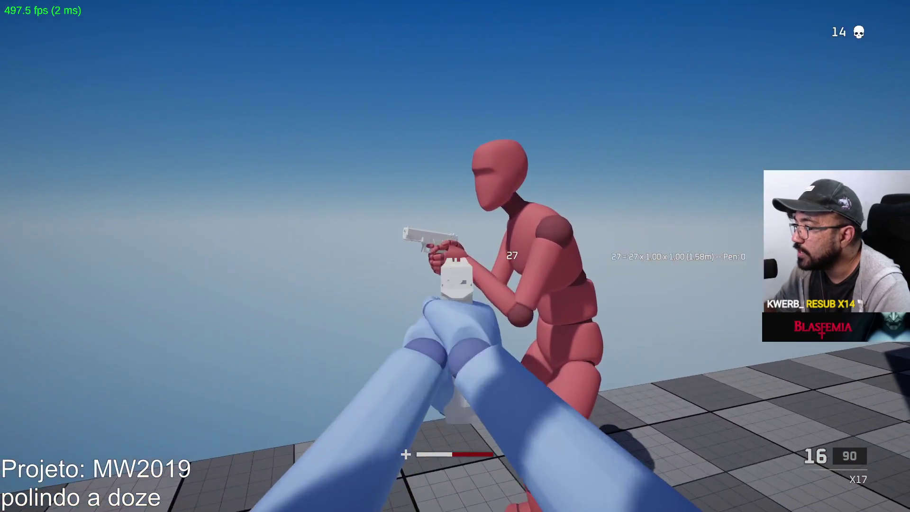
{"action": "left_click", "coordinate": [455, 256]}
{"action": "left_click", "coordinate": [455, 256]}
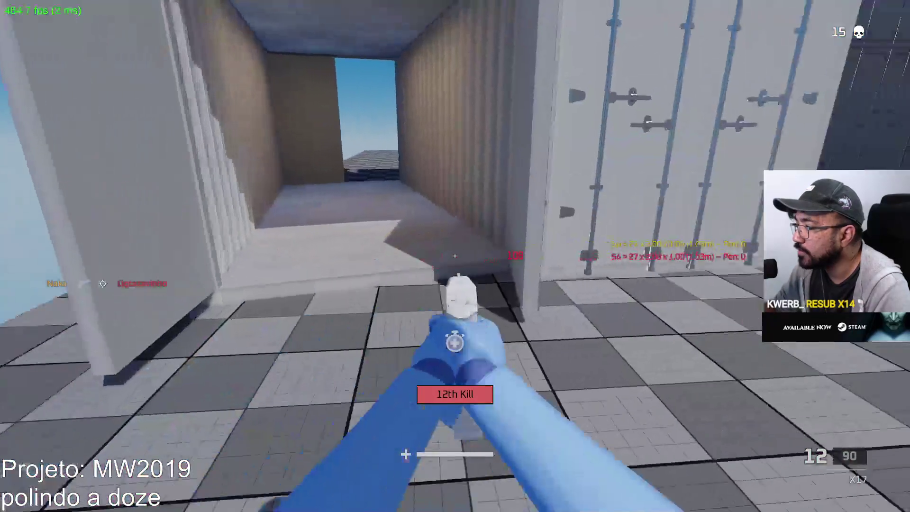
{"action": "key", "text": "r"}
Circle the mannequin to inspect its rifle, then switch to the MP5
{"action": "key", "text": "w"}
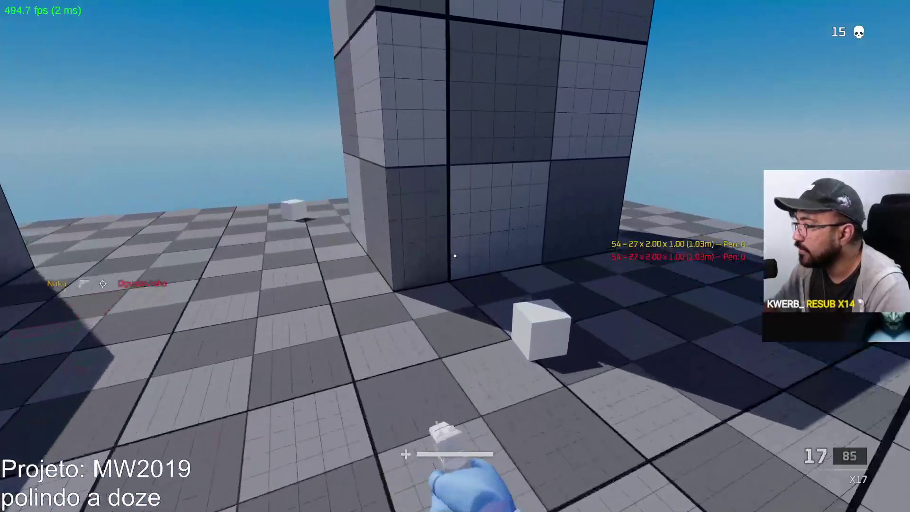
{"action": "key", "text": "w"}
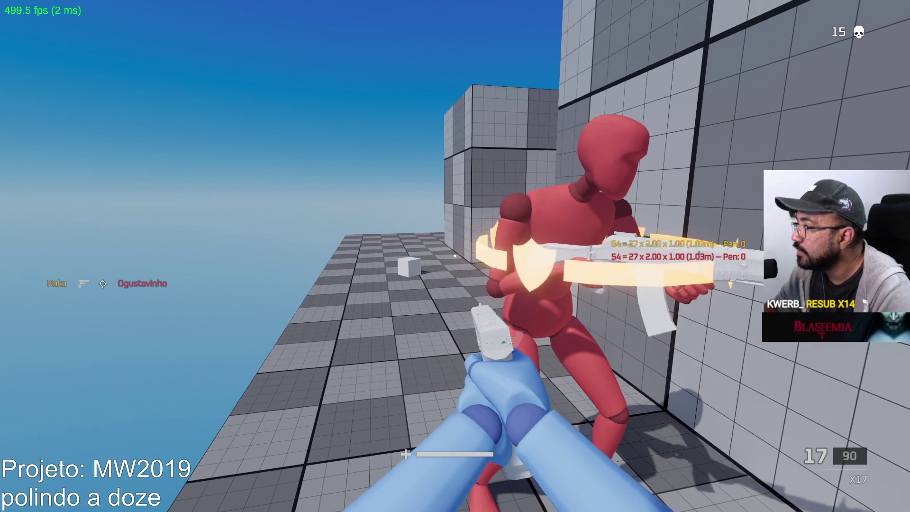
{"action": "key", "text": "w"}
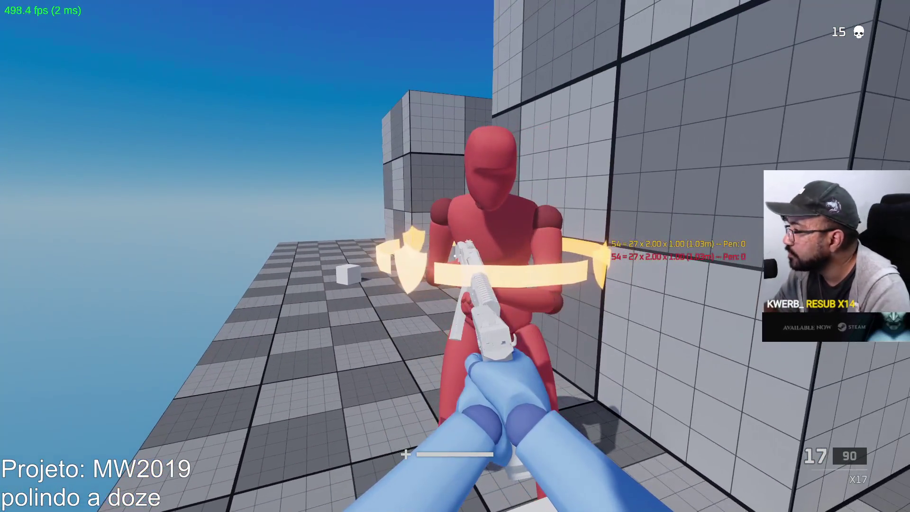
{"action": "key", "text": "w"}
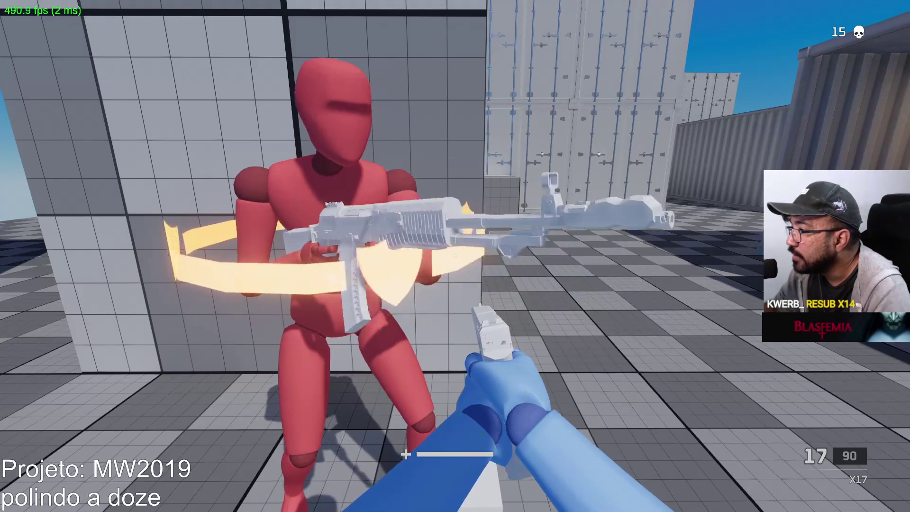
{"action": "key", "text": "a"}
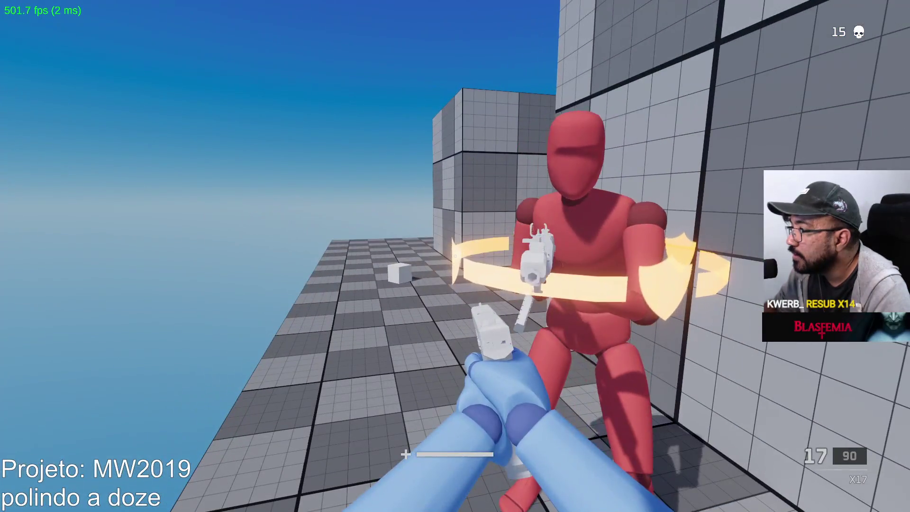
{"action": "key", "text": "d"}
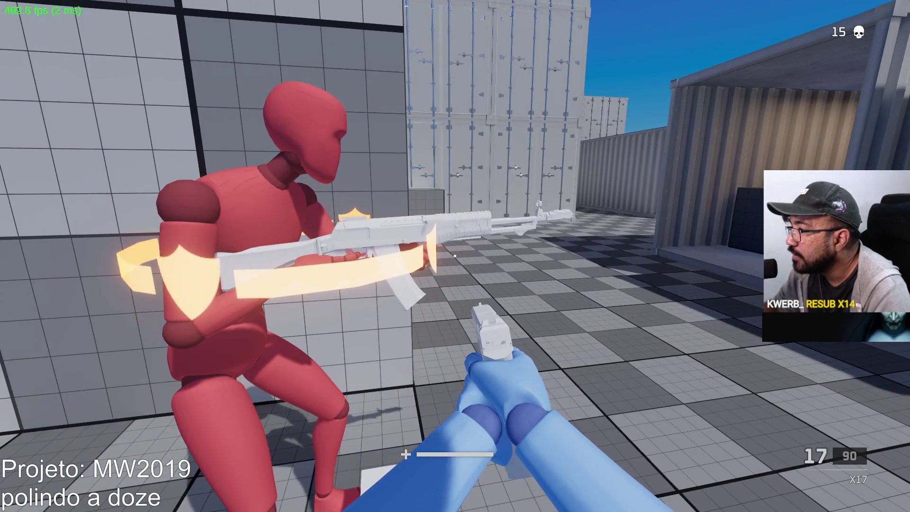
{"action": "key", "text": "a"}
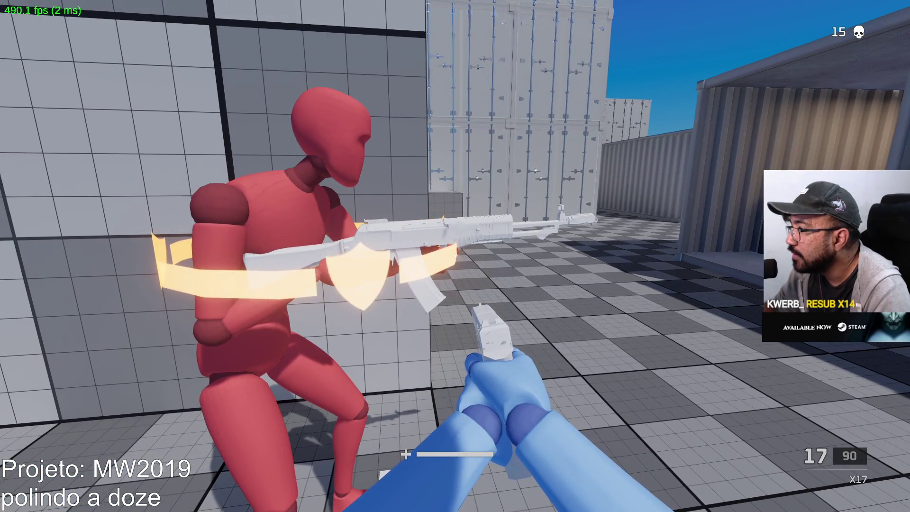
{"action": "key", "text": "1"}
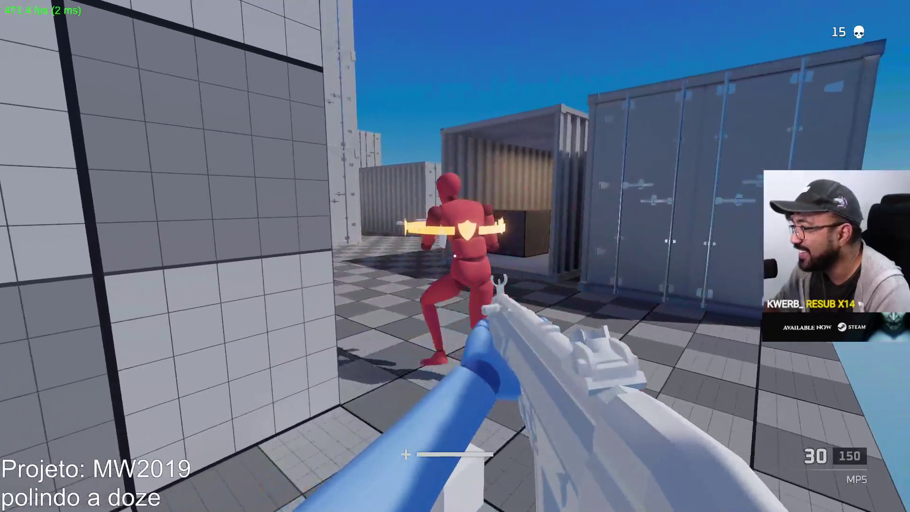
{"action": "key", "text": "w"}
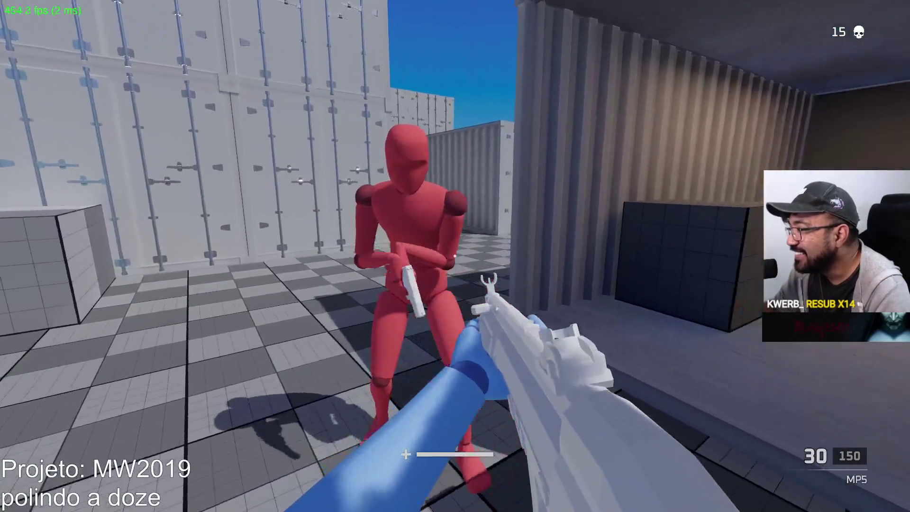
{"action": "key", "text": "Escape"}
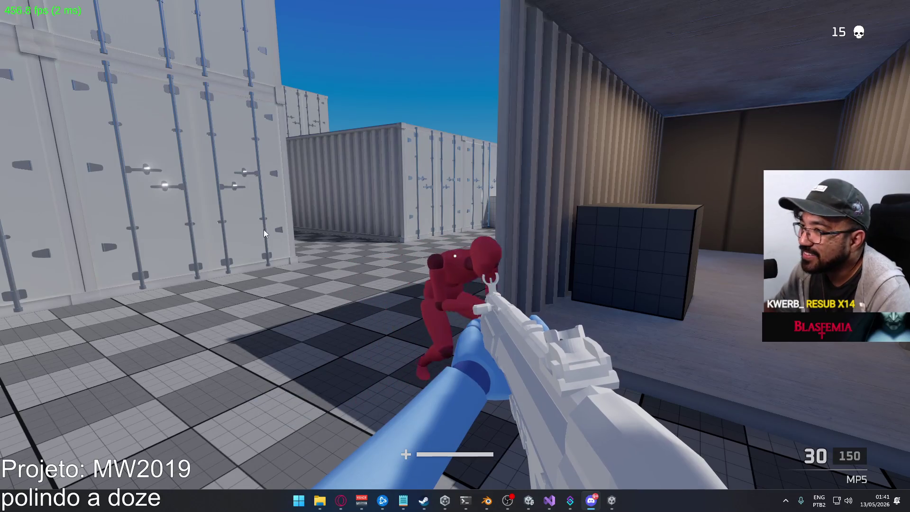
{"action": "left_click", "coordinate": [264, 229]}
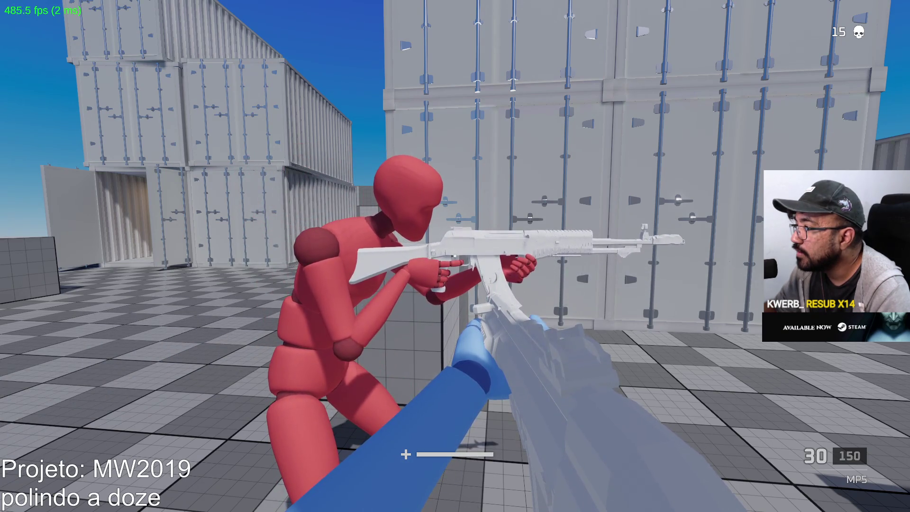
{"action": "key", "text": "super"}
{"action": "left_click", "coordinate": [403, 500]}
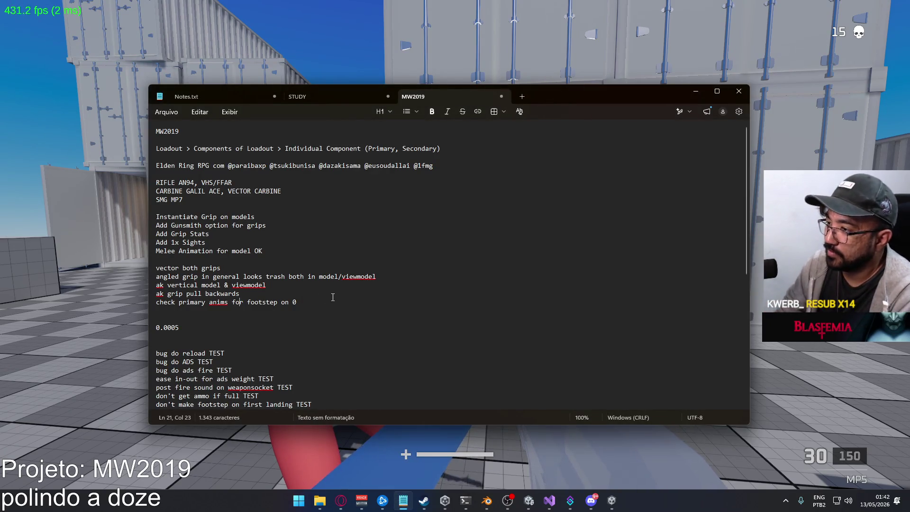
Add the partial note 'an seems too big, grips bugg' under the footstep line, then return to the game
{"action": "key", "text": "Return"}
{"action": "type", "text": "an seems too big"}
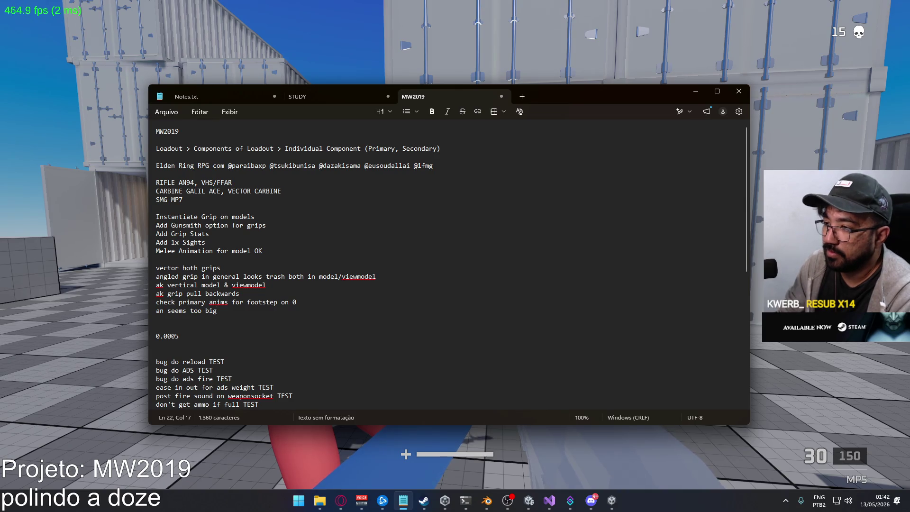
{"action": "key", "text": "Return"}
{"action": "type", "text": "g"}
{"action": "key", "text": "BackSpace"}
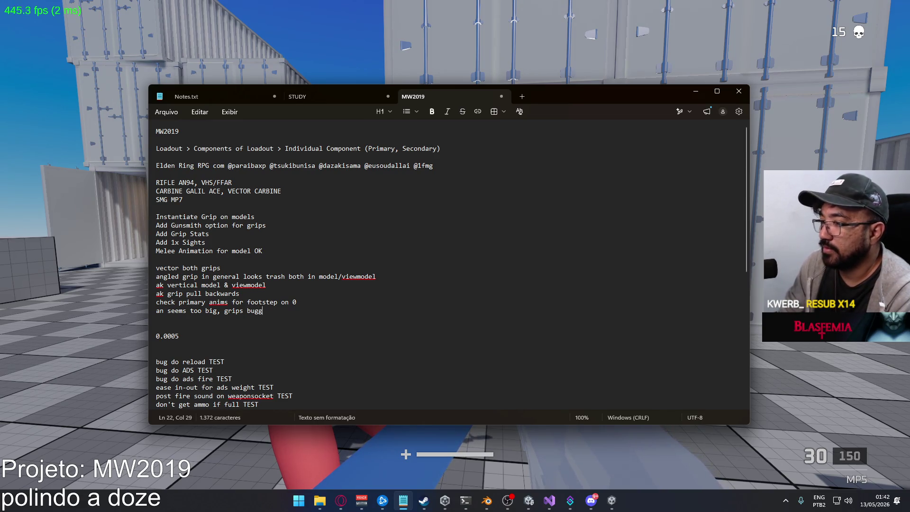
{"action": "key", "text": "alt+Tab"}
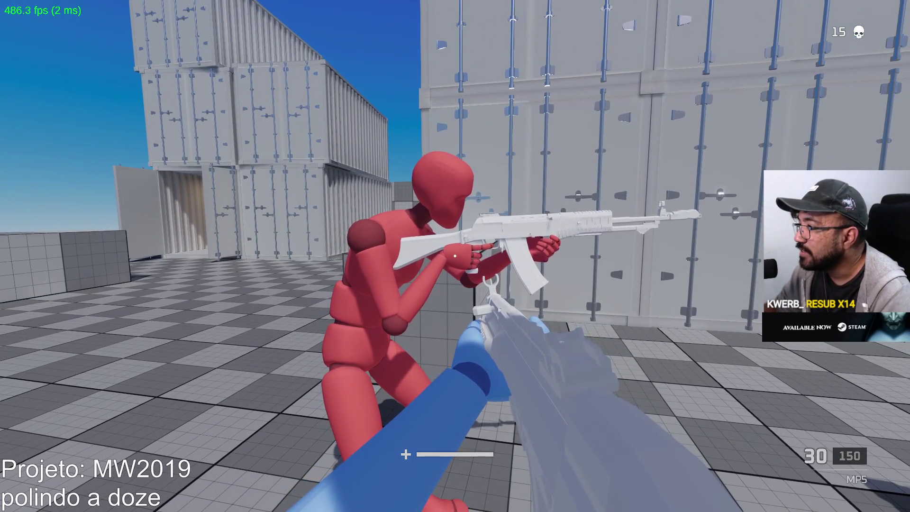
Move around the red mannequin, then retreat along the container wall
{"action": "key", "text": "s"}
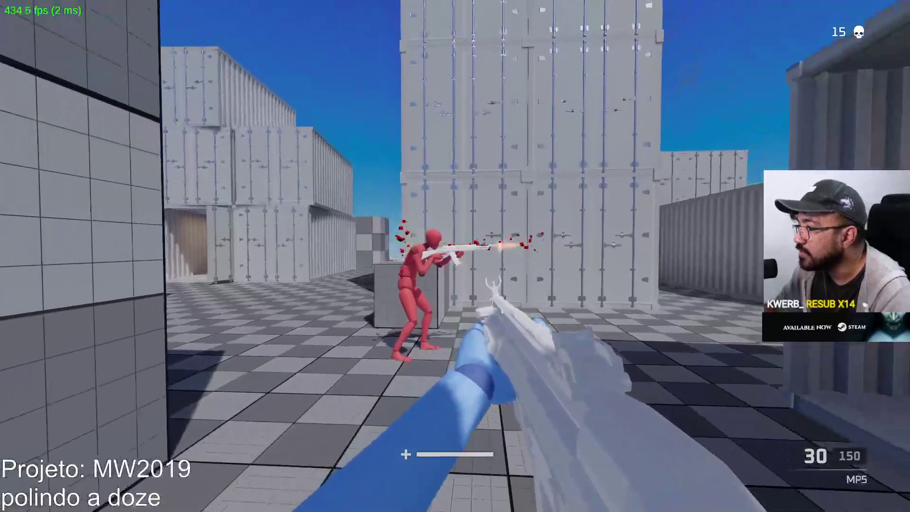
{"action": "key", "text": "w"}
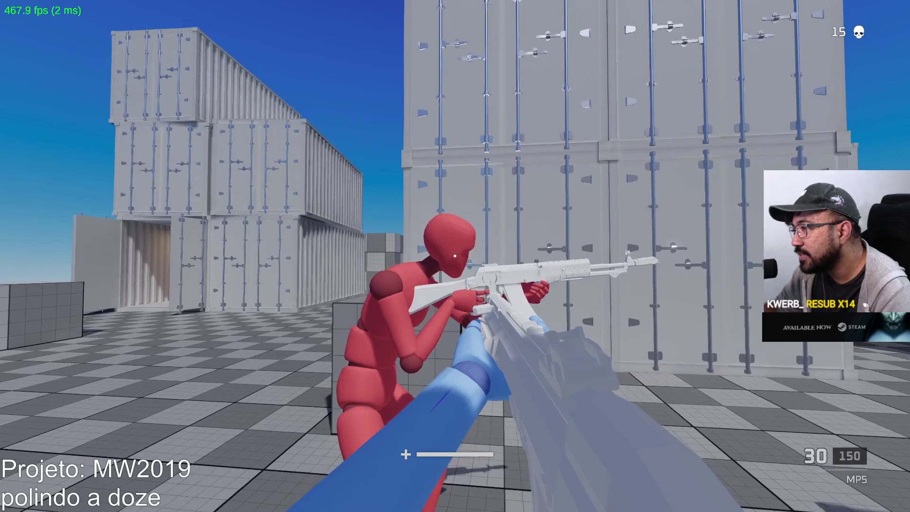
{"action": "key", "text": "w"}
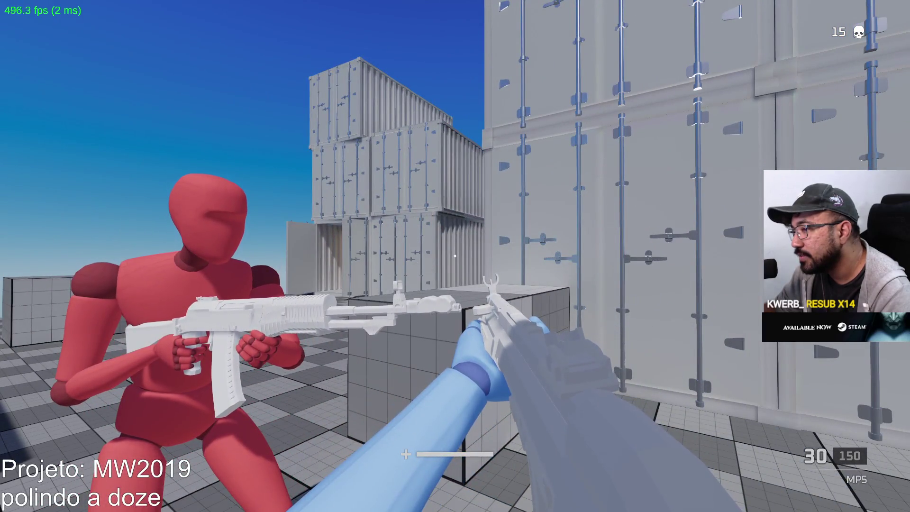
{"action": "key", "text": "w"}
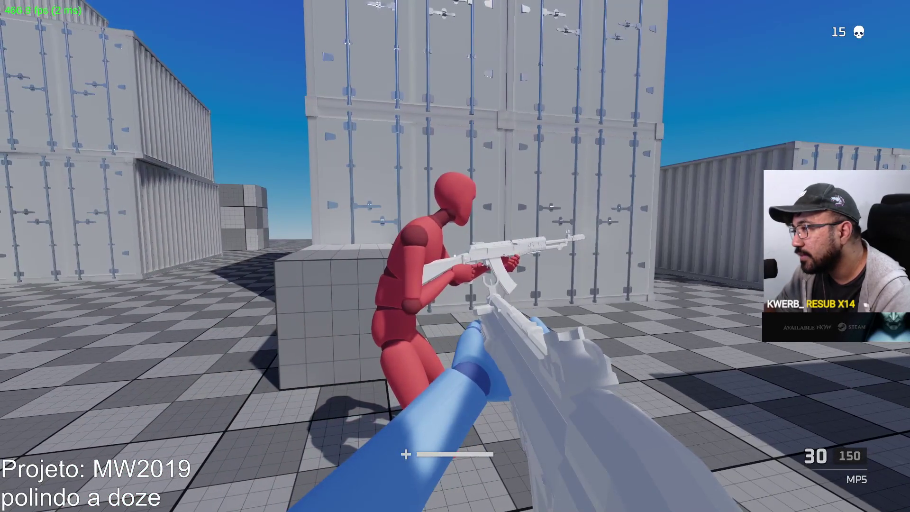
{"action": "key", "text": "w"}
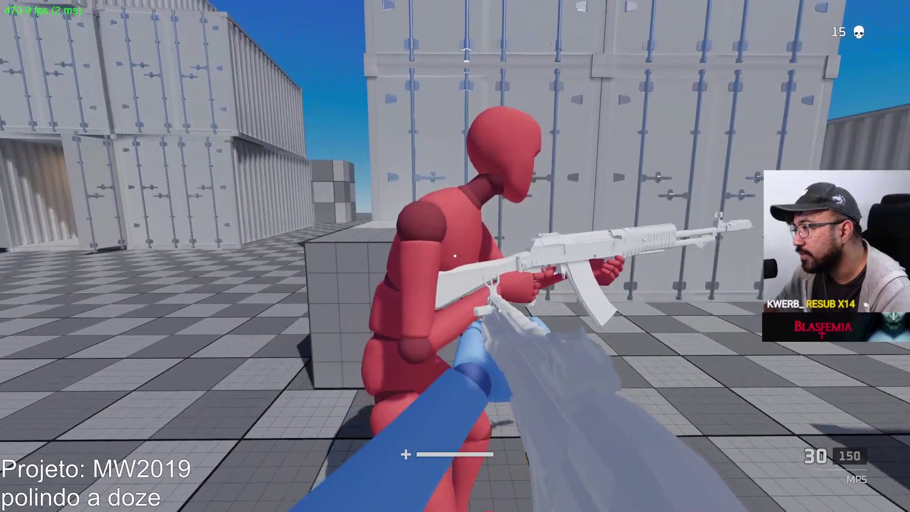
{"action": "key", "text": "s"}
{"action": "key", "text": "s"}
{"action": "key", "text": "w"}
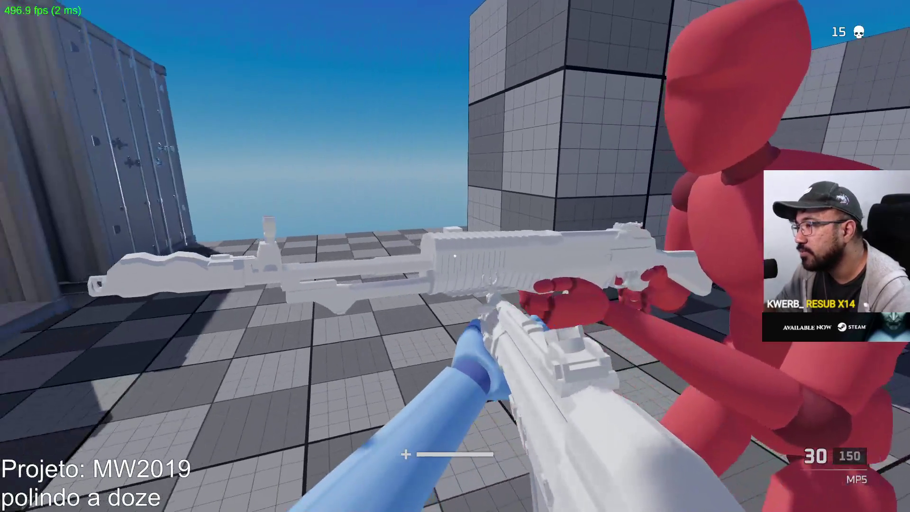
{"action": "key", "text": "s"}
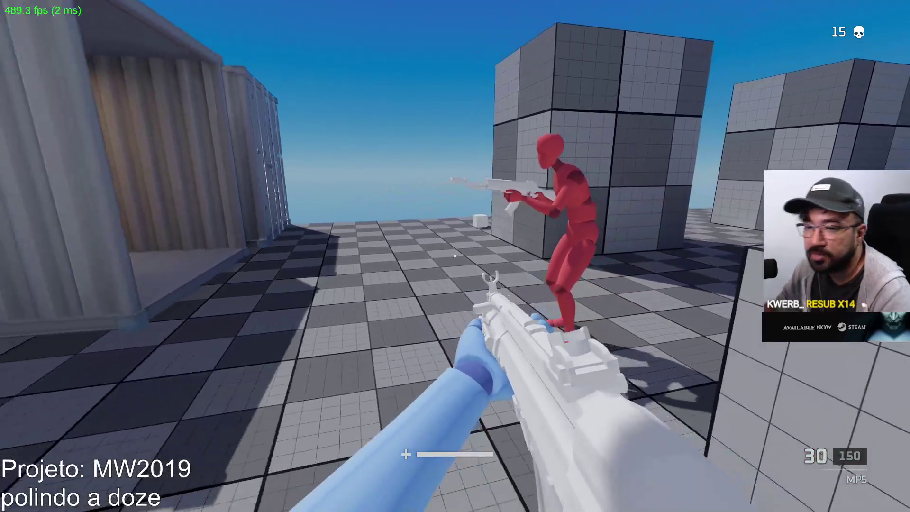
{"action": "key", "text": "s"}
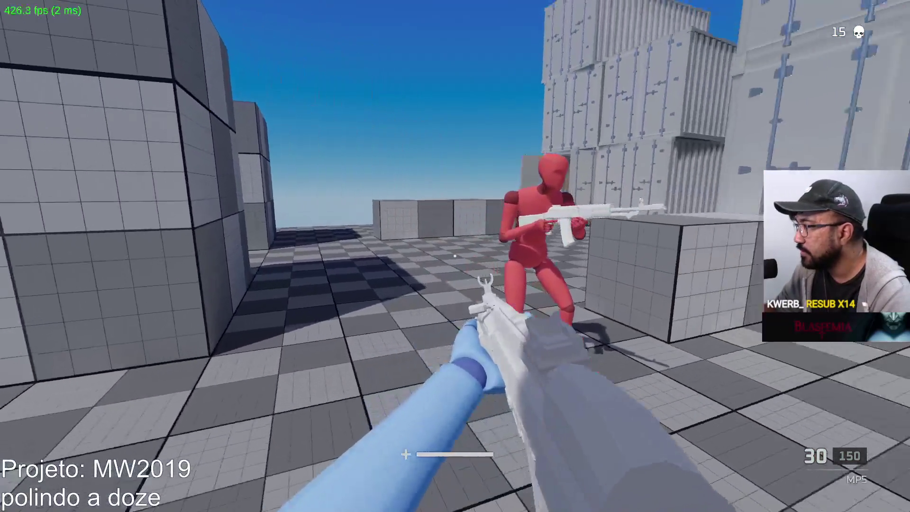
{"action": "key", "text": "a"}
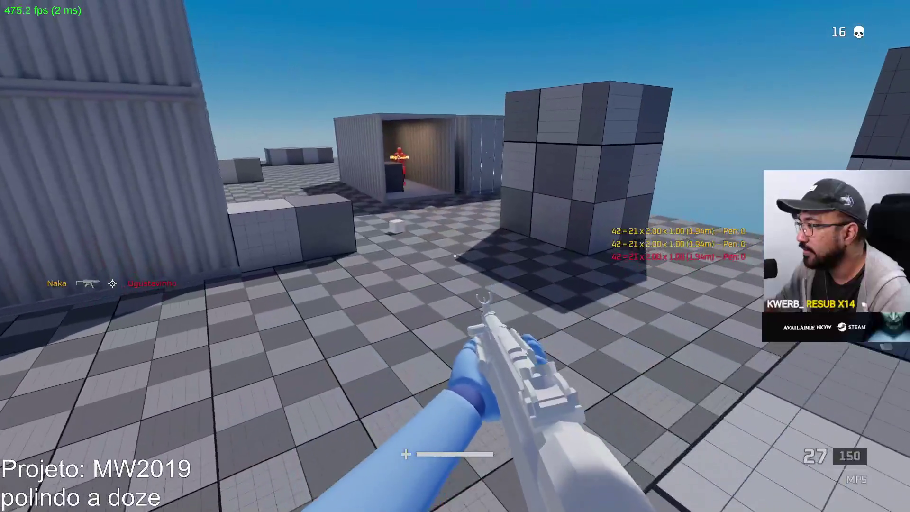
Enter the container toward the mannequin, respawn, and walk down the alley into the open
{"action": "key", "text": "w"}
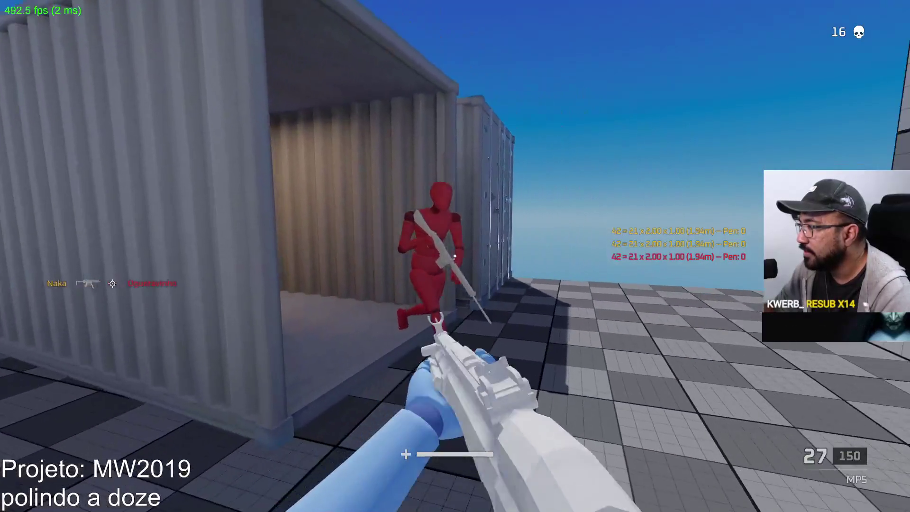
{"action": "key", "text": "w"}
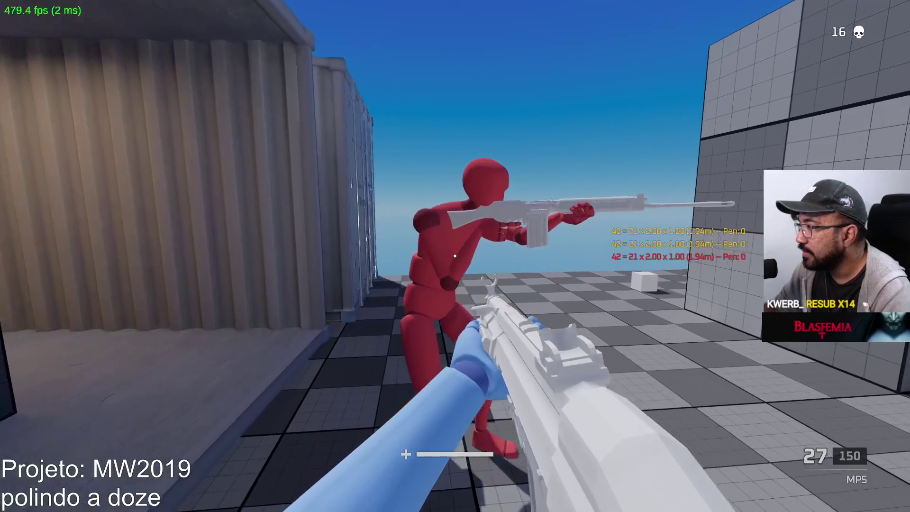
{"action": "key", "text": "w"}
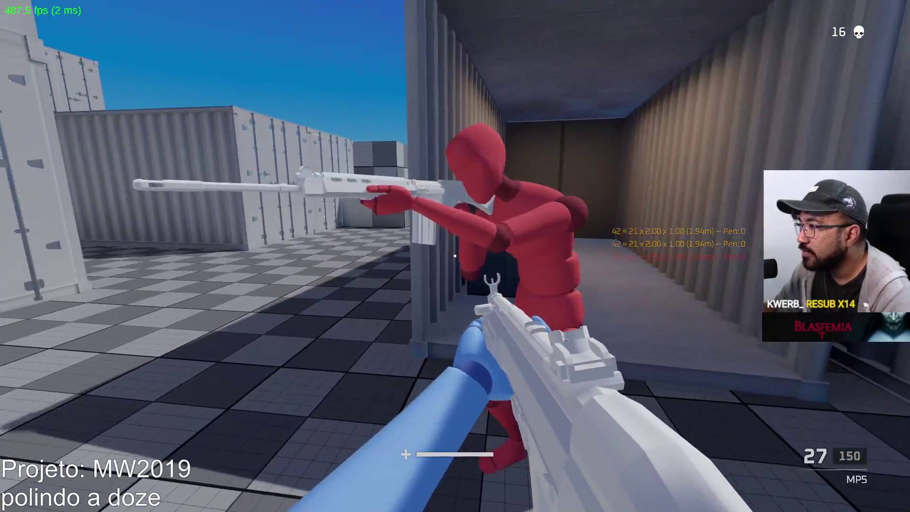
{"action": "key", "text": "a"}
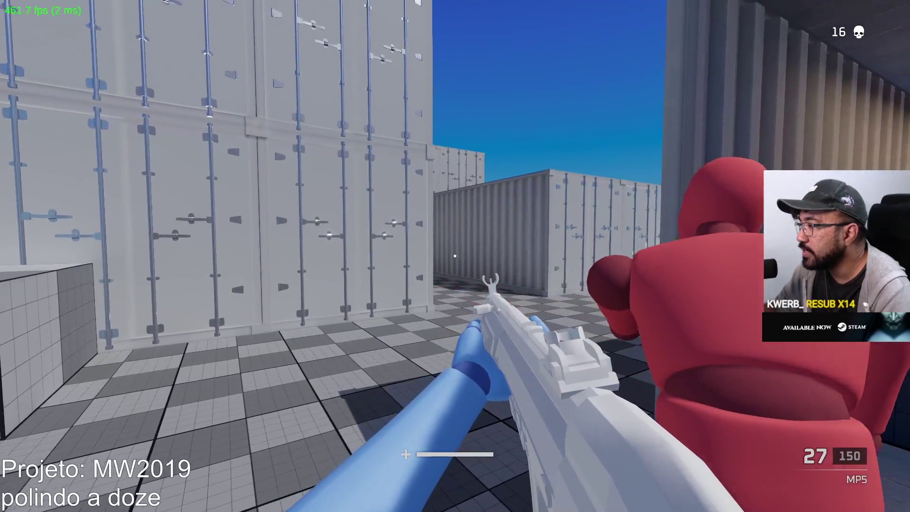
{"action": "key", "text": "d"}
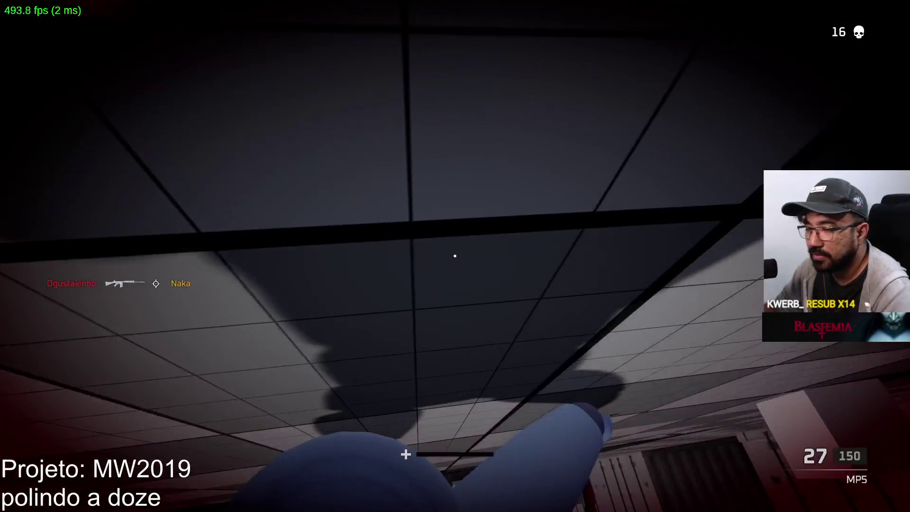
{"action": "key", "text": "w"}
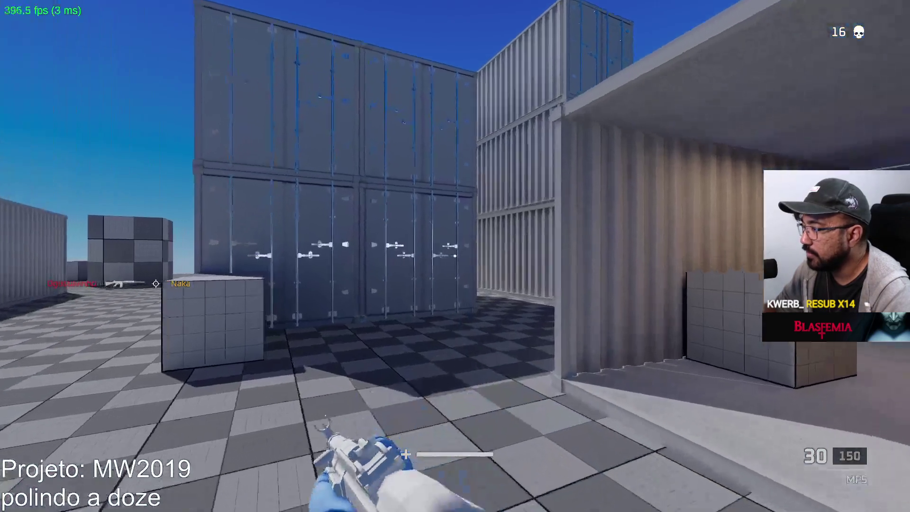
{"action": "key", "text": "w"}
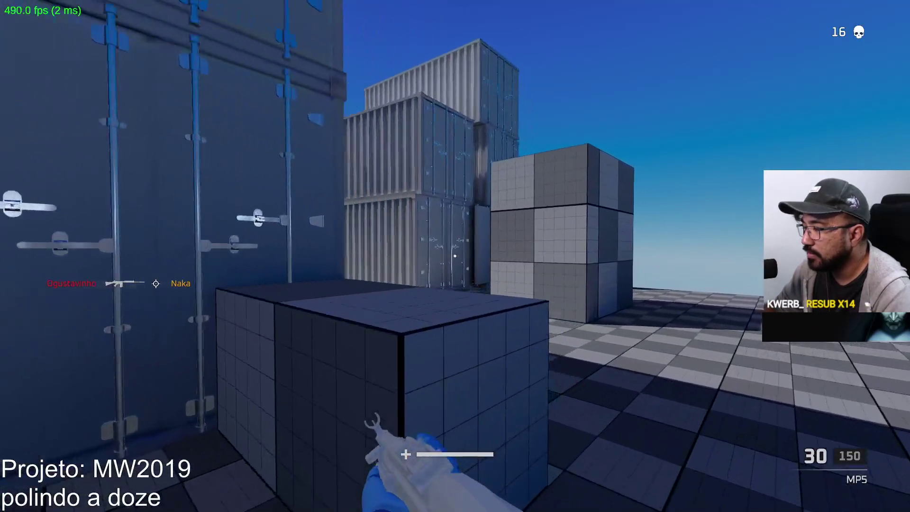
{"action": "key", "text": "w"}
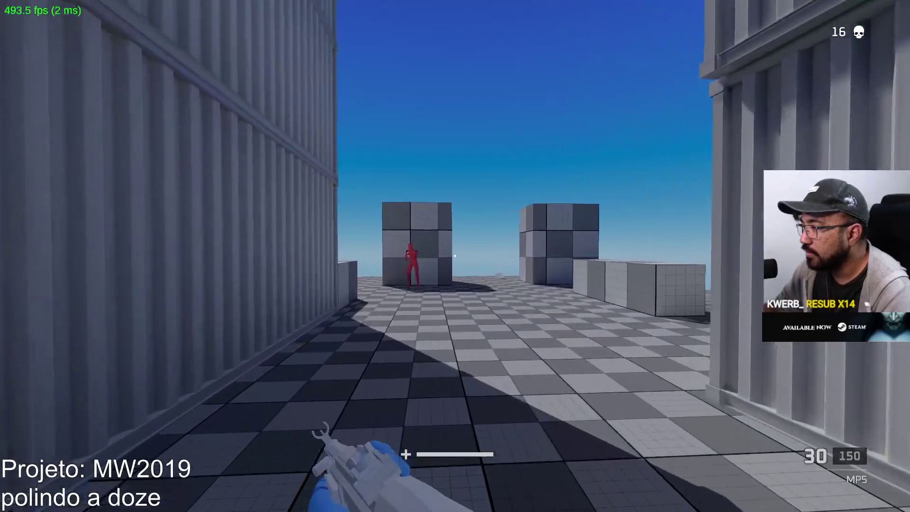
{"action": "key", "text": "w"}
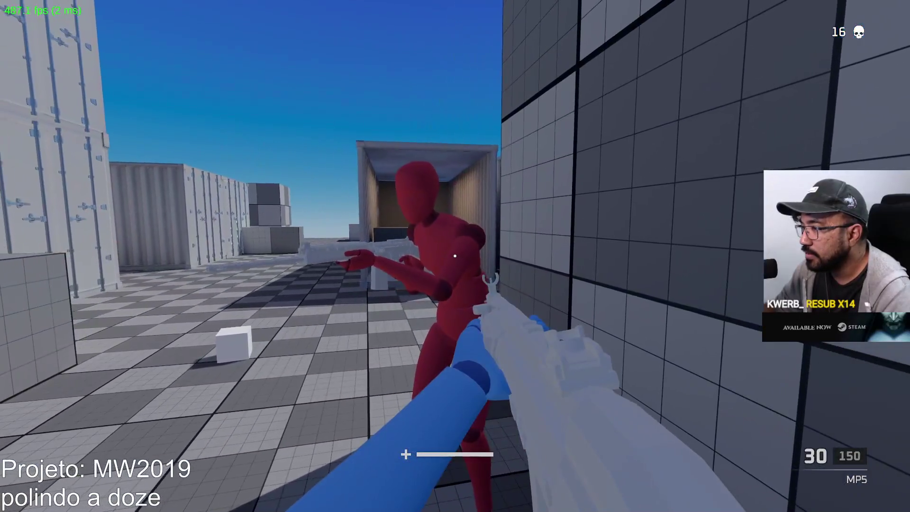
Kill the red mannequin with the MP5 for 17 kills, reload, and bring up the Start menu
{"action": "left_click", "coordinate": [455, 256]}
{"action": "left_click", "coordinate": [455, 256]}
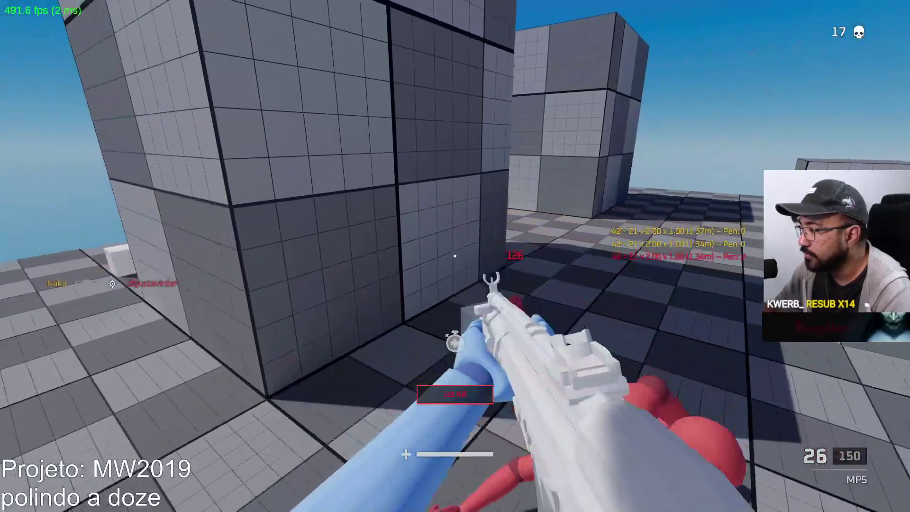
{"action": "key", "text": "r"}
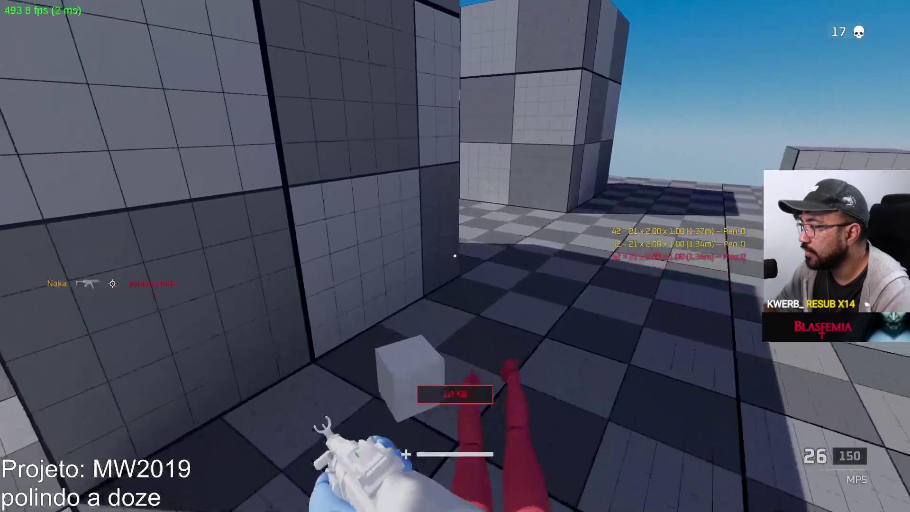
{"action": "key", "text": "w"}
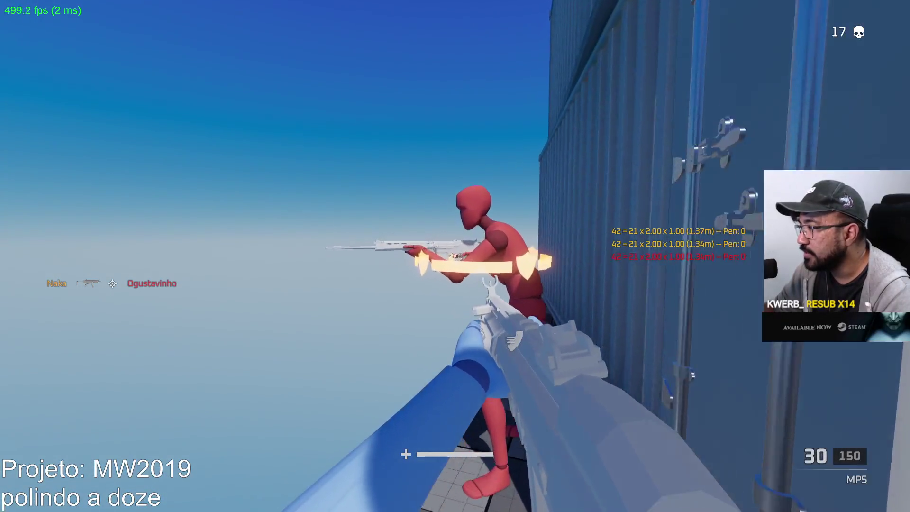
{"action": "key", "text": "w"}
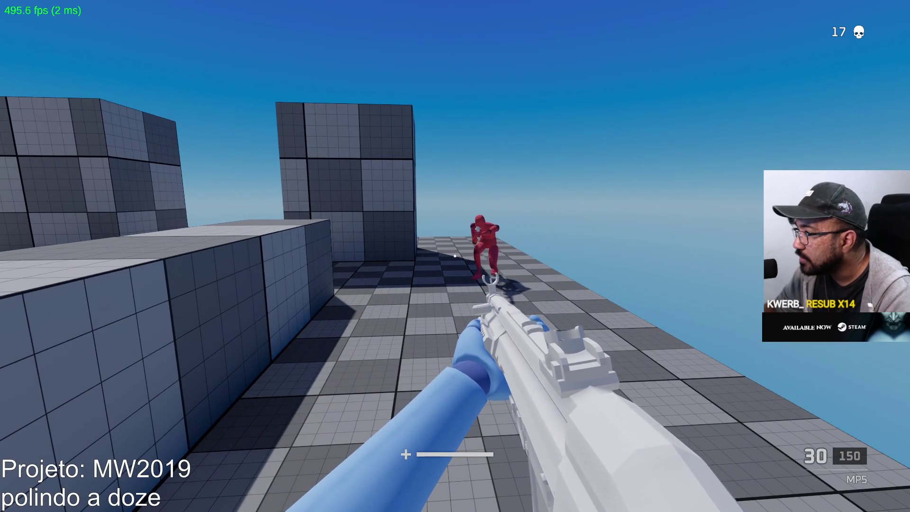
{"action": "key", "text": "super"}
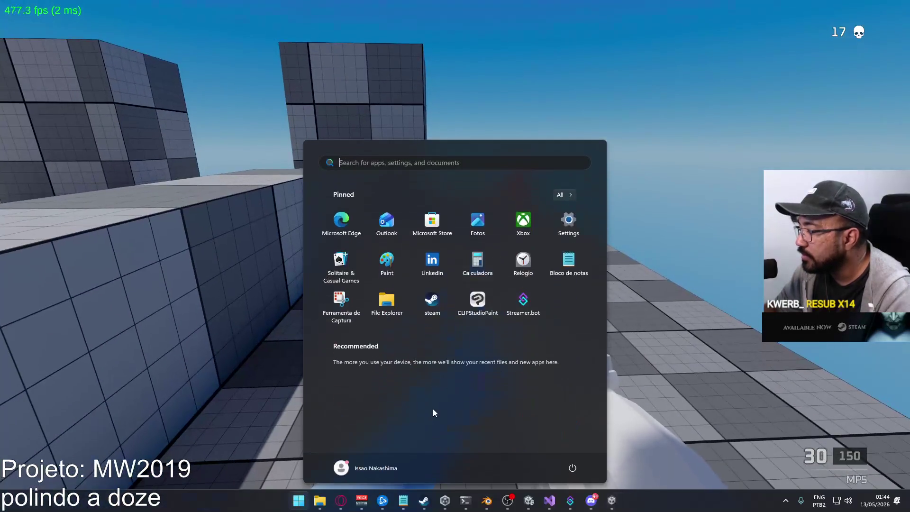
Open the MW2019 notes from Bloco de notas, then go back to the game
{"action": "left_click", "coordinate": [404, 501]}
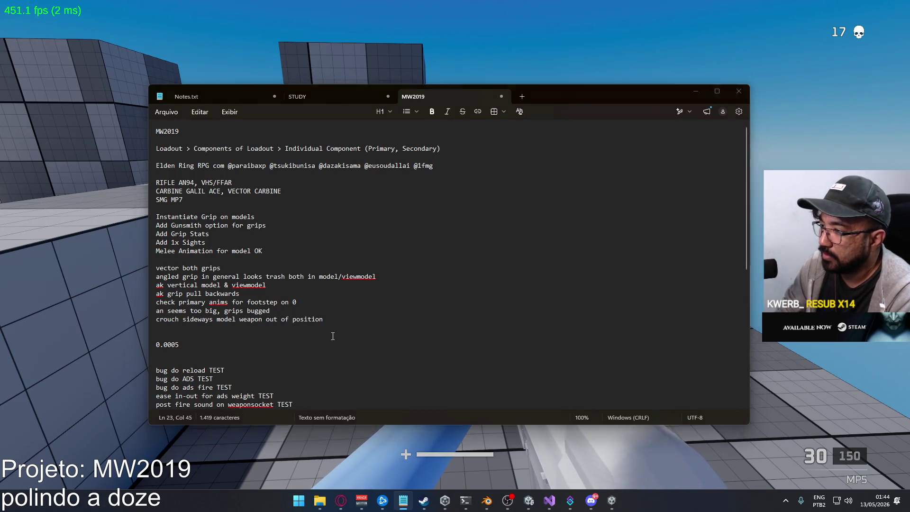
{"action": "key", "text": "alt+Tab"}
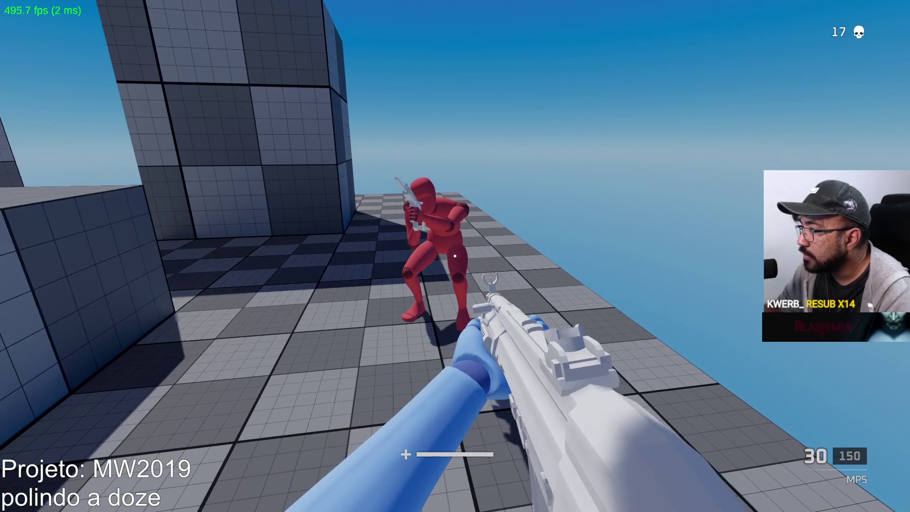
Circle the crouched red mannequin to inspect its aiming pose from both sides
{"action": "key", "text": "w"}
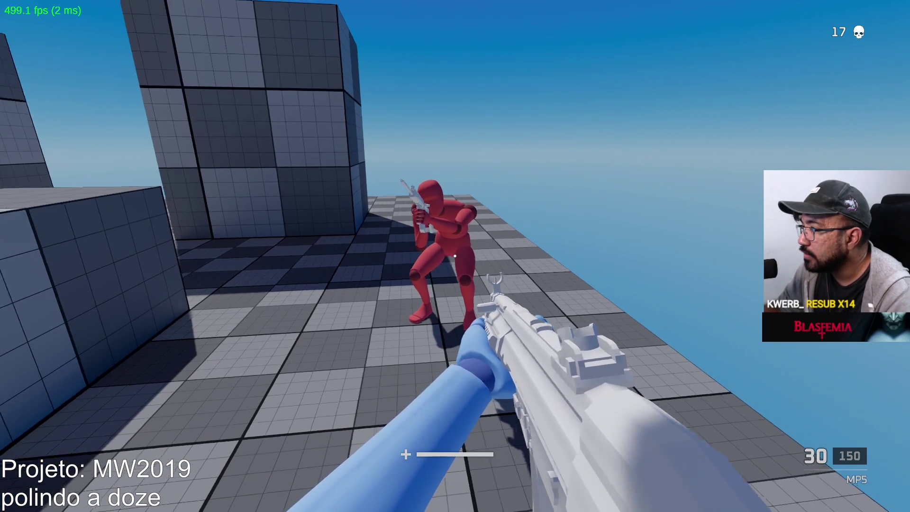
{"action": "key", "text": "a"}
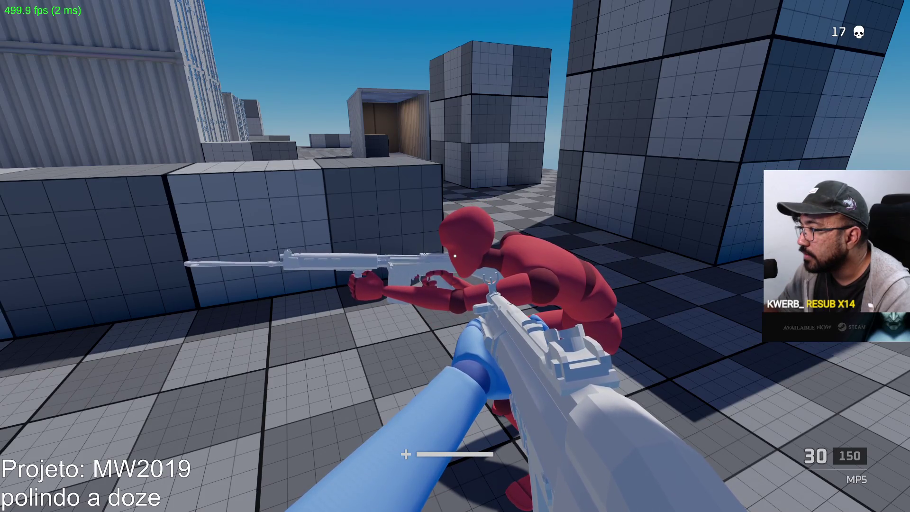
{"action": "key", "text": "d"}
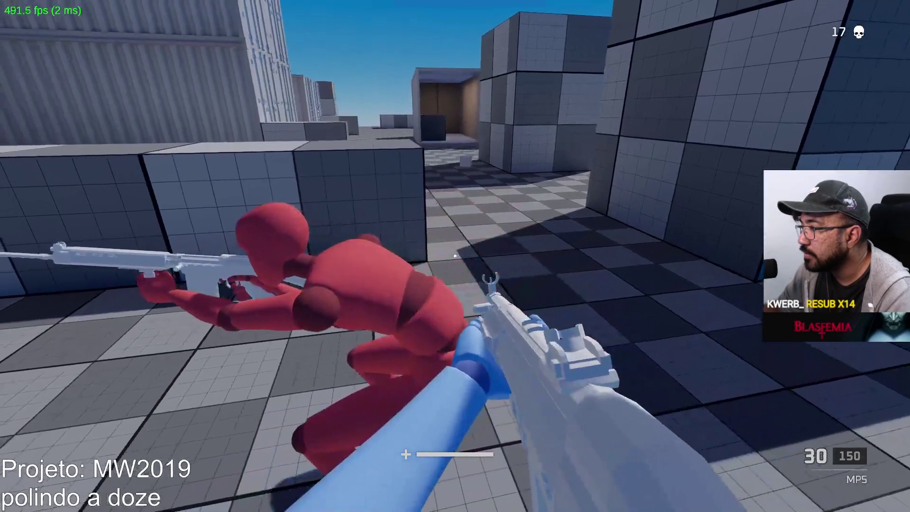
{"action": "key", "text": "d"}
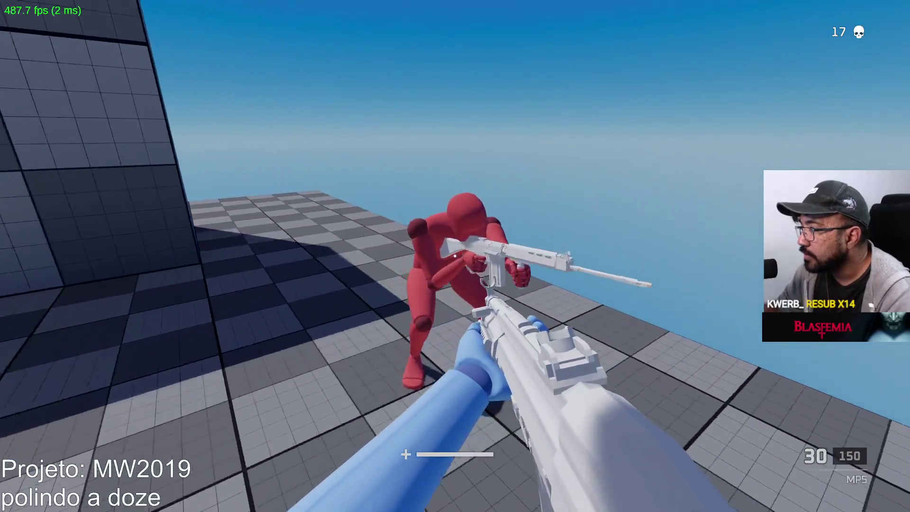
{"action": "key", "text": "d"}
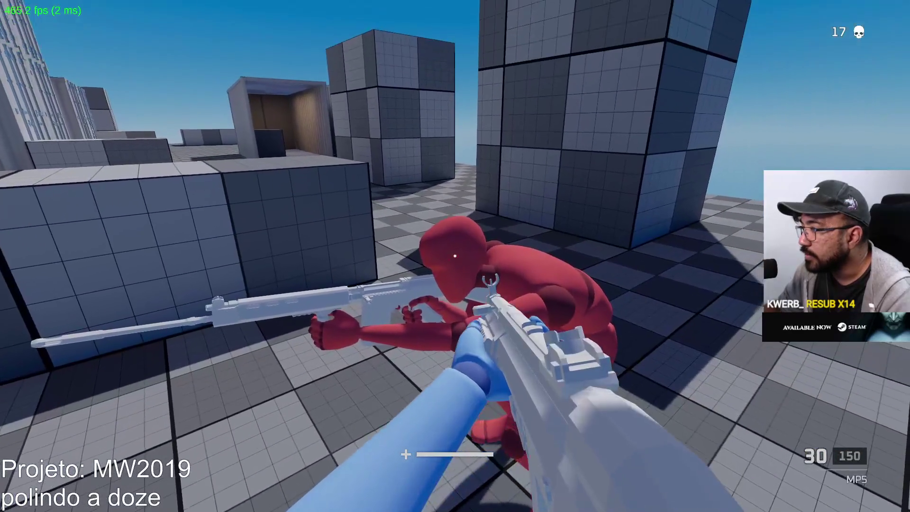
Kill the crouched mannequin for 18 kills, reload, and bring the MW2019 notes forward
{"action": "left_click", "coordinate": [455, 255]}
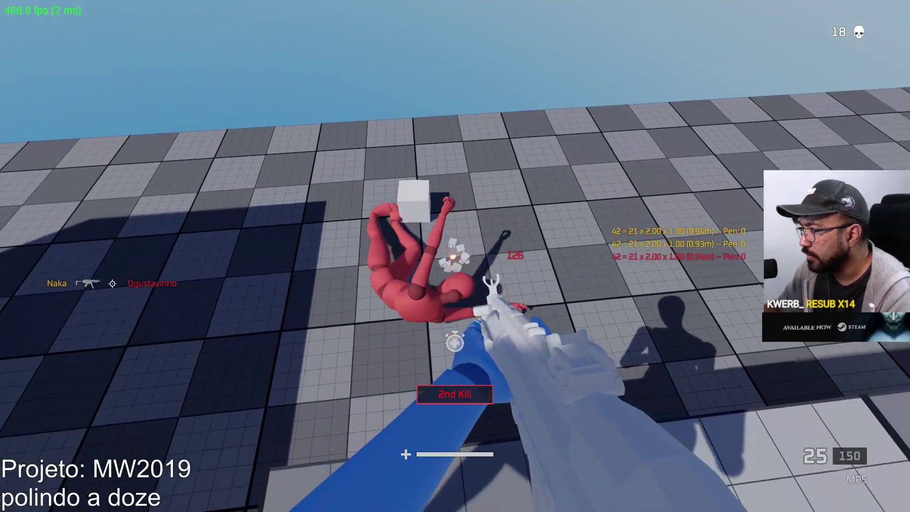
{"action": "left_click", "coordinate": [455, 256]}
{"action": "left_click", "coordinate": [455, 256]}
{"action": "key", "text": "r"}
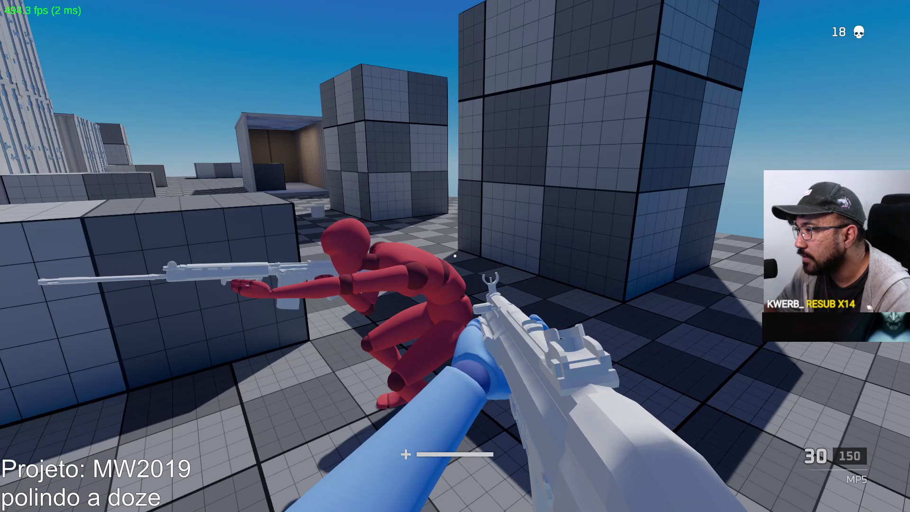
{"action": "key", "text": "alt+Tab"}
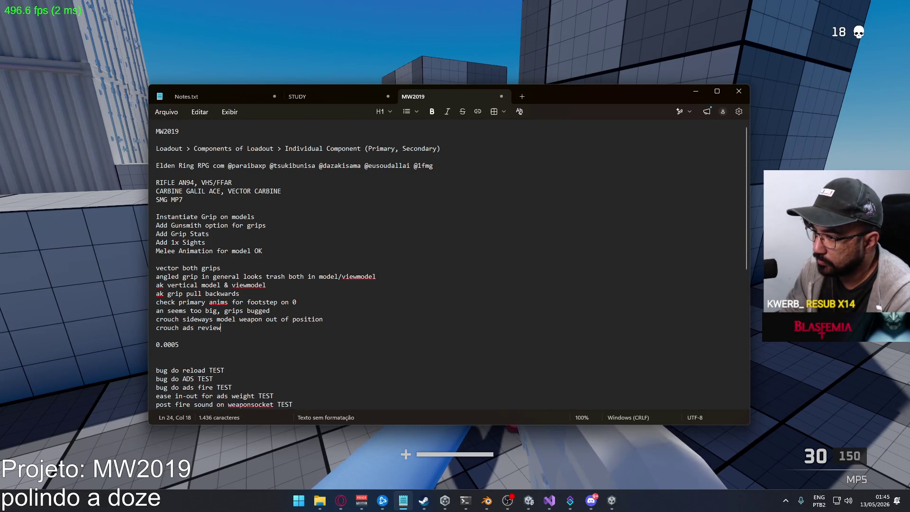
Add a 'look up' line under 'crouch ads review' and go back to the game
{"action": "key", "text": "alt+Tab"}
{"action": "key", "text": "alt+Tab"}
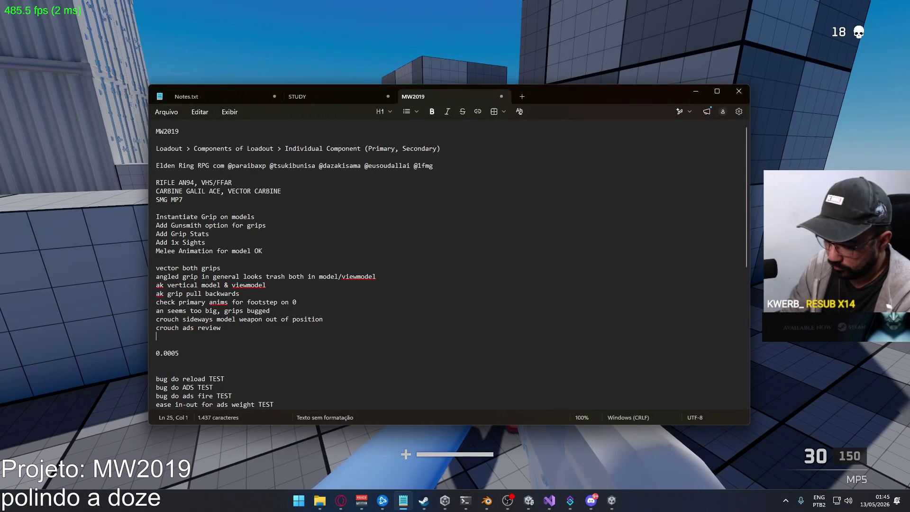
{"action": "type", "text": "up"}
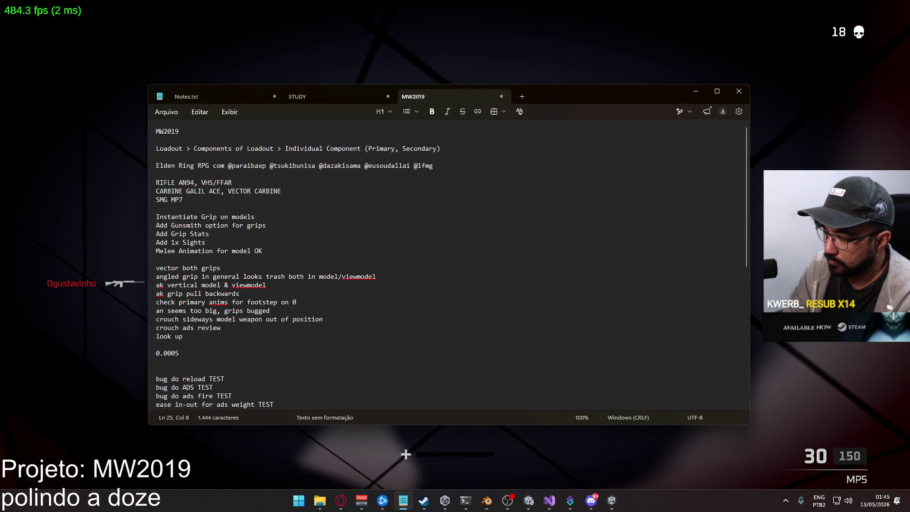
{"action": "type", "text": "wn re"}
{"action": "type", "text": "w"}
{"action": "key", "text": "alt+Tab"}
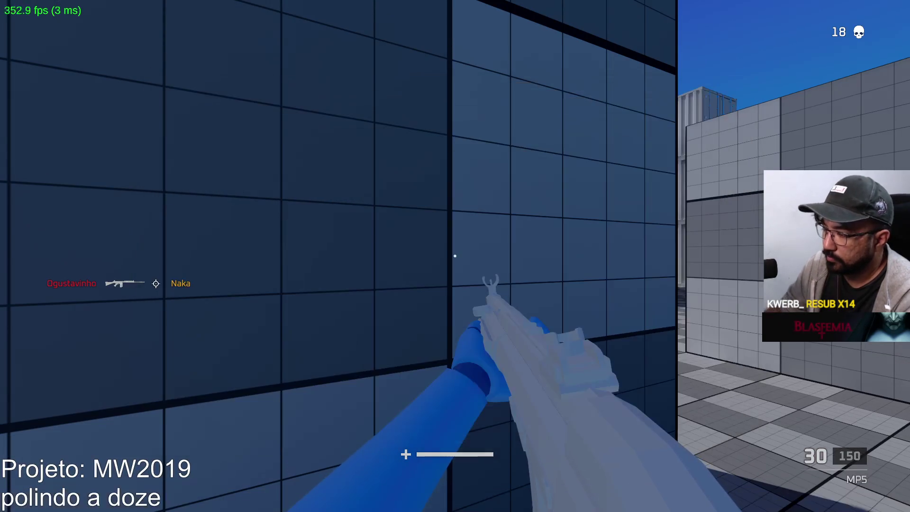
Walk down the container lane and shoot the red mannequin dead, raising kills to 19
{"action": "key", "text": "w"}
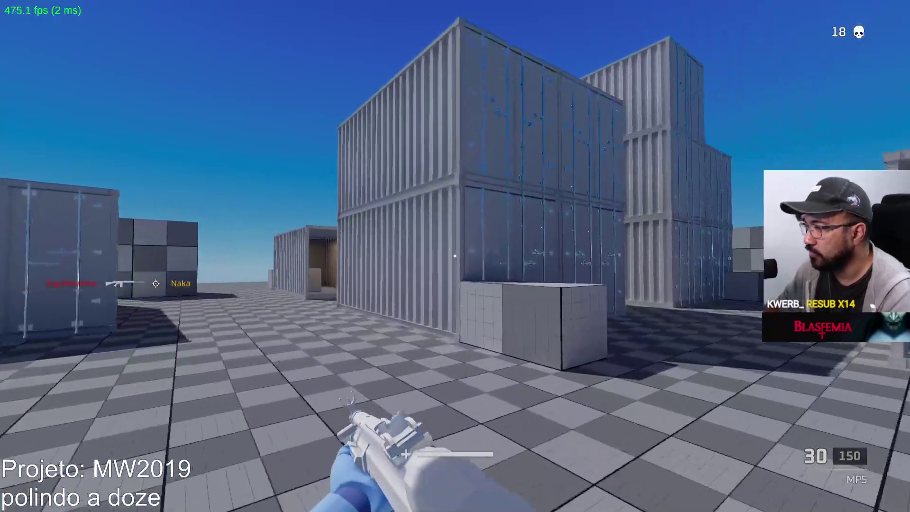
{"action": "key", "text": "w"}
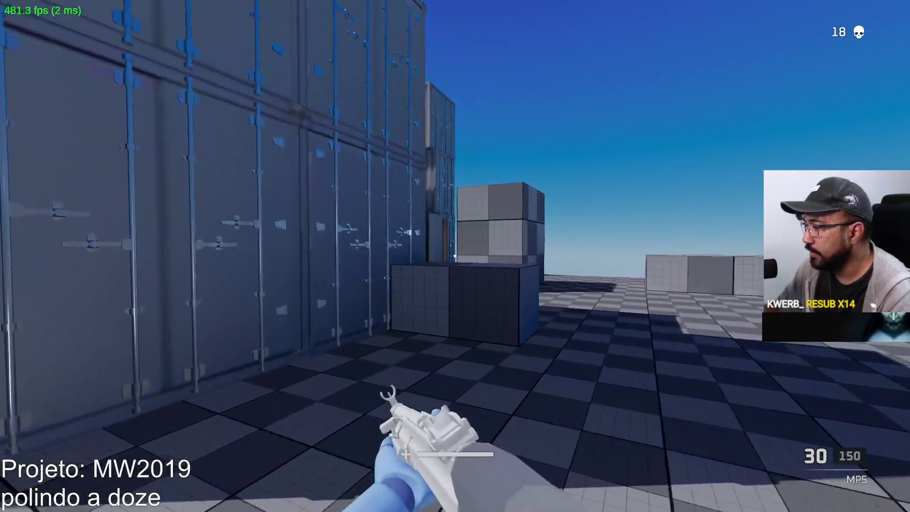
{"action": "key", "text": "w"}
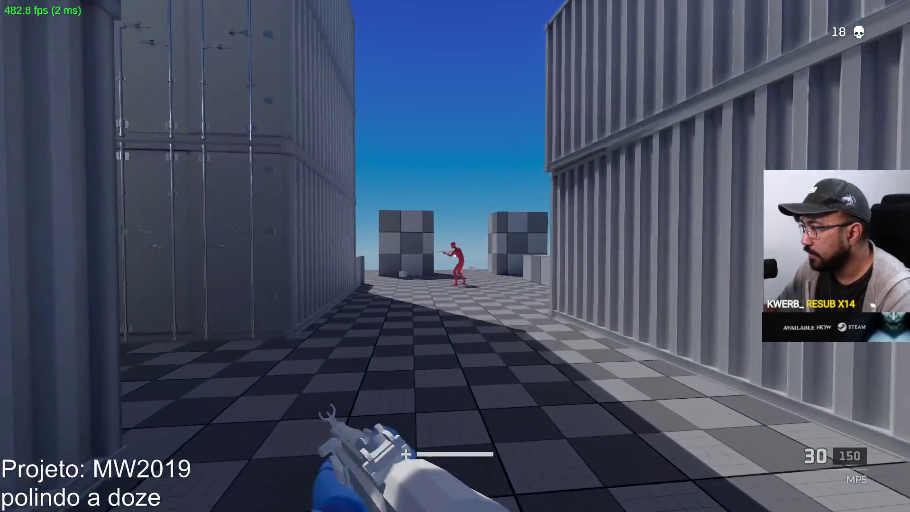
{"action": "key", "text": "w"}
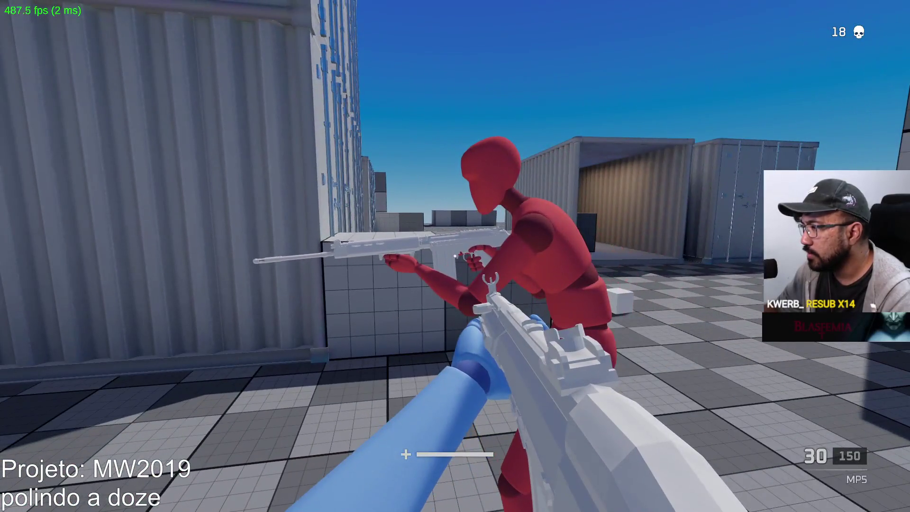
{"action": "left_click", "coordinate": [455, 256]}
{"action": "left_click", "coordinate": [455, 256]}
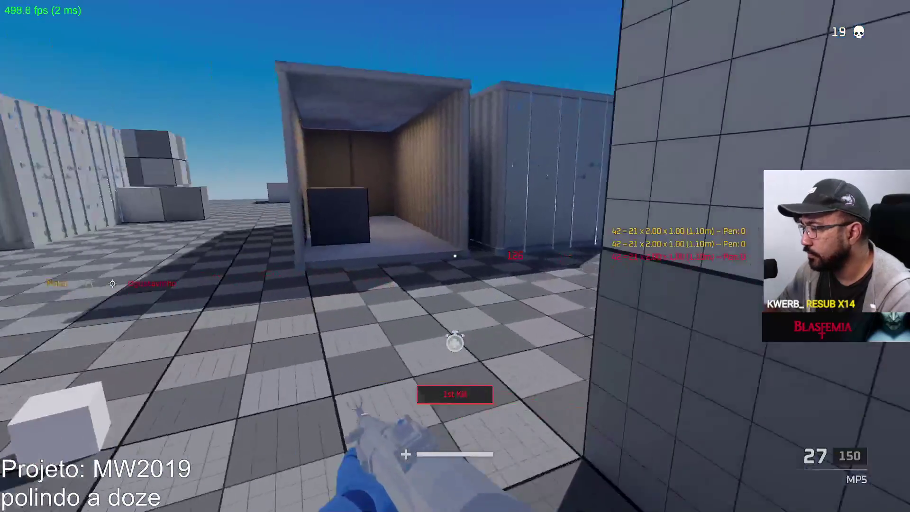
Give Loadout 1 the SPR with a Reflex Sight, deploy, and respawn
{"action": "key", "text": "b"}
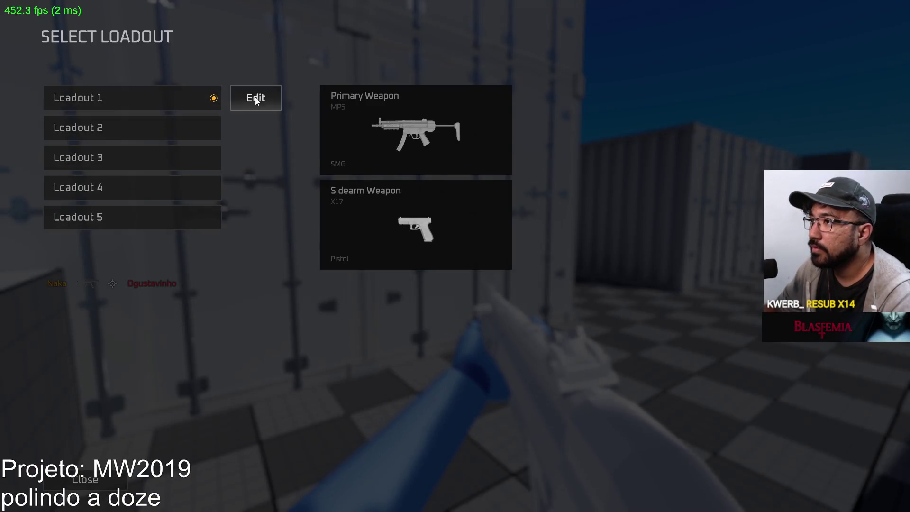
{"action": "left_click", "coordinate": [255, 98]}
{"action": "left_click", "coordinate": [158, 71]}
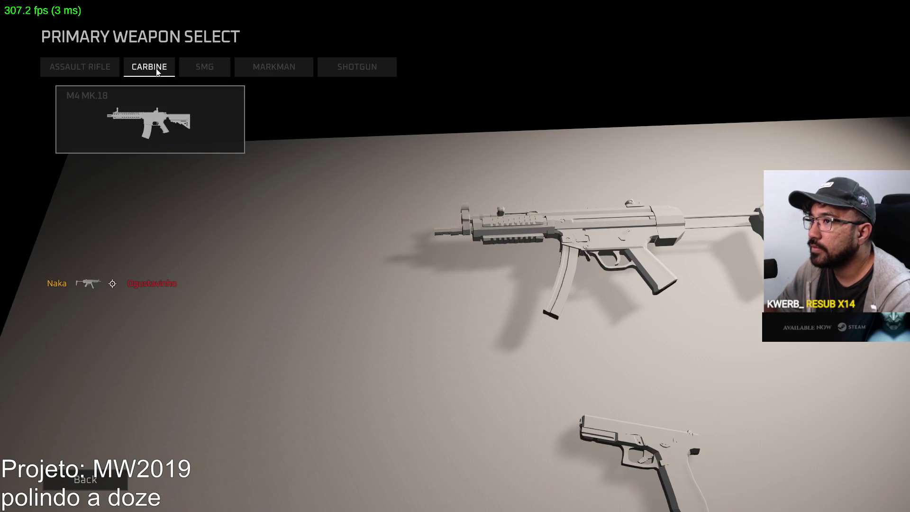
{"action": "left_click", "coordinate": [196, 129]}
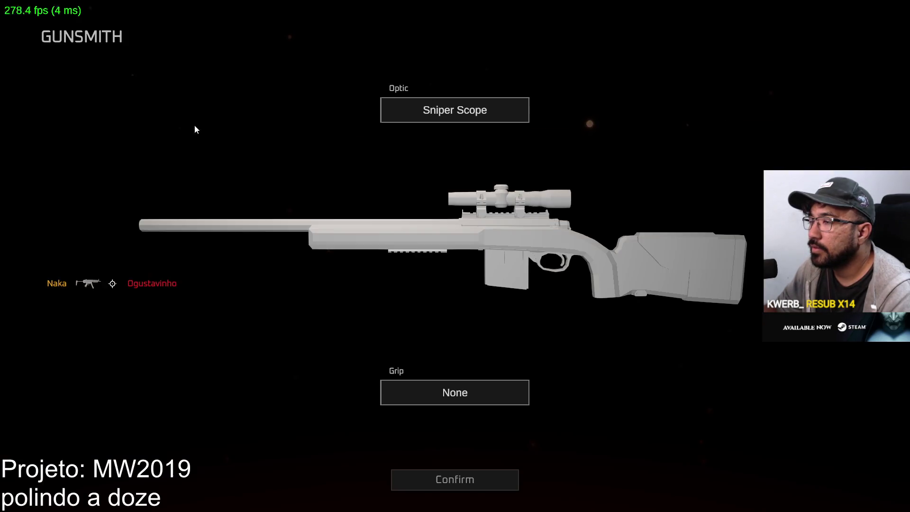
{"action": "left_click", "coordinate": [484, 116]}
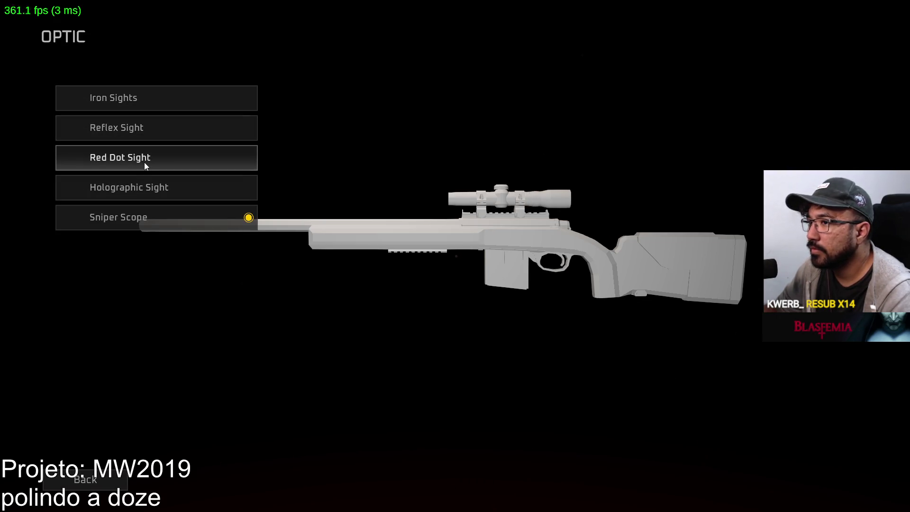
{"action": "left_click", "coordinate": [116, 127]}
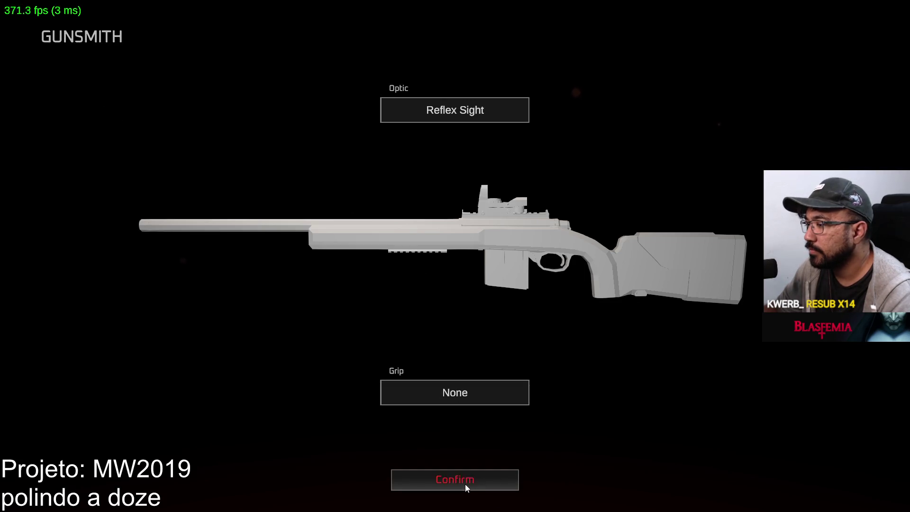
{"action": "left_click", "coordinate": [463, 481]}
{"action": "left_click", "coordinate": [225, 476]}
{"action": "key", "text": "Escape"}
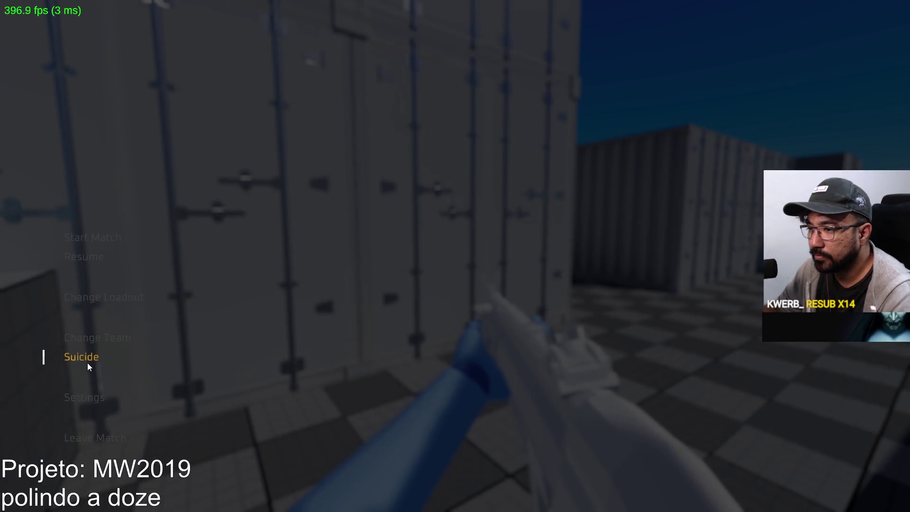
{"action": "left_click", "coordinate": [87, 362]}
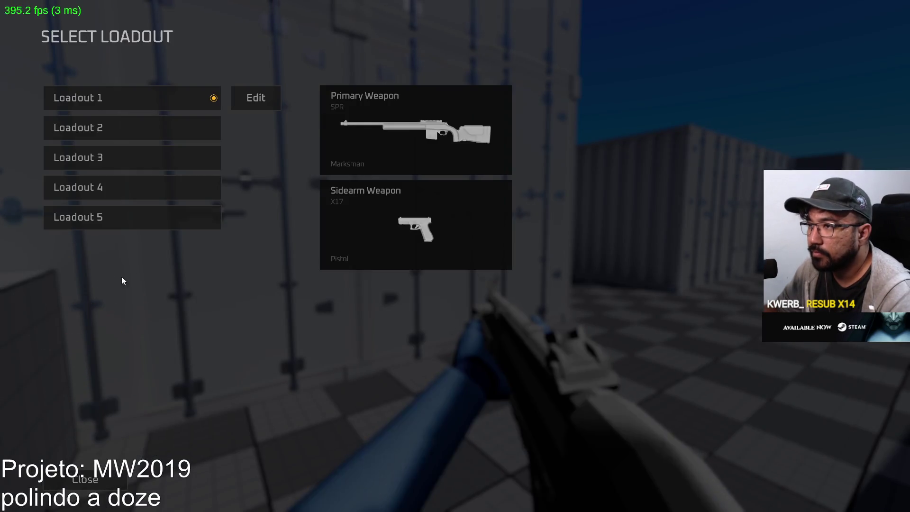
Replace Loadout 1's primary with the FAL assault rifle, deploy, and respawn with it
{"action": "left_click", "coordinate": [277, 97]}
{"action": "left_click", "coordinate": [158, 101]}
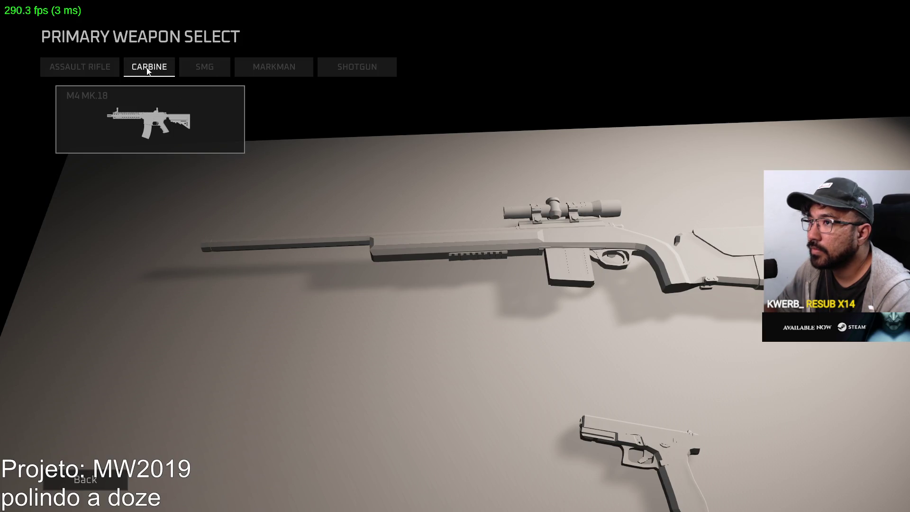
{"action": "left_click", "coordinate": [80, 67]}
{"action": "left_click", "coordinate": [137, 263]}
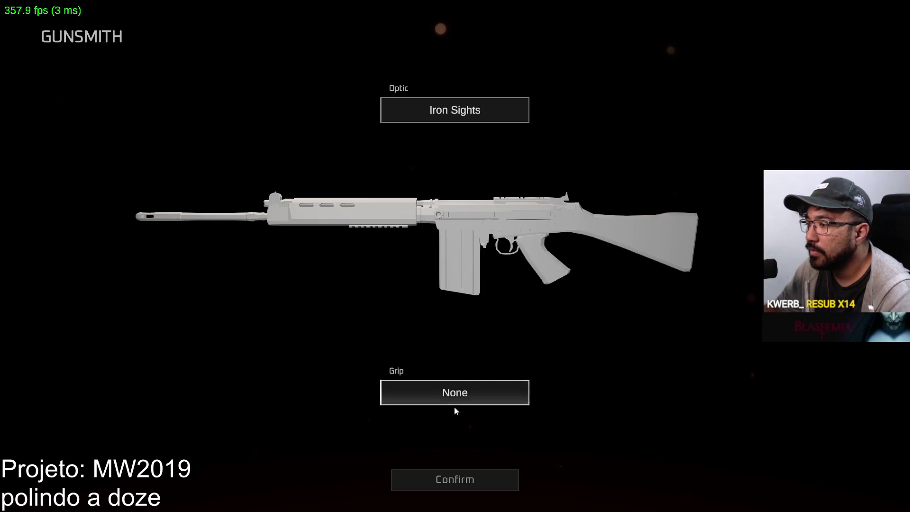
{"action": "left_click", "coordinate": [451, 480]}
{"action": "left_click", "coordinate": [217, 472]}
{"action": "key", "text": "Escape"}
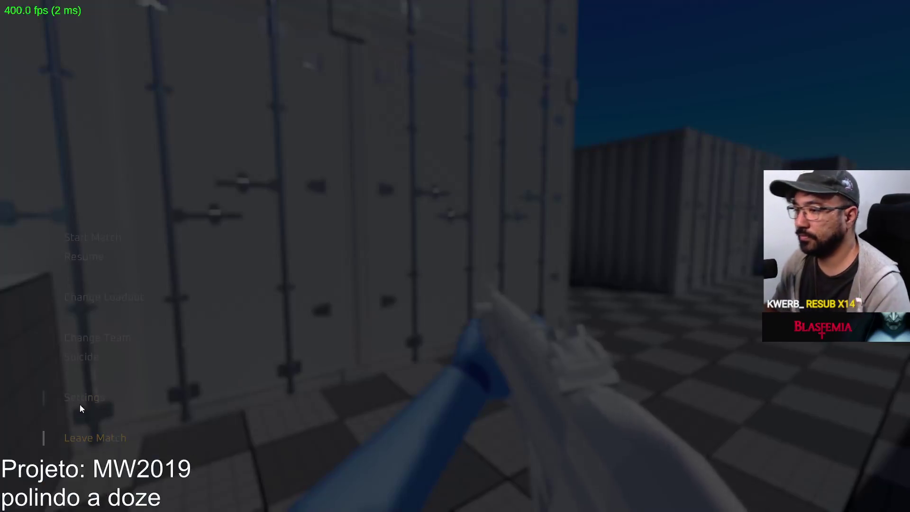
{"action": "left_click", "coordinate": [92, 358]}
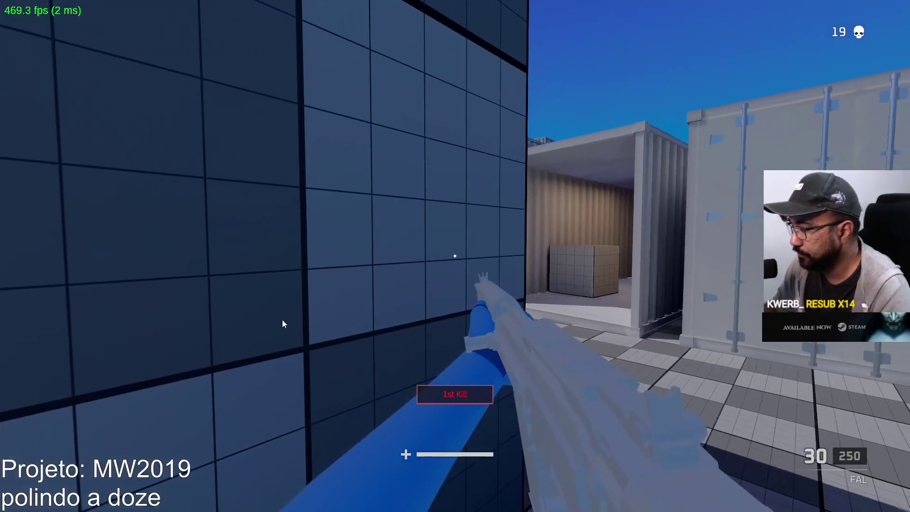
Resume play and advance through the container corridor to the crouching enemy
{"action": "key", "text": "Escape"}
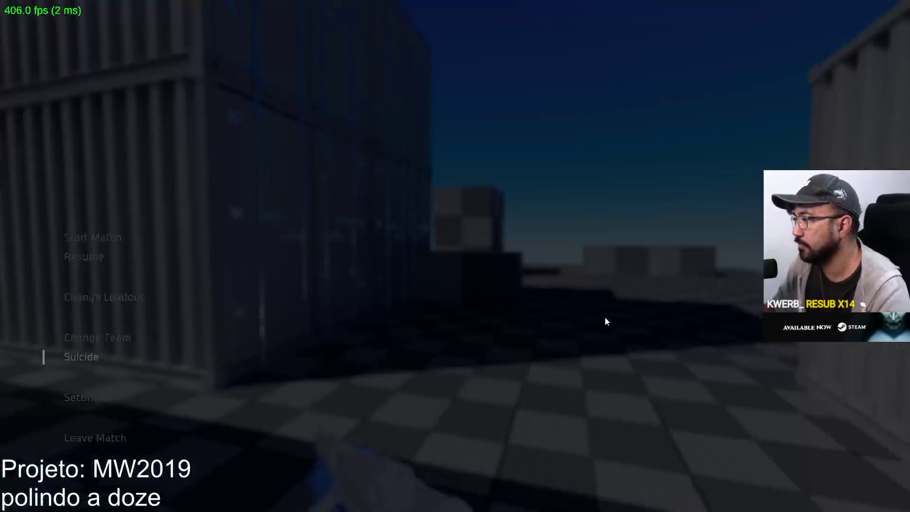
{"action": "key", "text": "Escape"}
{"action": "key", "text": "w"}
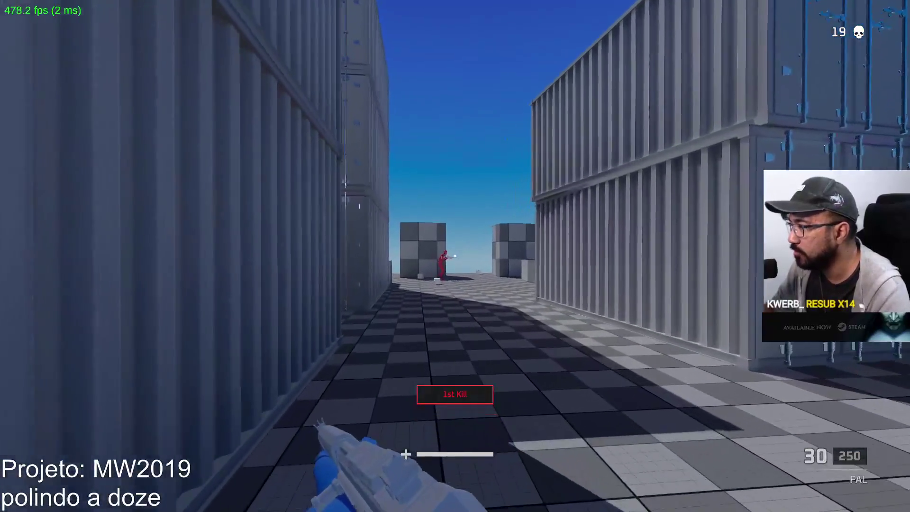
{"action": "key", "text": "w"}
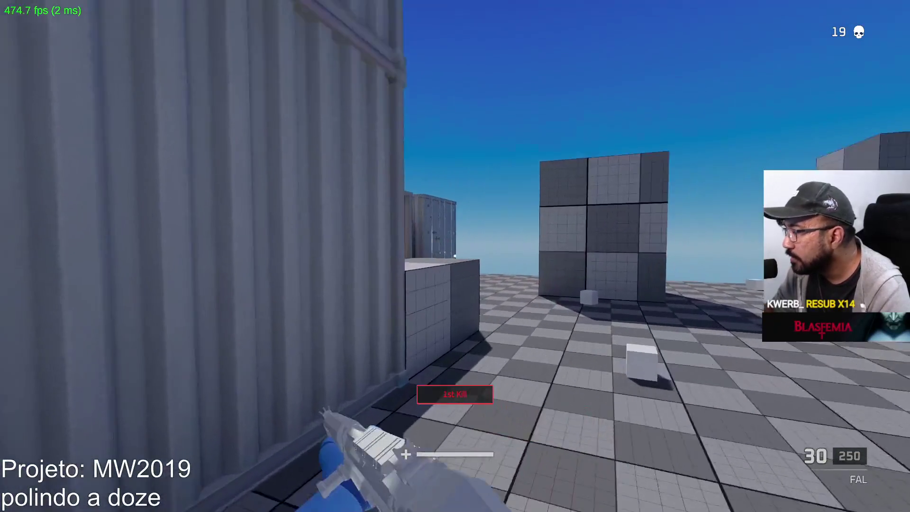
{"action": "key", "text": "w"}
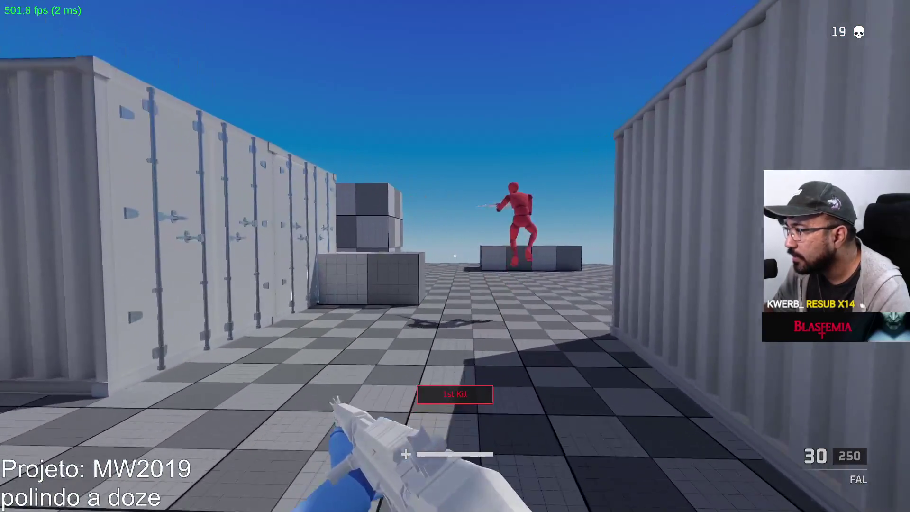
{"action": "key", "text": "w"}
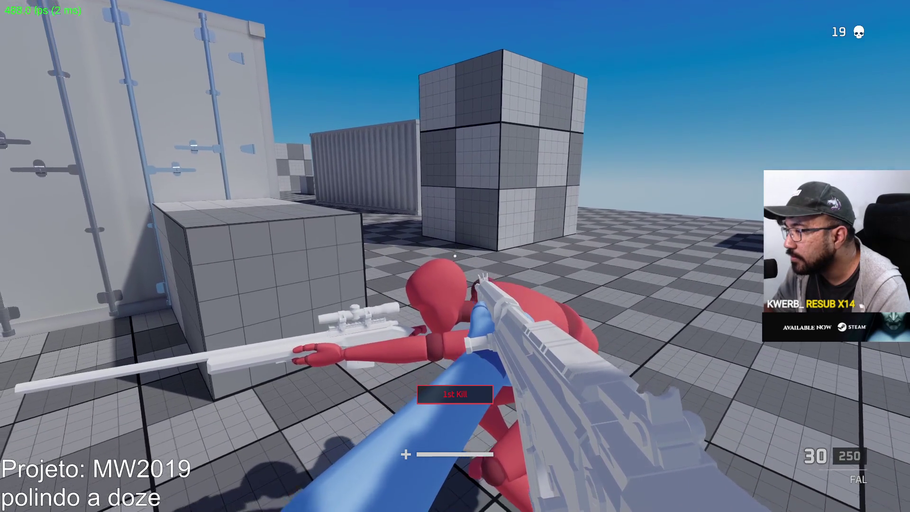
{"action": "key", "text": "w"}
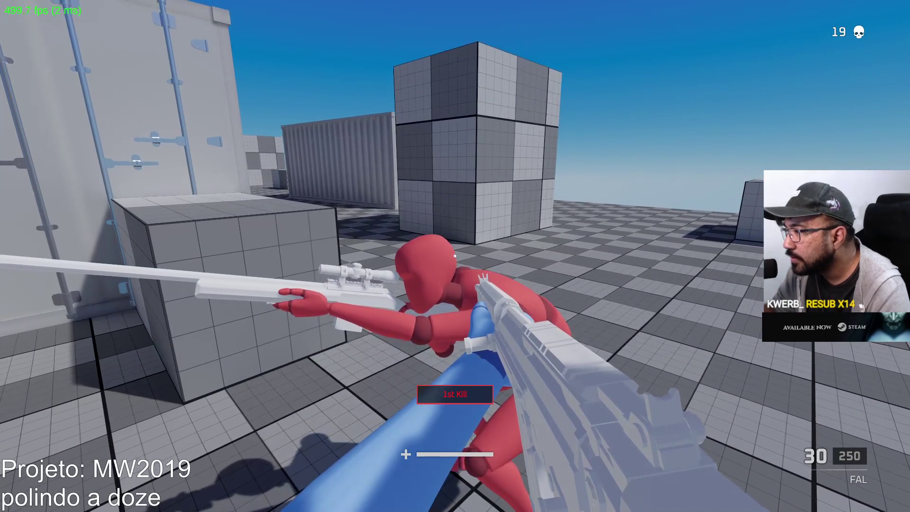
Circle the enemy to watch its aim pose, then shoot it and reload the FAL
{"action": "key", "text": "s"}
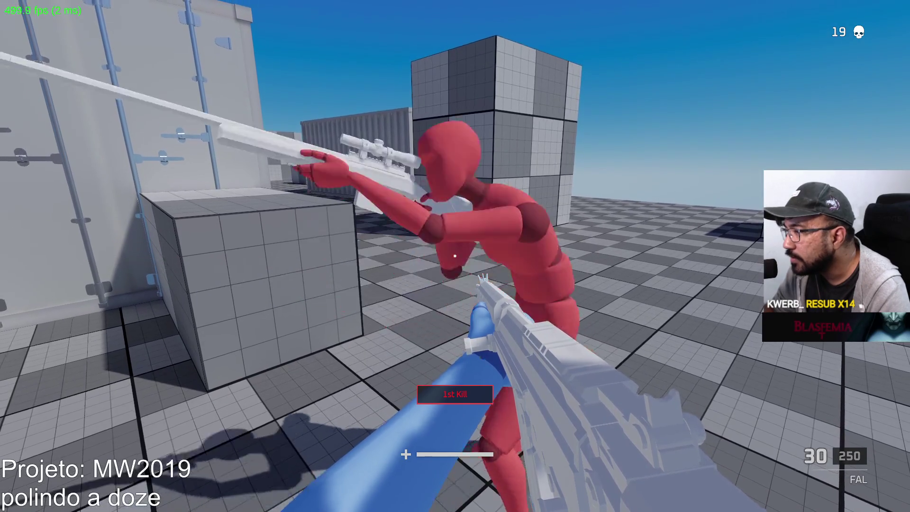
{"action": "key", "text": "a"}
{"action": "key", "text": "w"}
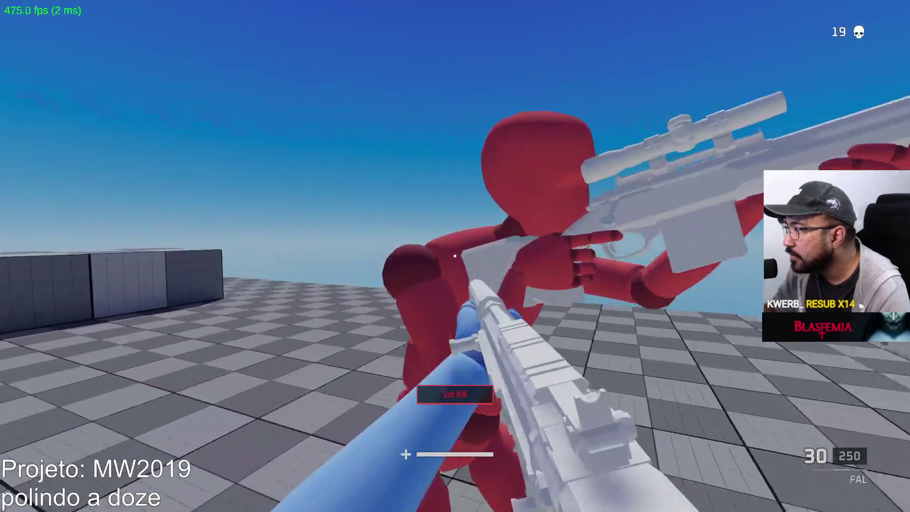
{"action": "key", "text": "s"}
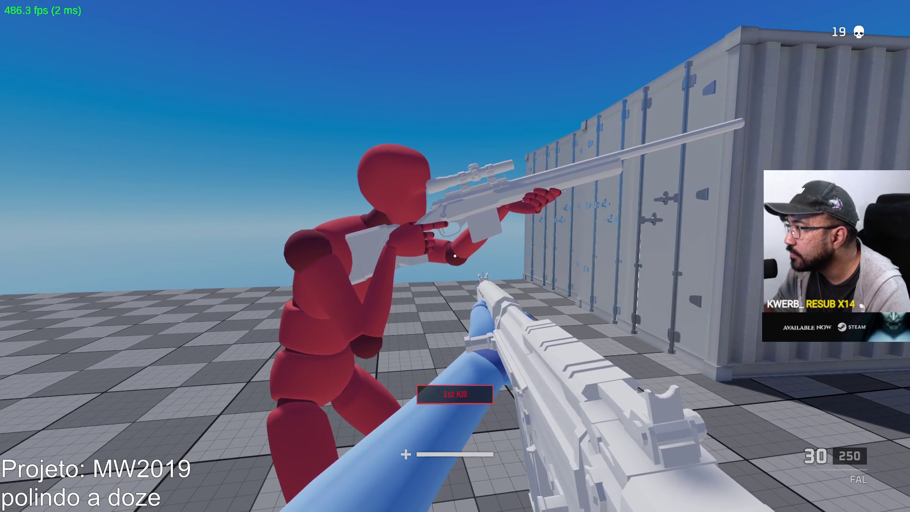
{"action": "mouse_move", "coordinate": [455, 256]}
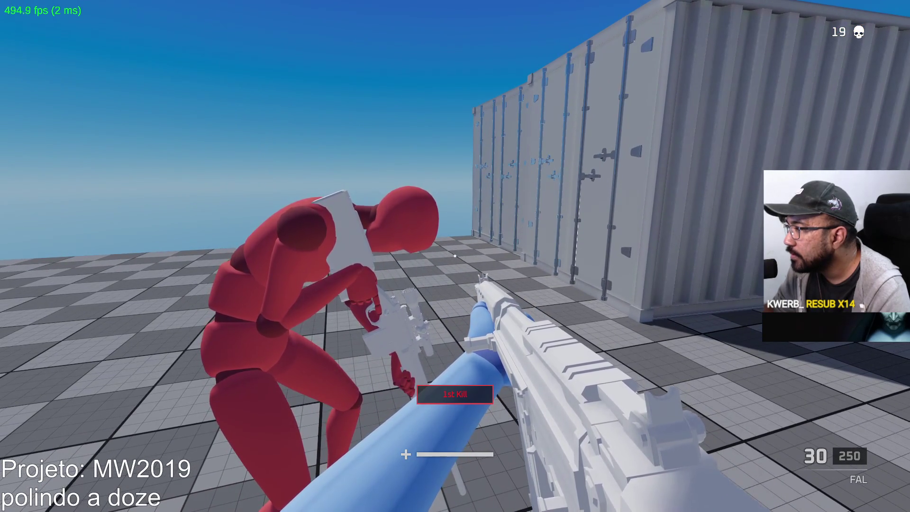
{"action": "left_click", "coordinate": [455, 256]}
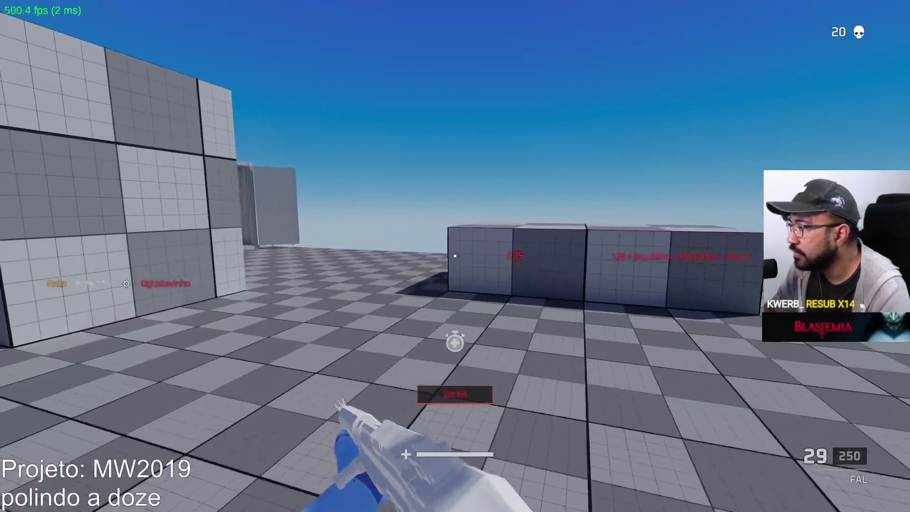
{"action": "key", "text": "r"}
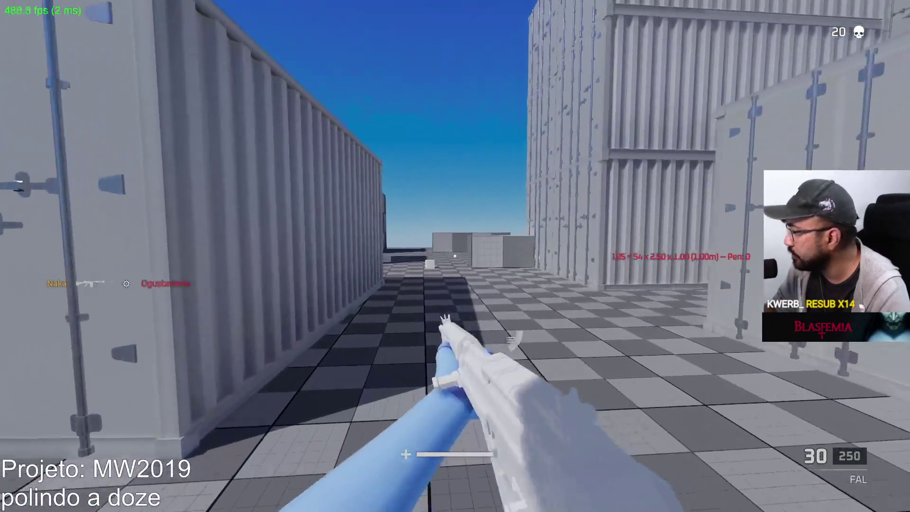
Fire a burst of FAL shots at the grey cubes and containers
{"action": "key", "text": "w"}
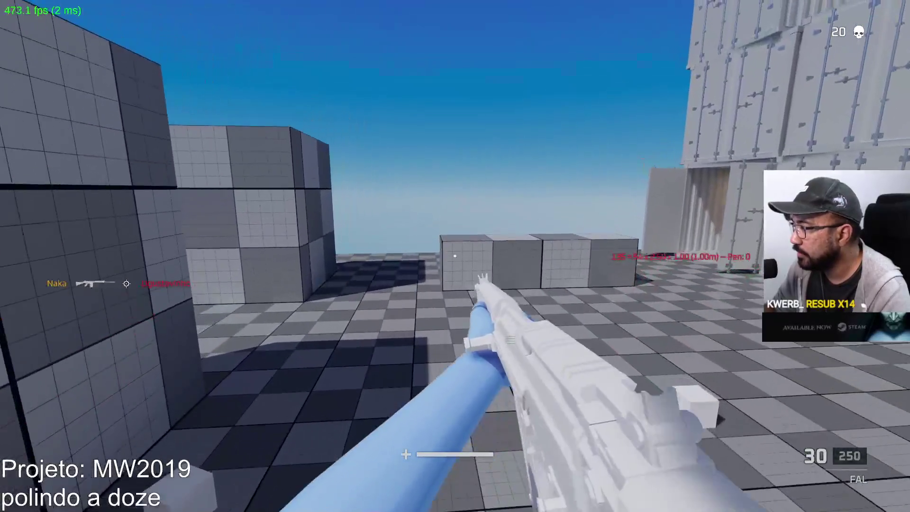
{"action": "left_click", "coordinate": [455, 256]}
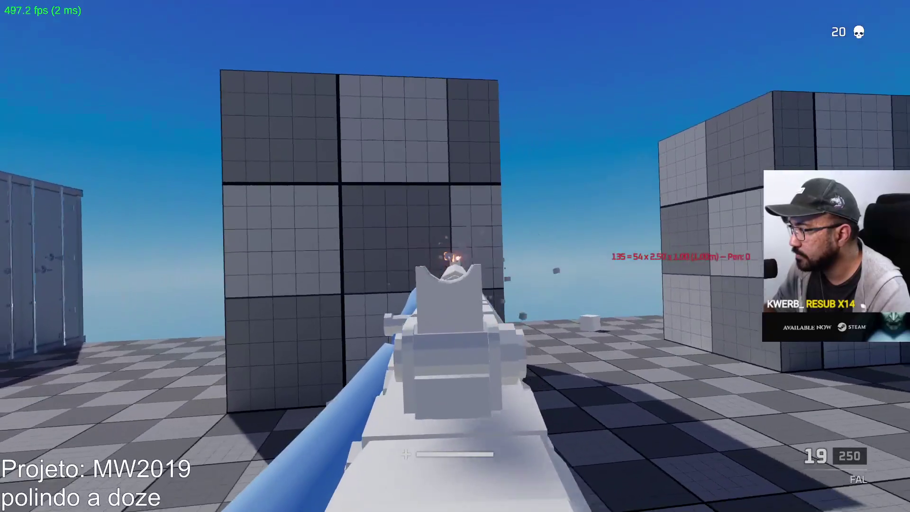
{"action": "left_click", "coordinate": [455, 256]}
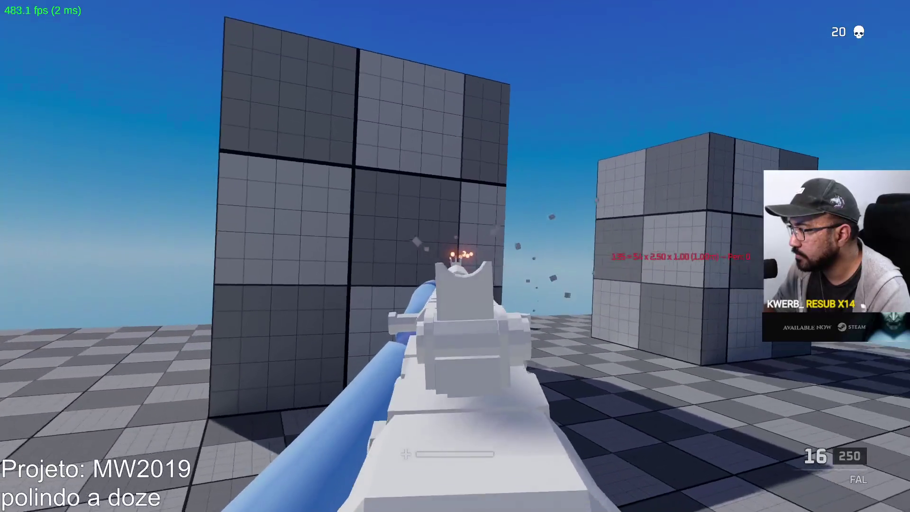
{"action": "left_click", "coordinate": [455, 256]}
{"action": "left_click", "coordinate": [455, 256]}
{"action": "left_click", "coordinate": [455, 256]}
{"action": "left_click", "coordinate": [455, 256]}
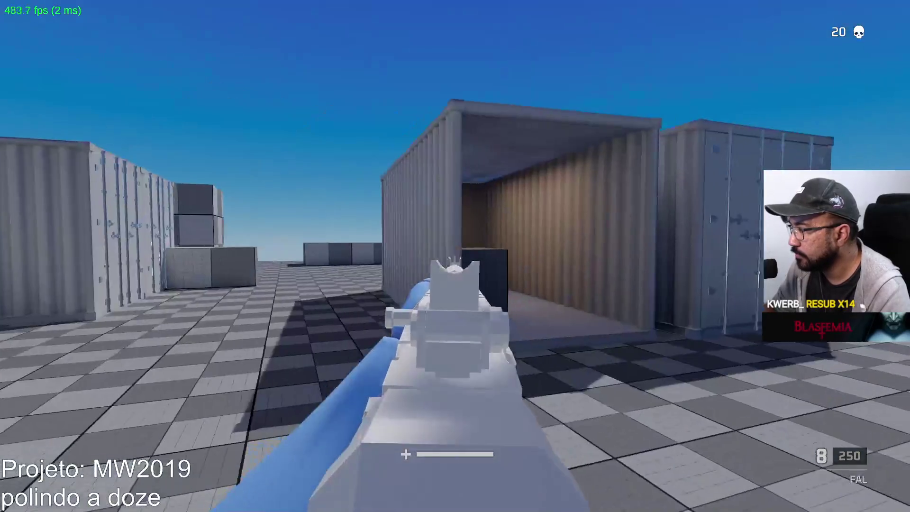
{"action": "left_click", "coordinate": [455, 256]}
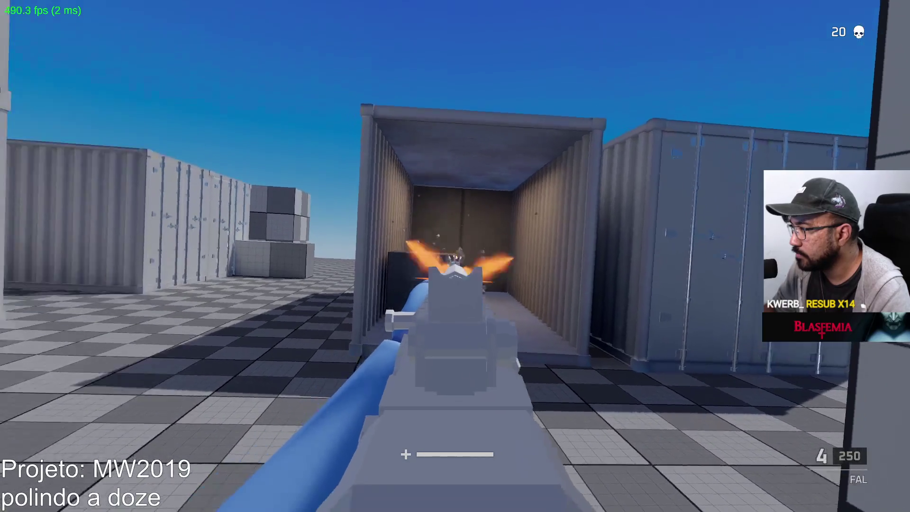
{"action": "key", "text": "s"}
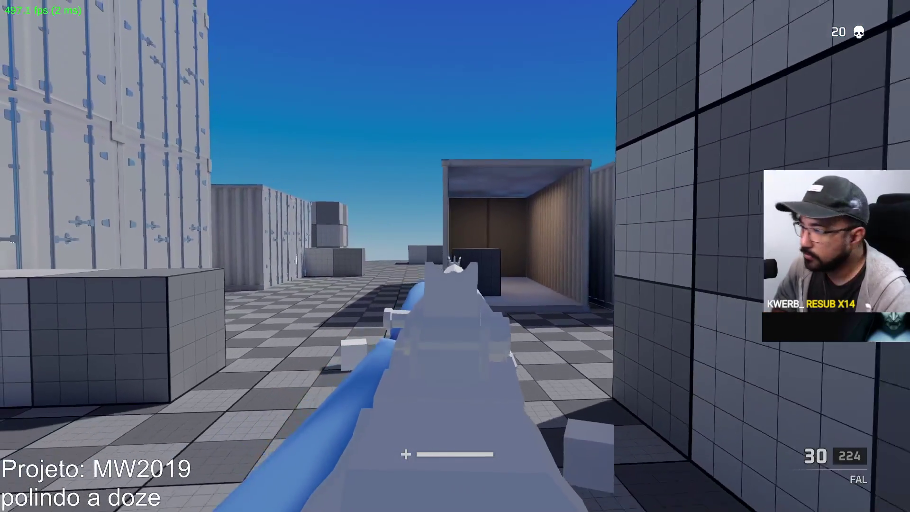
Sprint to and kill the next red dummy, then shoot another by the containers for 22 kills
{"action": "key", "text": "shift+w"}
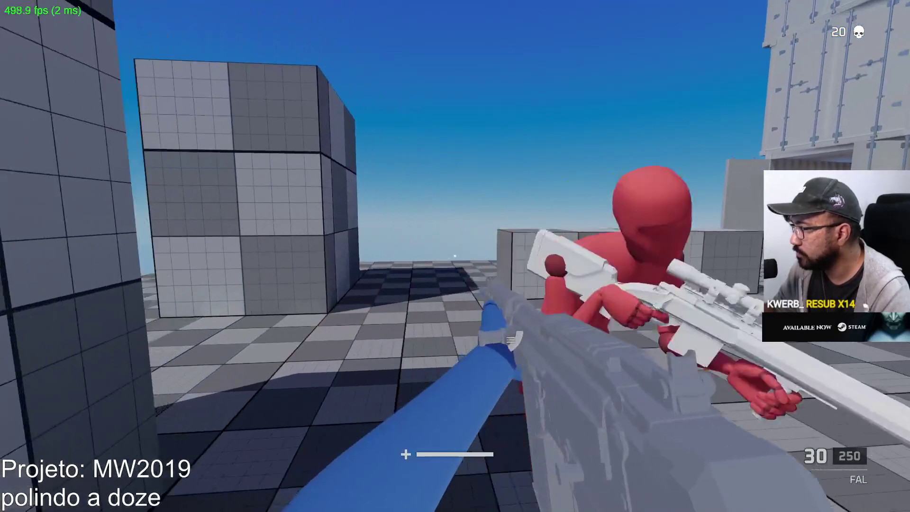
{"action": "key", "text": "w"}
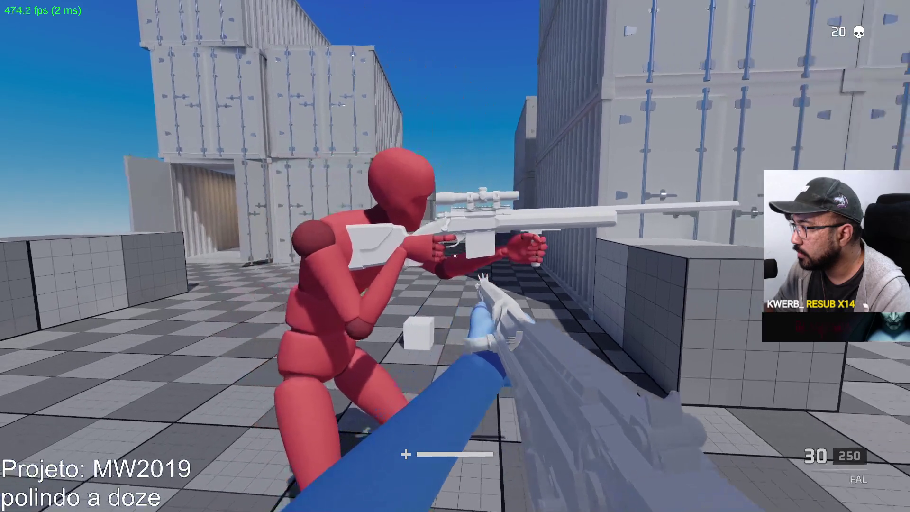
{"action": "key", "text": "d"}
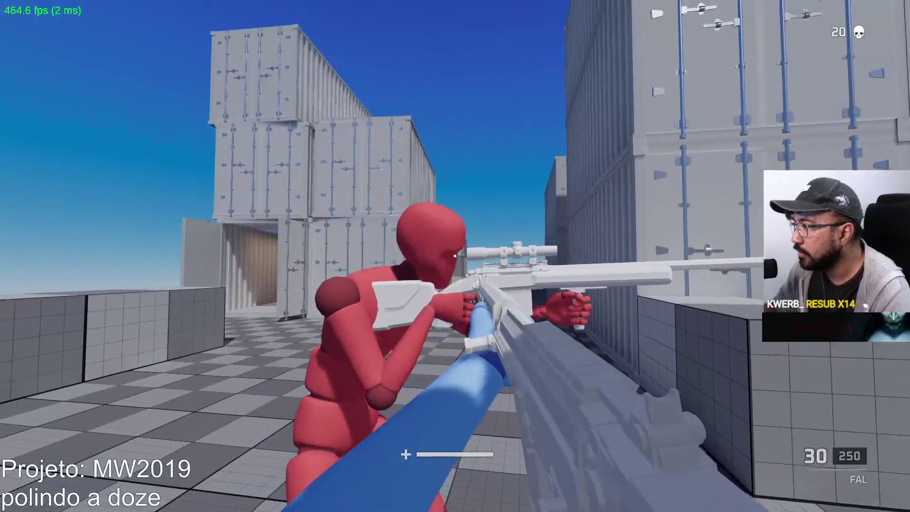
{"action": "left_click", "coordinate": [455, 256]}
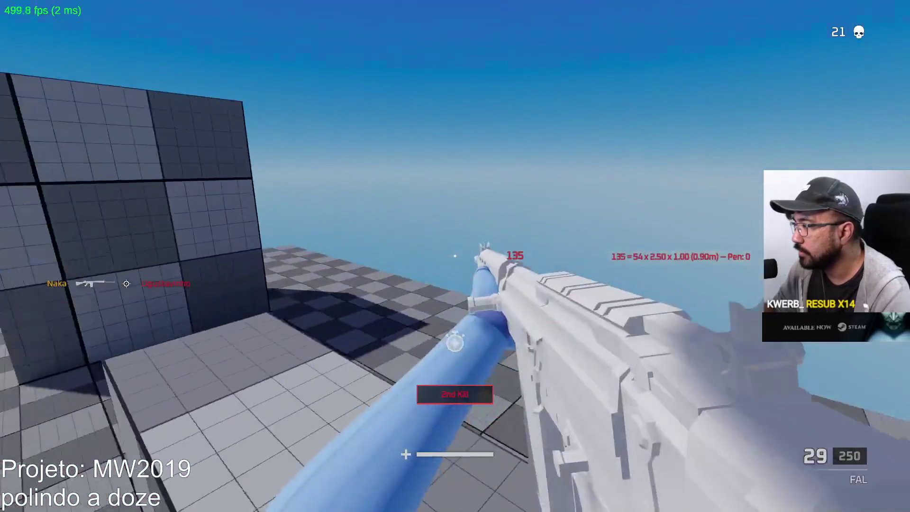
{"action": "key", "text": "w"}
{"action": "key", "text": "w"}
{"action": "key", "text": "w"}
{"action": "key", "text": "w"}
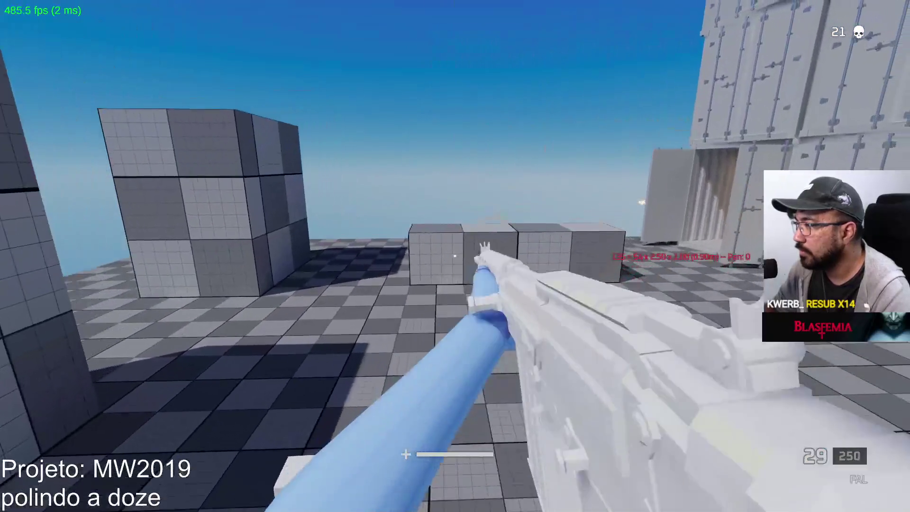
{"action": "key", "text": "w"}
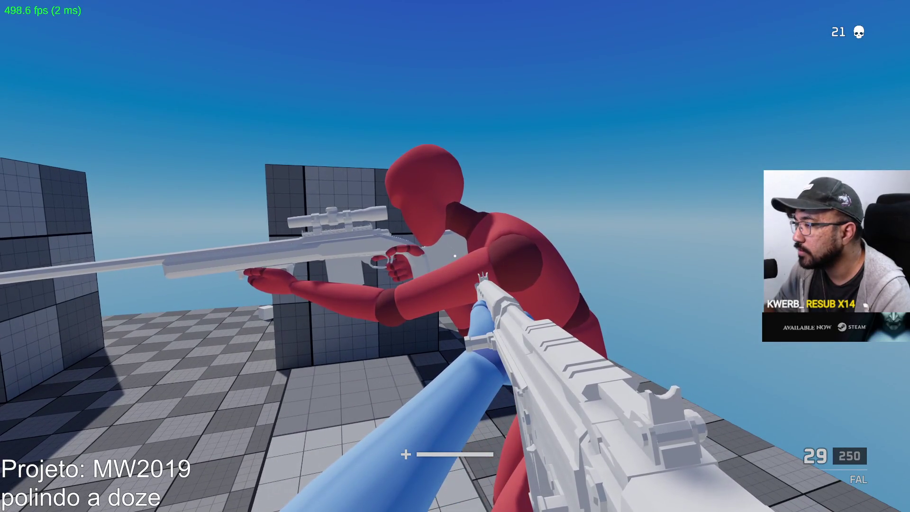
{"action": "key", "text": "w"}
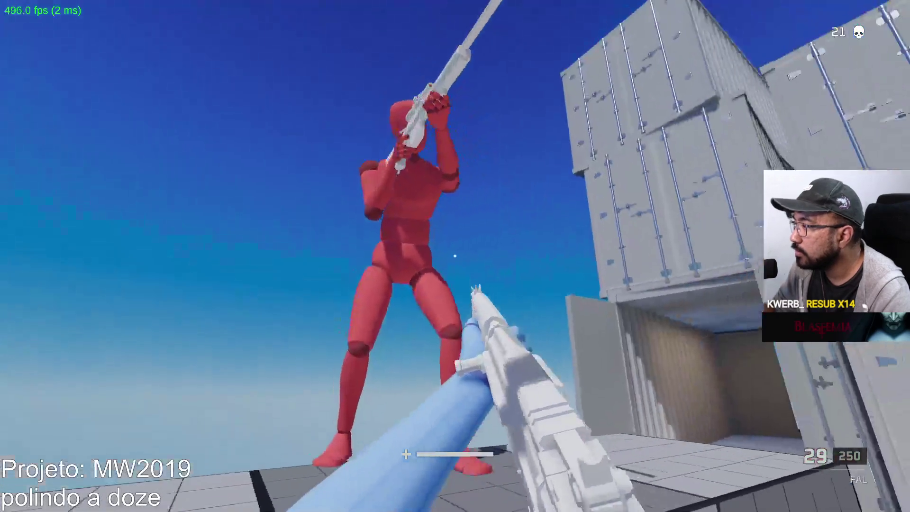
{"action": "key", "text": "w"}
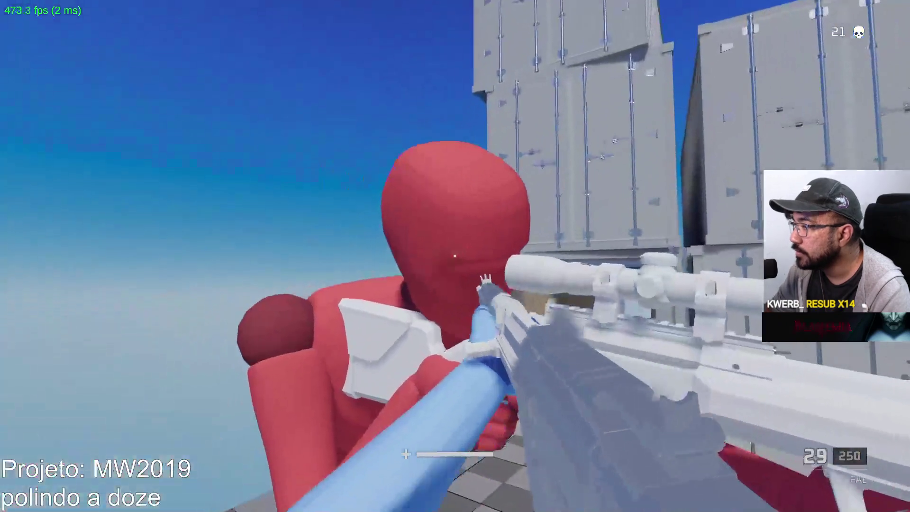
{"action": "left_click", "coordinate": [455, 256]}
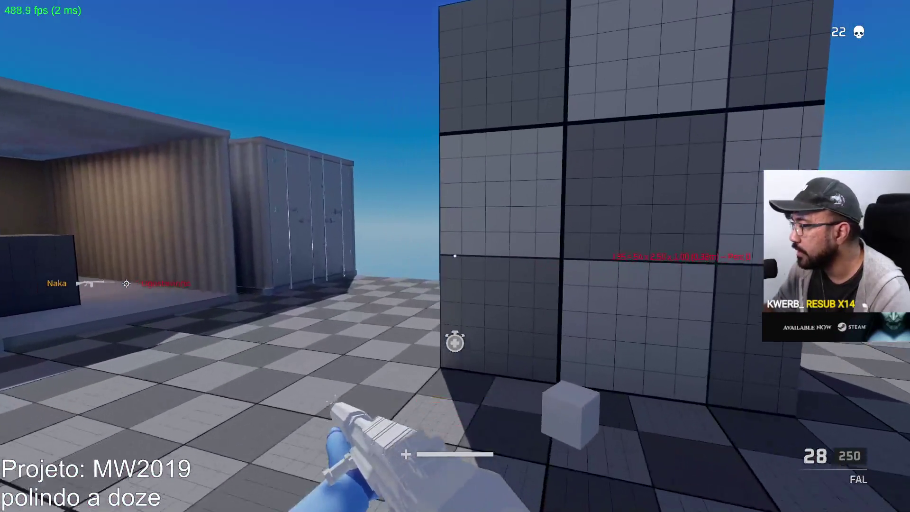
Move past the walls and containers, aim and kill a red dummy, then reload
{"action": "key", "text": "w"}
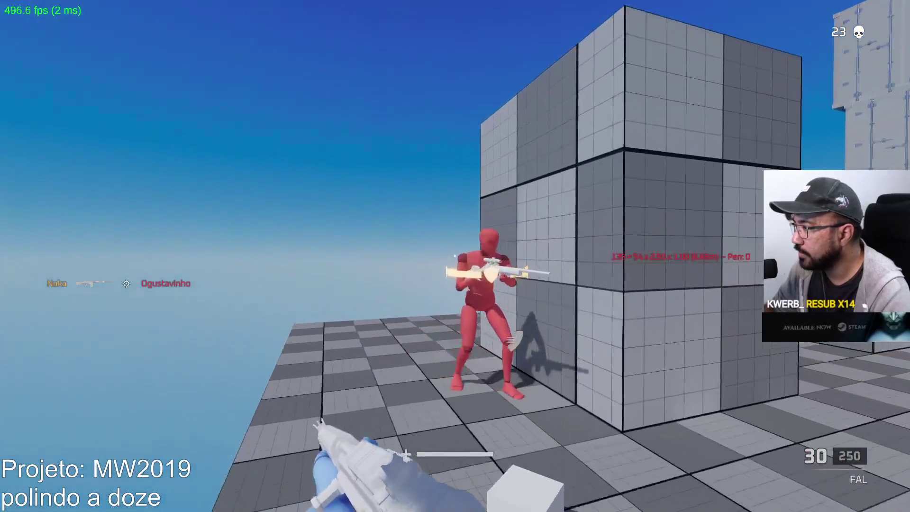
{"action": "right_click", "coordinate": [455, 256]}
{"action": "left_click", "coordinate": [455, 256]}
{"action": "left_click", "coordinate": [455, 256]}
{"action": "key", "text": "r"}
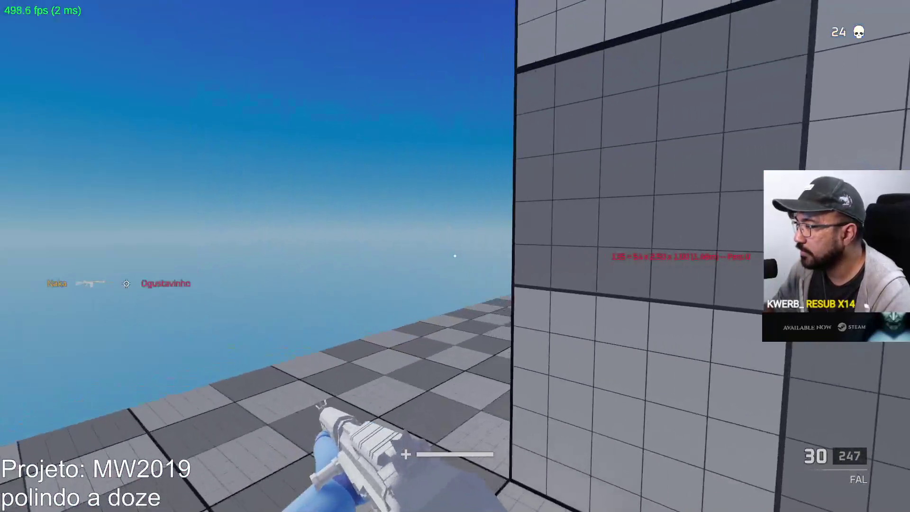
Advance on the red dummy by the cube and kill it for a fifth kill, then reload
{"action": "key", "text": "w"}
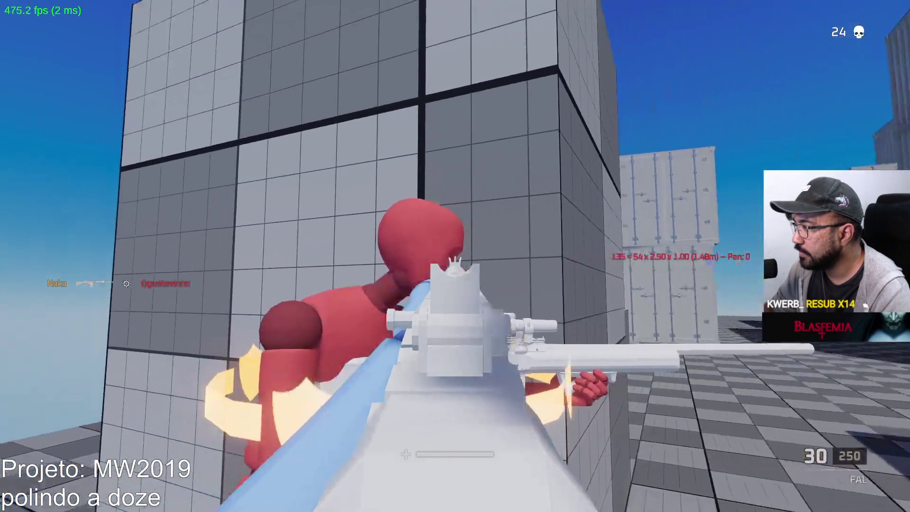
{"action": "left_click", "coordinate": [455, 256]}
{"action": "left_click", "coordinate": [455, 256]}
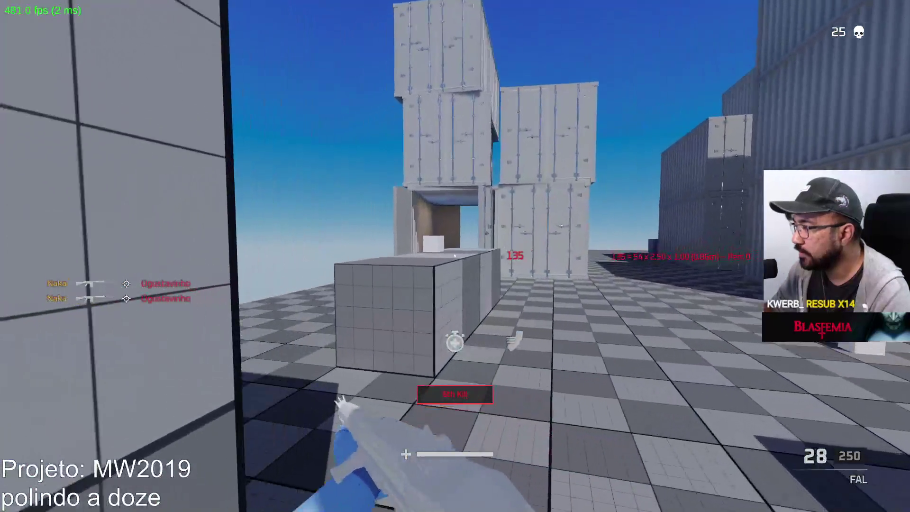
{"action": "key", "text": "r"}
Push past the near cube and down several more bots, reaching the tenth kill with reloads between
{"action": "key", "text": "w"}
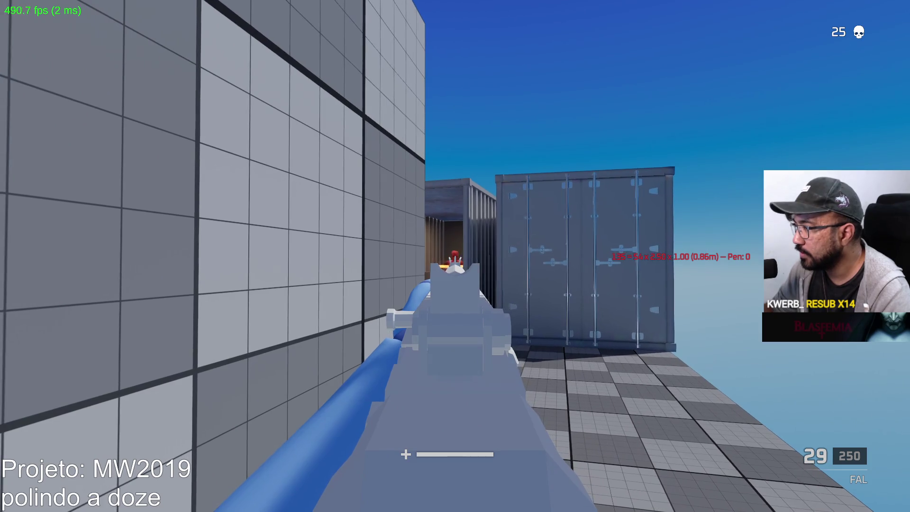
{"action": "left_click", "coordinate": [455, 256]}
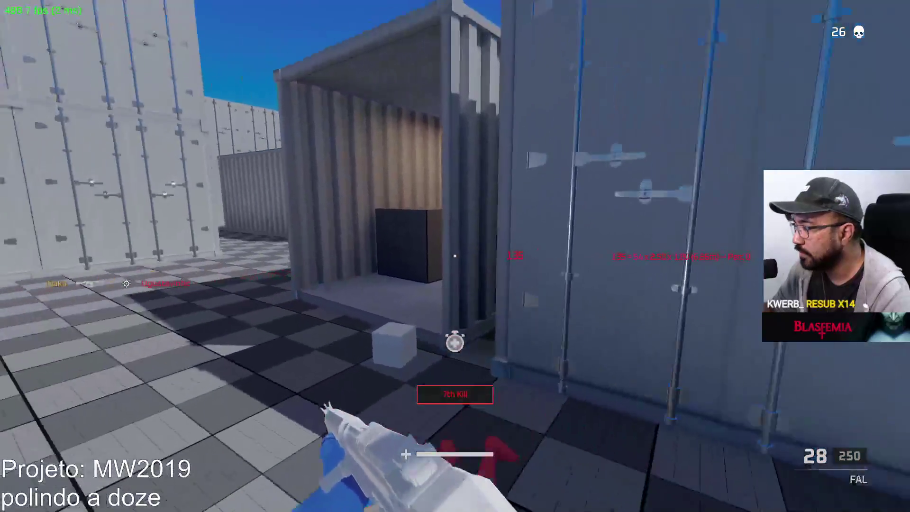
{"action": "key", "text": "r"}
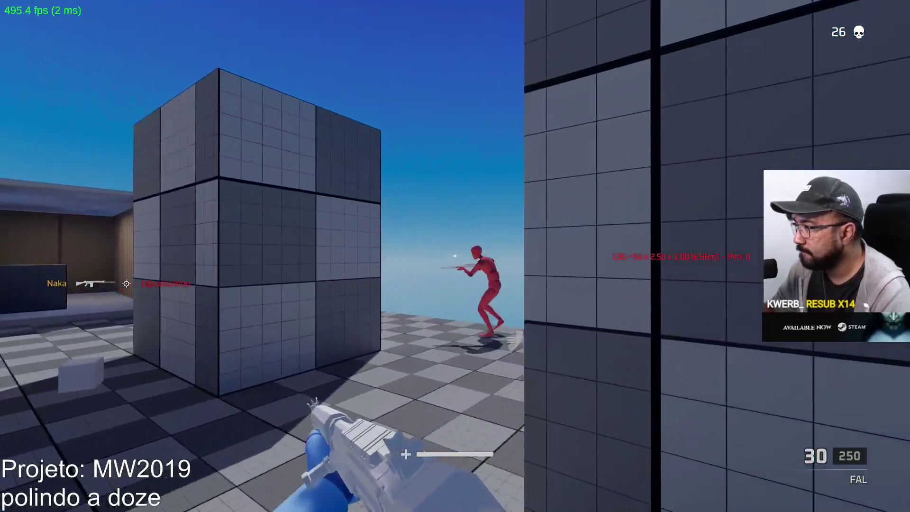
{"action": "left_click", "coordinate": [455, 256]}
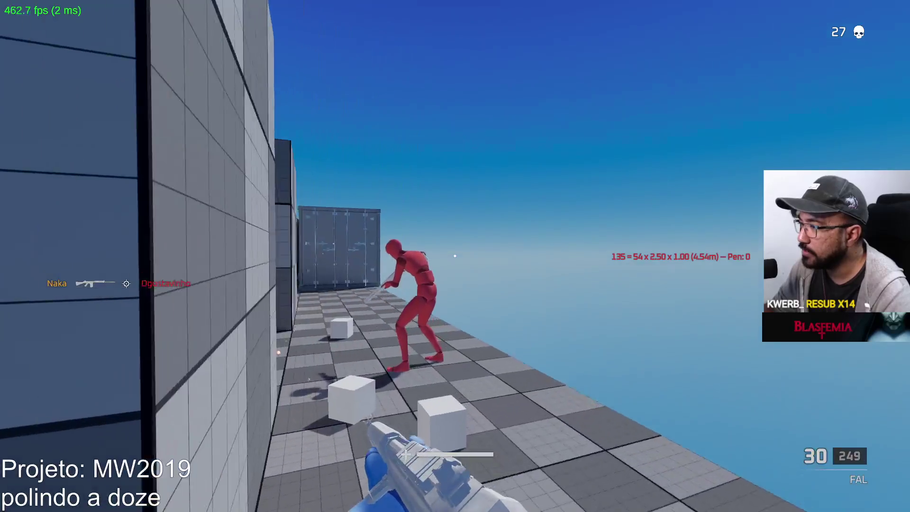
{"action": "left_click", "coordinate": [455, 256]}
{"action": "left_click", "coordinate": [455, 256]}
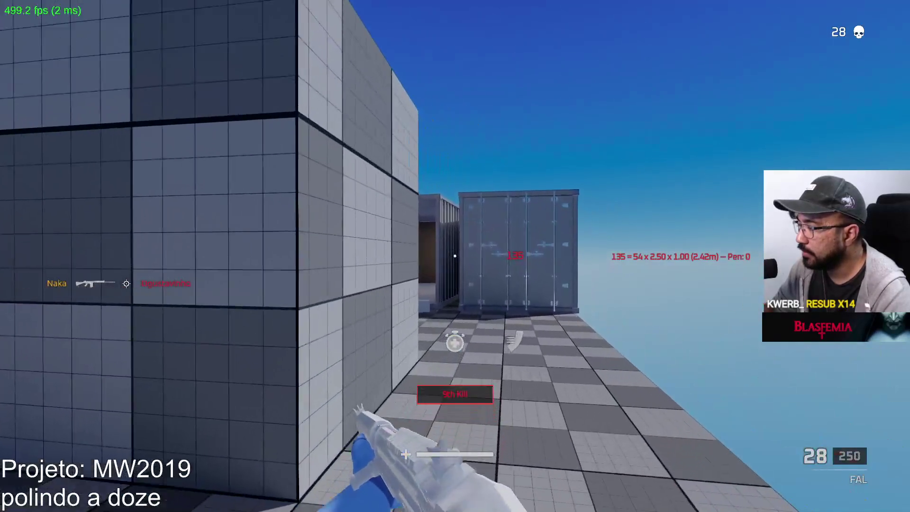
{"action": "key", "text": "r"}
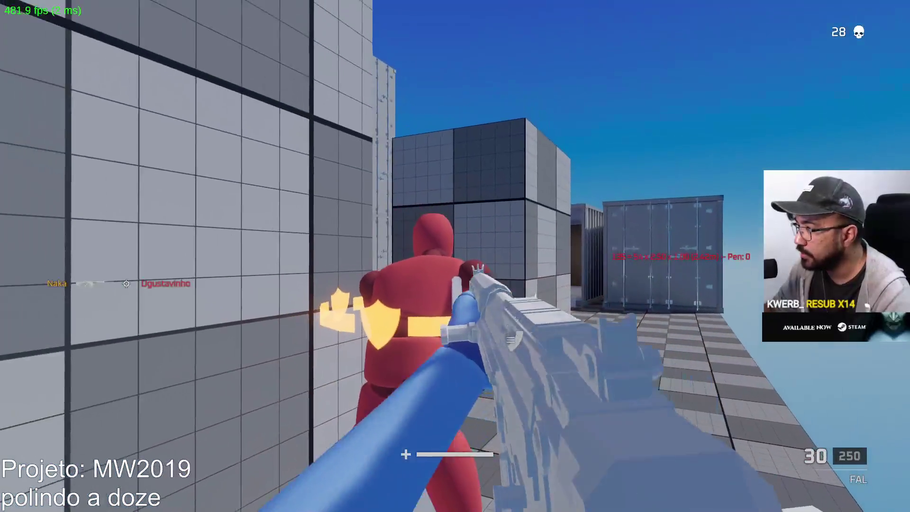
{"action": "right_click", "coordinate": [455, 256]}
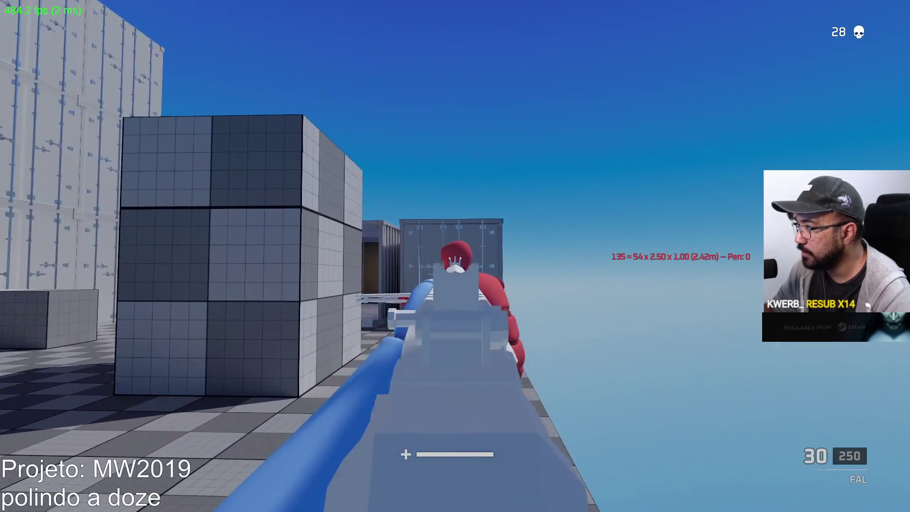
{"action": "left_click", "coordinate": [455, 256]}
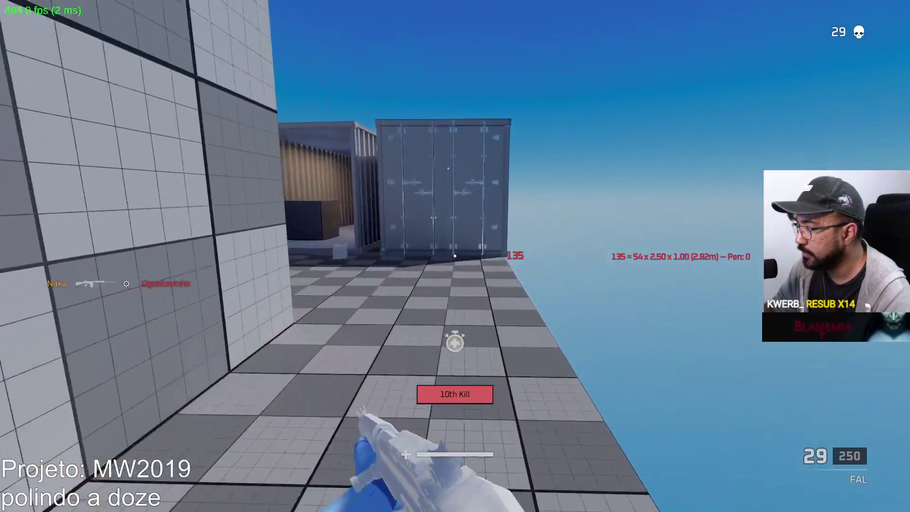
{"action": "key", "text": "r"}
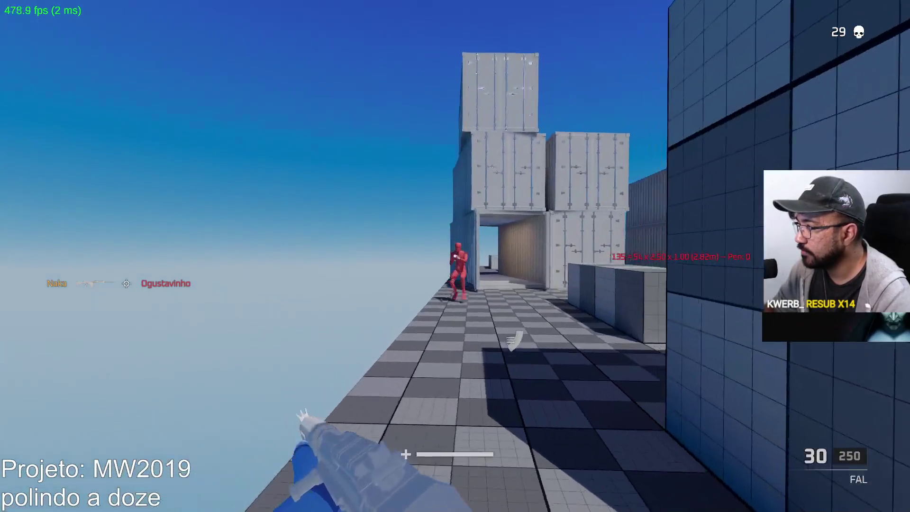
Shoot the bot near the containers and the jumping enemy for an eleventh kill, then reload
{"action": "right_click", "coordinate": [455, 256]}
{"action": "left_click", "coordinate": [455, 256]}
{"action": "left_click", "coordinate": [455, 256]}
{"action": "left_click", "coordinate": [455, 256]}
{"action": "left_click", "coordinate": [455, 256]}
{"action": "left_click", "coordinate": [455, 256]}
{"action": "key", "text": "r"}
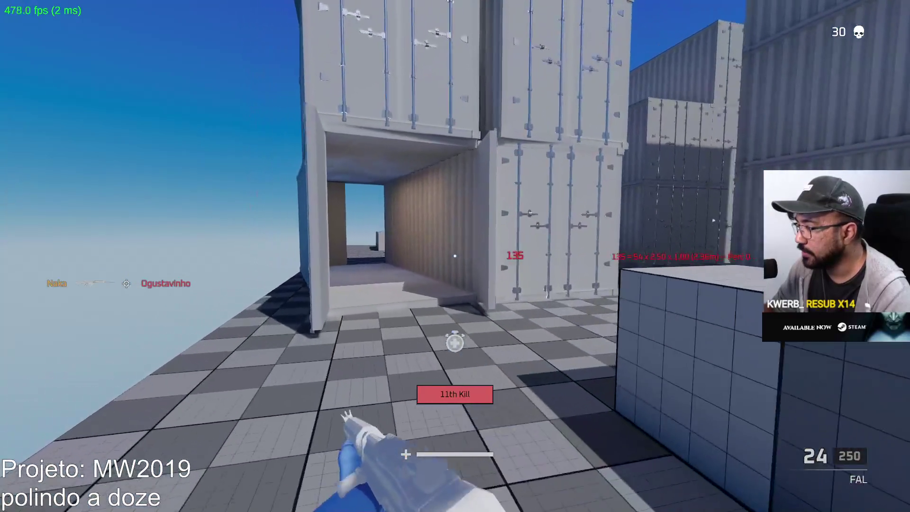
Move toward the wall, kill the enemy for a twelfth kill, and open the Windows Start menu
{"action": "key", "text": "w"}
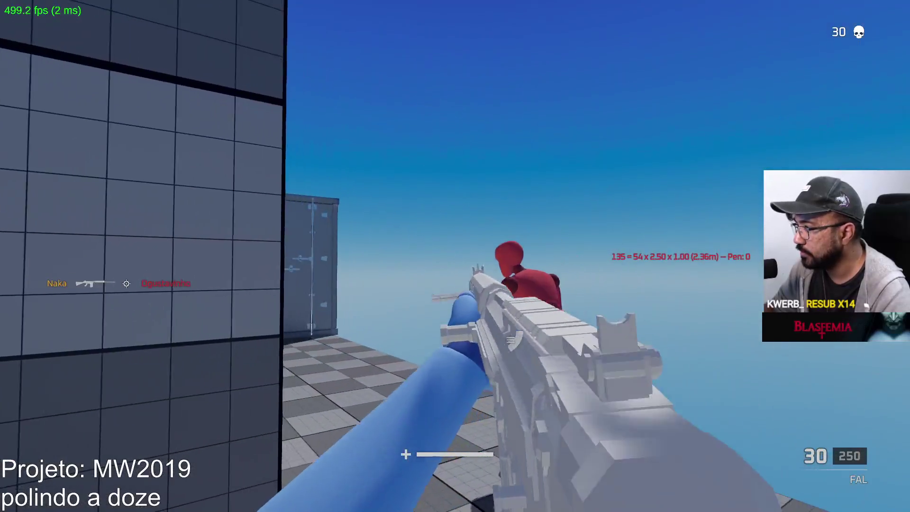
{"action": "left_click", "coordinate": [455, 256]}
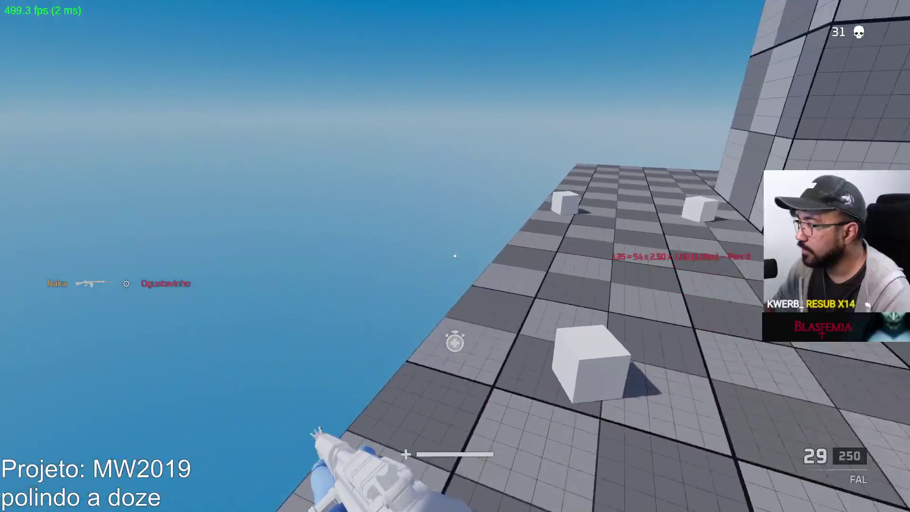
{"action": "key", "text": "super"}
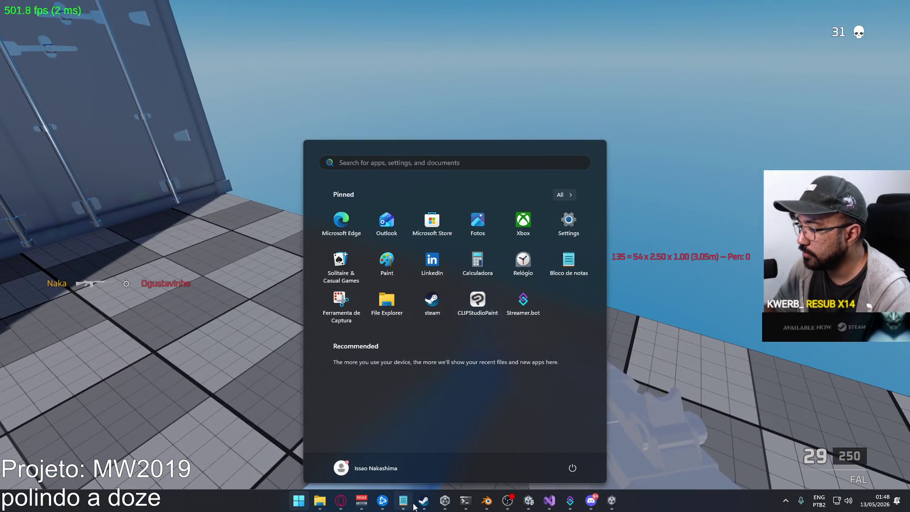
In Notepad's MW2019 tab, add 'ragdoll bugged, rootbone & update' on line 26, then return to the game
{"action": "left_click", "coordinate": [412, 506]}
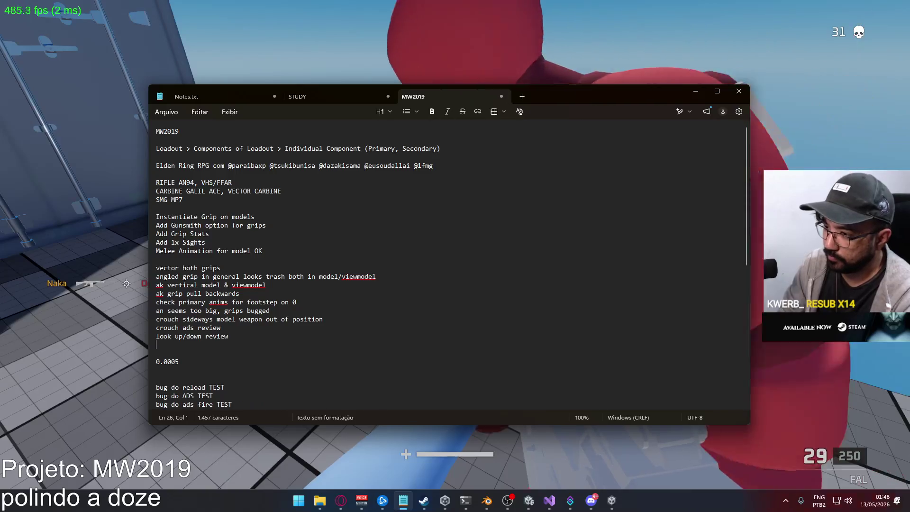
{"action": "type", "text": "ragdoll bg"}
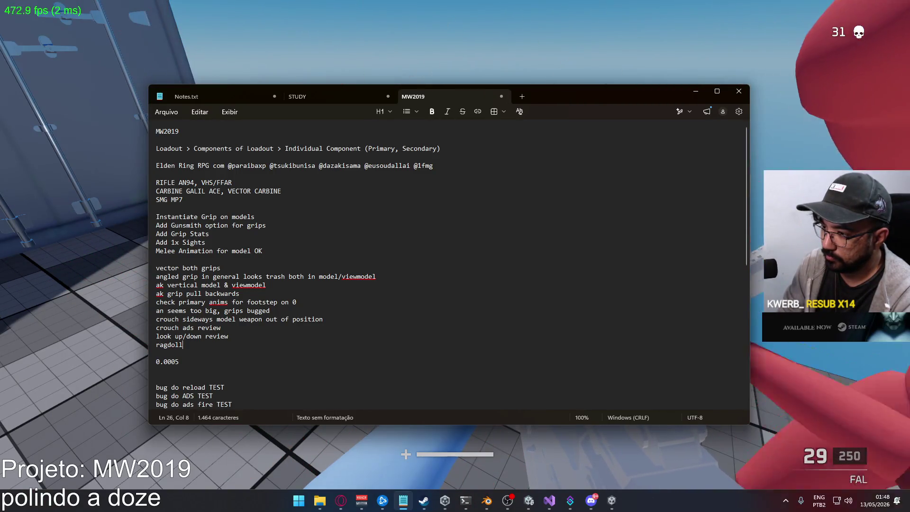
{"action": "type", "text": "gge"}
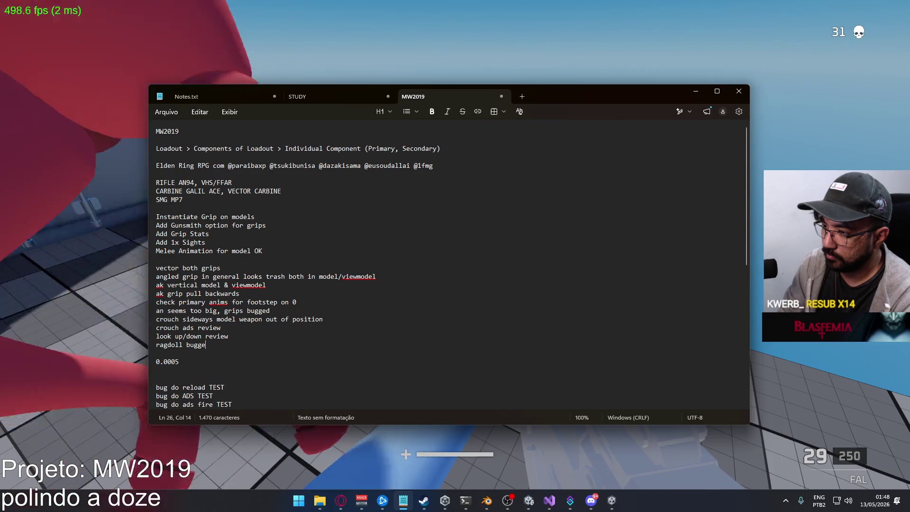
{"action": "type", "text": "d, rootbone "}
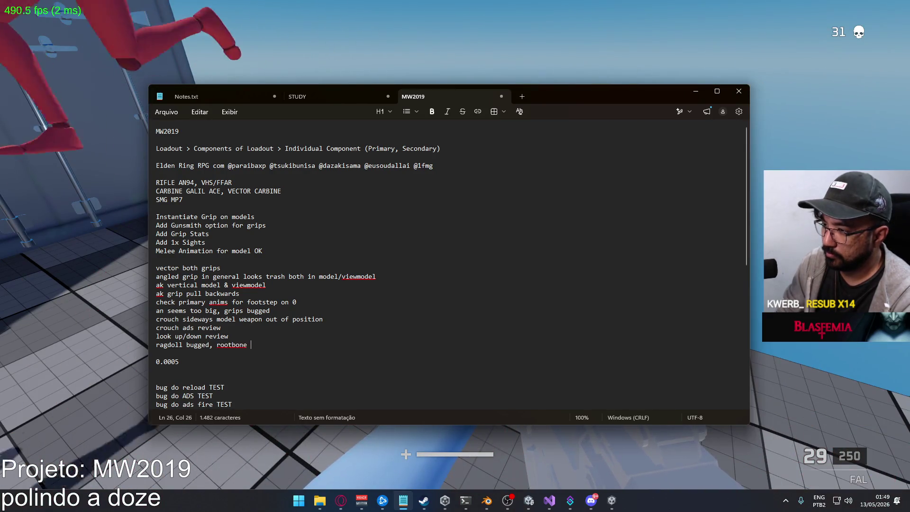
{"action": "type", "text": "& update"}
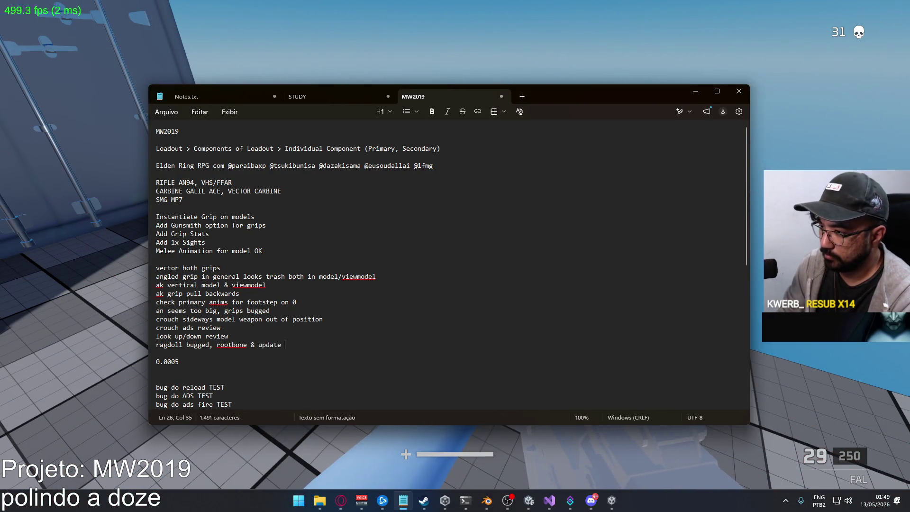
{"action": "key", "text": "alt+Tab"}
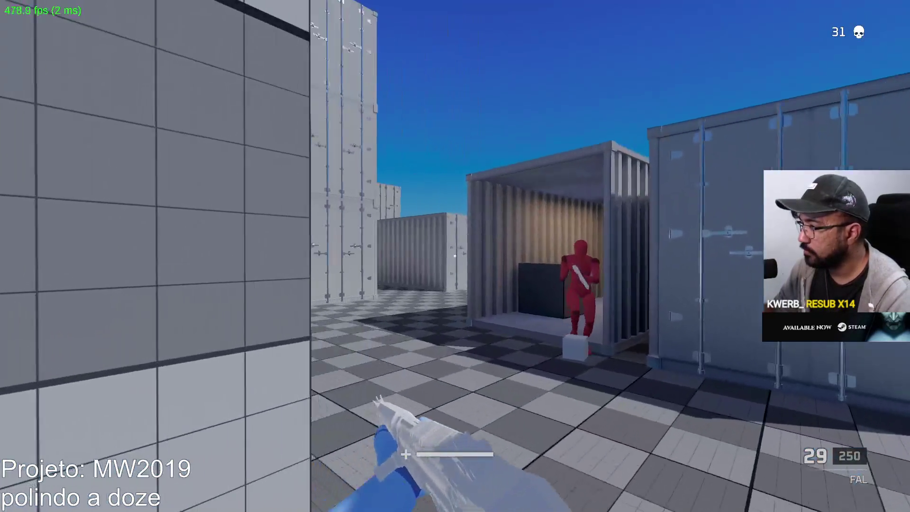
Aim at the red dummies near the containers and fire until the 13th kill, then reload
{"action": "right_click", "coordinate": [455, 256]}
{"action": "left_click", "coordinate": [455, 255]}
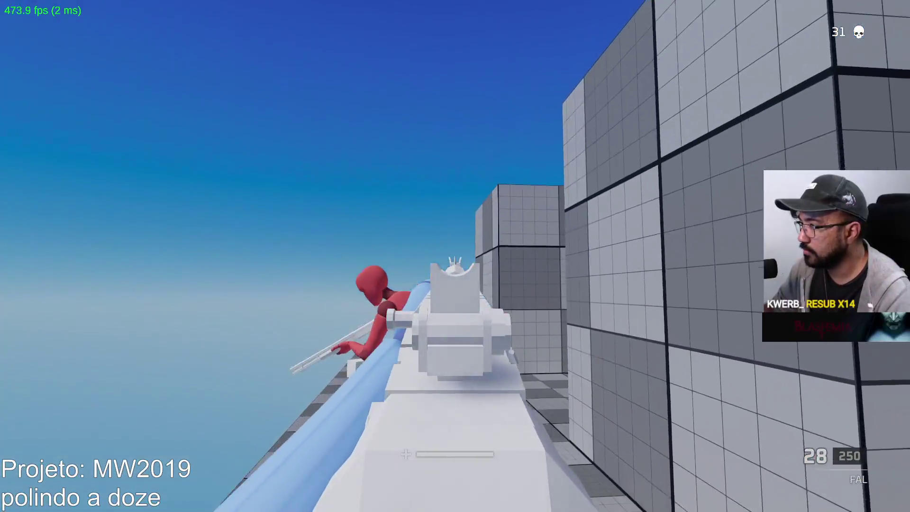
{"action": "left_click", "coordinate": [455, 256]}
{"action": "left_click", "coordinate": [455, 256]}
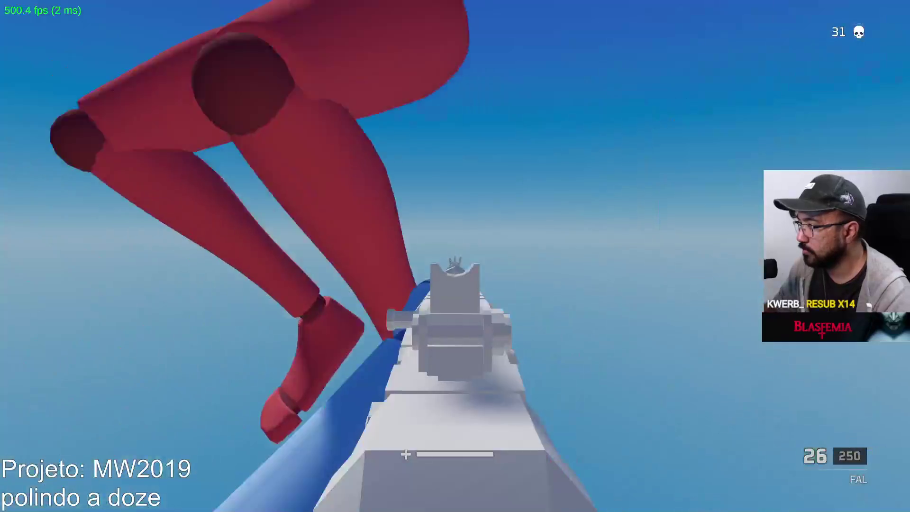
{"action": "left_click", "coordinate": [455, 256]}
{"action": "left_click", "coordinate": [455, 256]}
{"action": "left_click", "coordinate": [455, 256]}
{"action": "left_click", "coordinate": [455, 256]}
{"action": "left_click", "coordinate": [455, 256]}
{"action": "left_click", "coordinate": [455, 256]}
{"action": "left_click", "coordinate": [455, 256]}
{"action": "left_click", "coordinate": [455, 256]}
{"action": "left_click", "coordinate": [455, 255]}
{"action": "left_click", "coordinate": [455, 256]}
{"action": "key", "text": "r"}
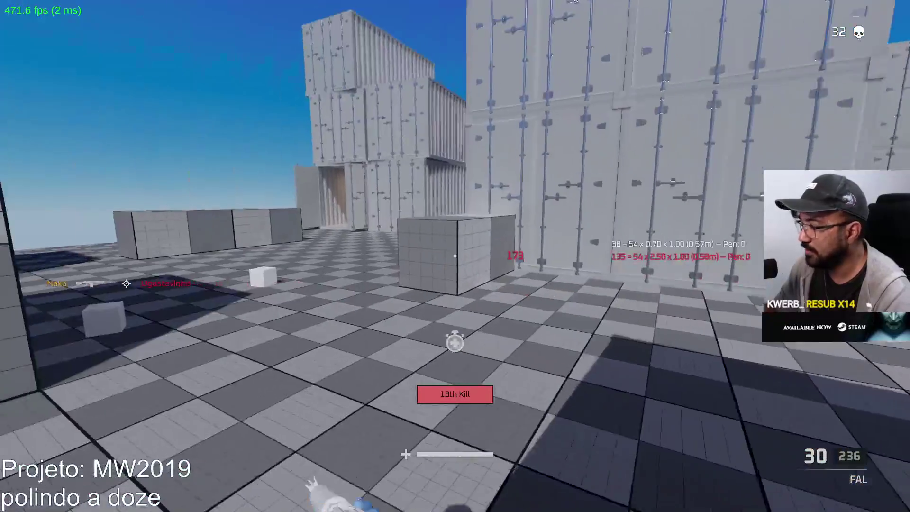
Move toward the block and gun down the moving red enemy on the right for the 14th kill
{"action": "key", "text": "w"}
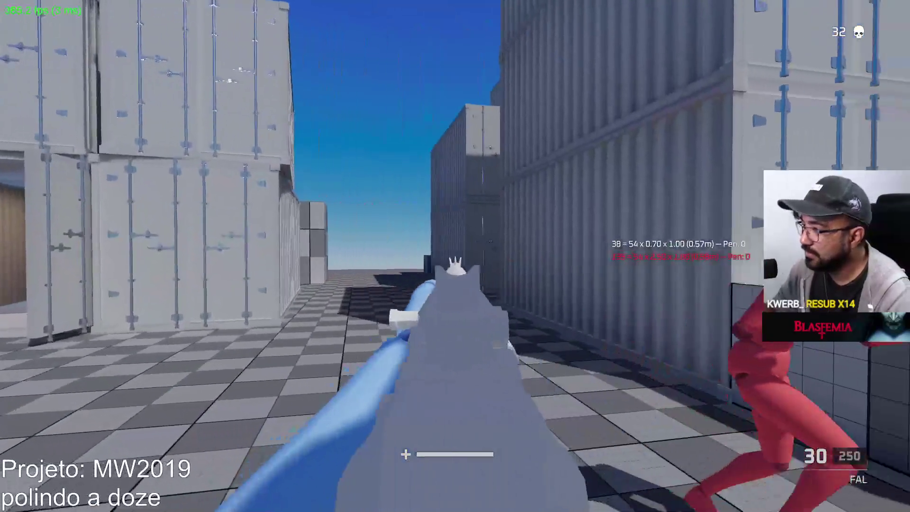
{"action": "left_click", "coordinate": [455, 256]}
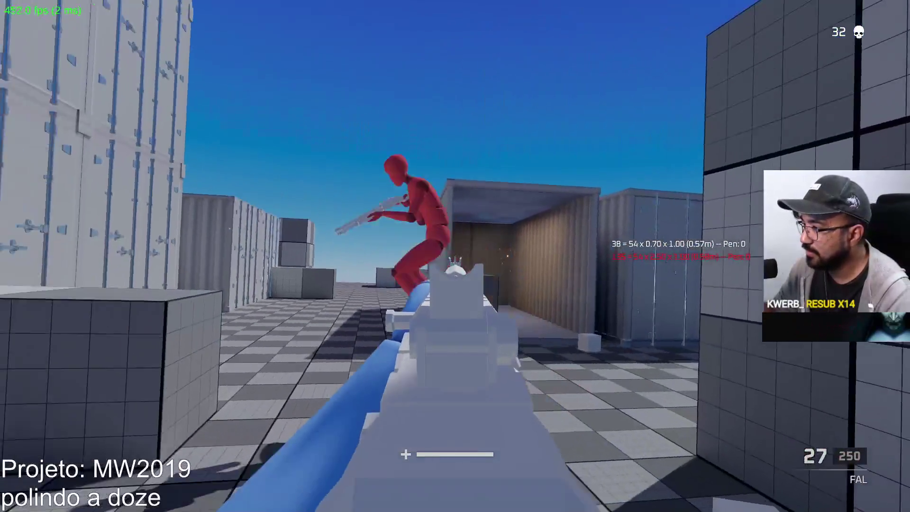
{"action": "left_click", "coordinate": [455, 256]}
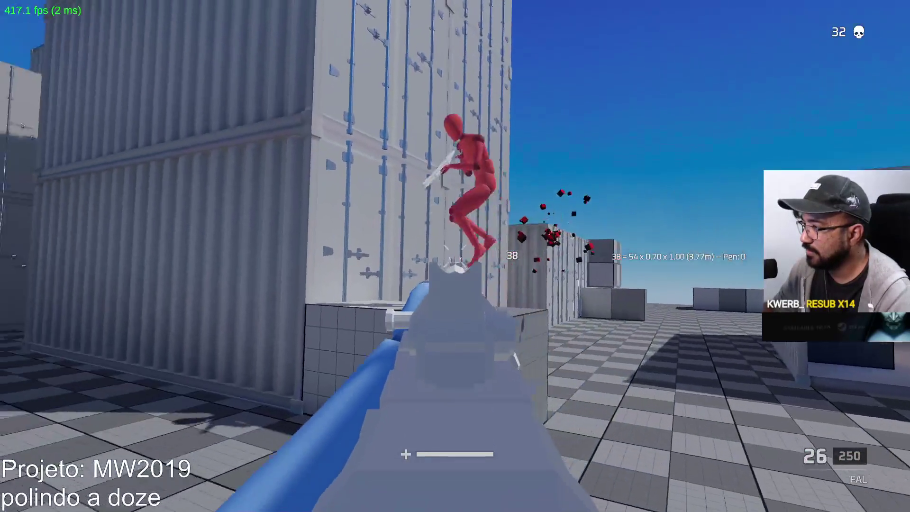
{"action": "left_click", "coordinate": [455, 256]}
{"action": "left_click", "coordinate": [455, 256]}
{"action": "left_click", "coordinate": [455, 256]}
{"action": "left_click", "coordinate": [455, 256]}
{"action": "left_click", "coordinate": [455, 256]}
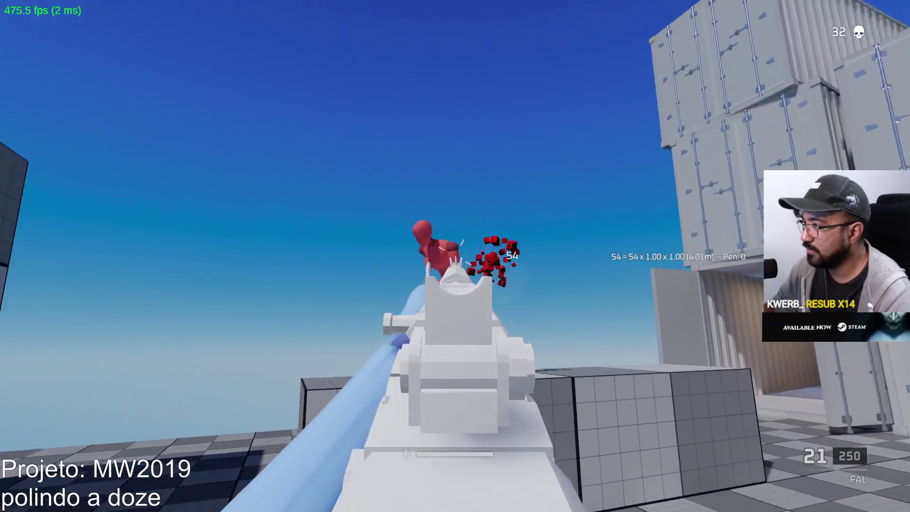
{"action": "left_click", "coordinate": [456, 256]}
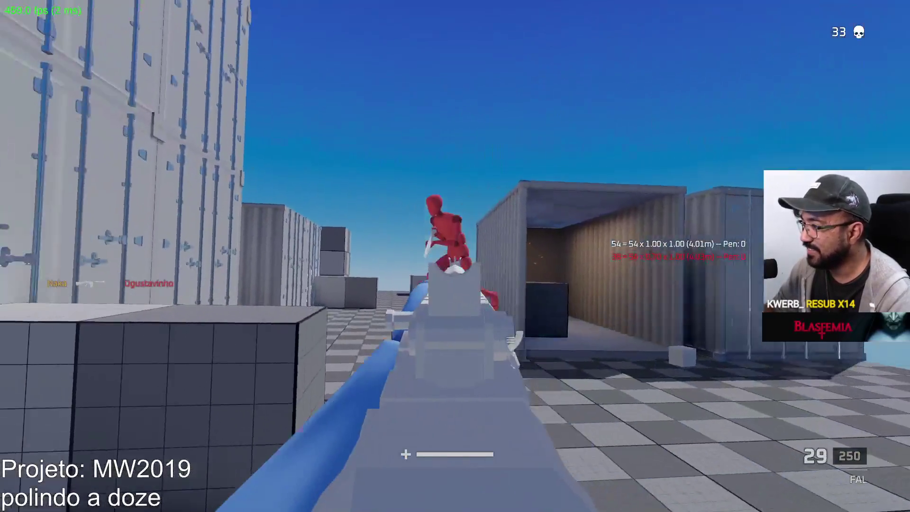
Shoot the enemies ahead, on top of the container, and beside the containers
{"action": "left_click", "coordinate": [455, 256]}
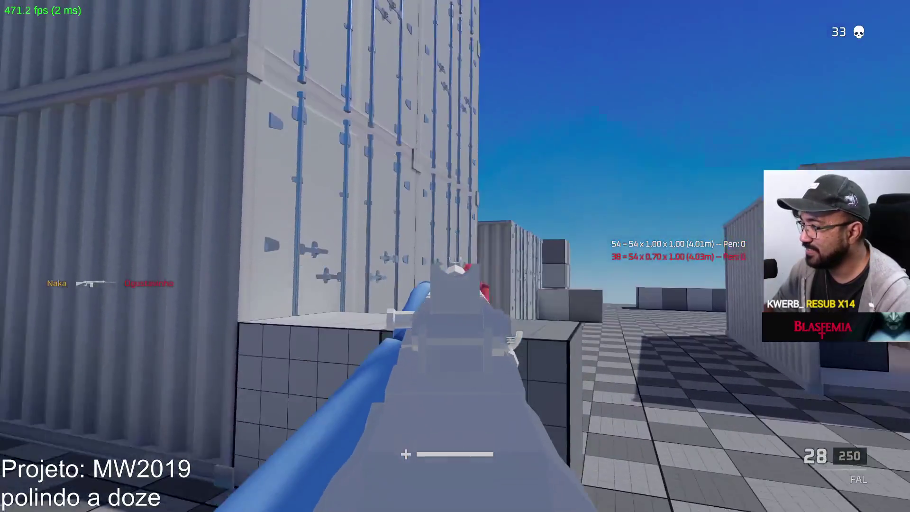
{"action": "left_click", "coordinate": [455, 256]}
{"action": "left_click", "coordinate": [455, 256]}
{"action": "left_click", "coordinate": [455, 256]}
{"action": "left_click", "coordinate": [455, 256]}
{"action": "left_click", "coordinate": [455, 256]}
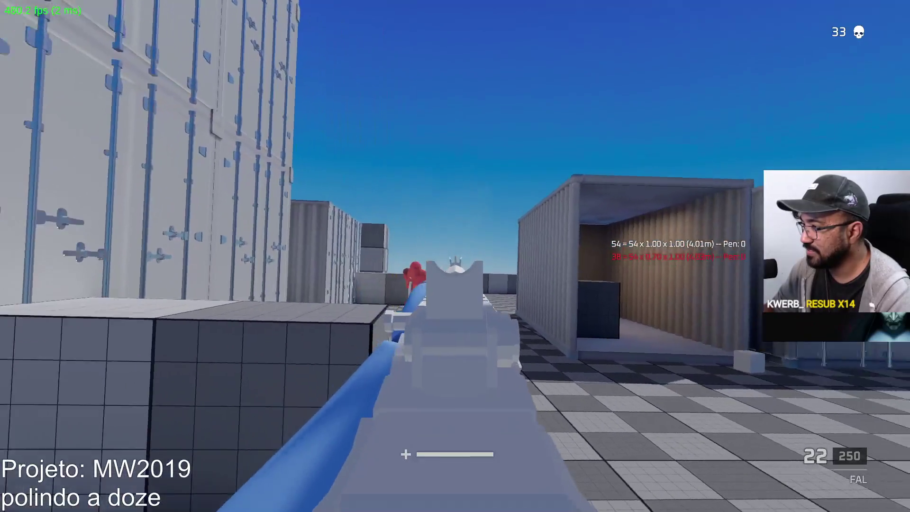
{"action": "left_click", "coordinate": [455, 256]}
{"action": "left_click", "coordinate": [455, 256]}
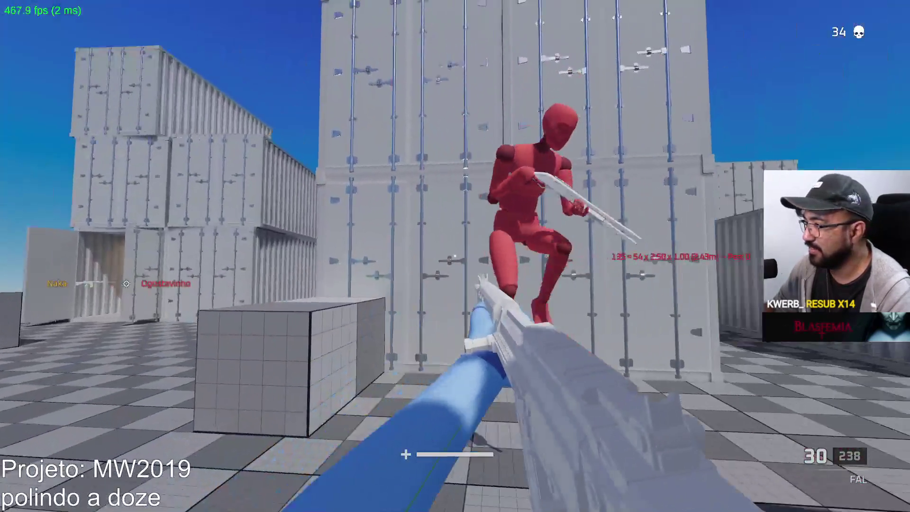
{"action": "left_click", "coordinate": [455, 256]}
{"action": "left_click", "coordinate": [455, 256]}
{"action": "left_click", "coordinate": [455, 256]}
{"action": "left_click", "coordinate": [455, 256]}
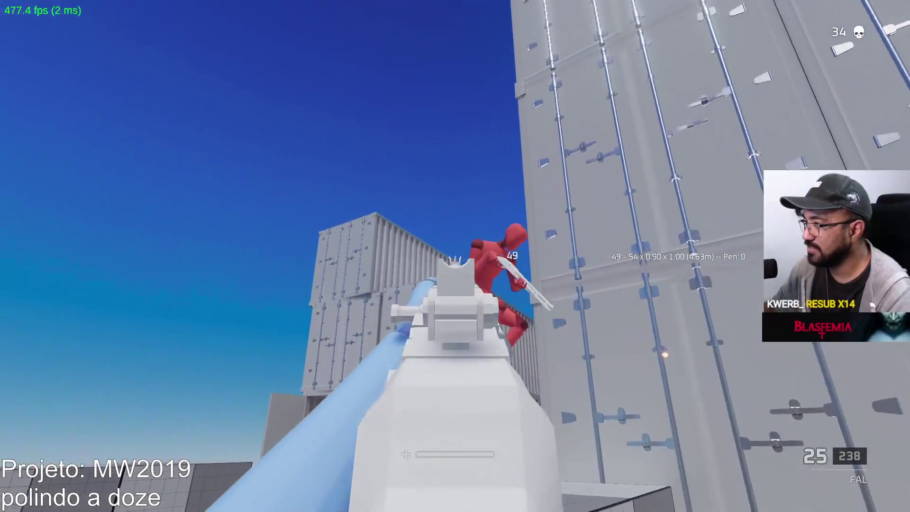
{"action": "left_click", "coordinate": [455, 256]}
{"action": "left_click", "coordinate": [455, 256]}
{"action": "left_click", "coordinate": [455, 256]}
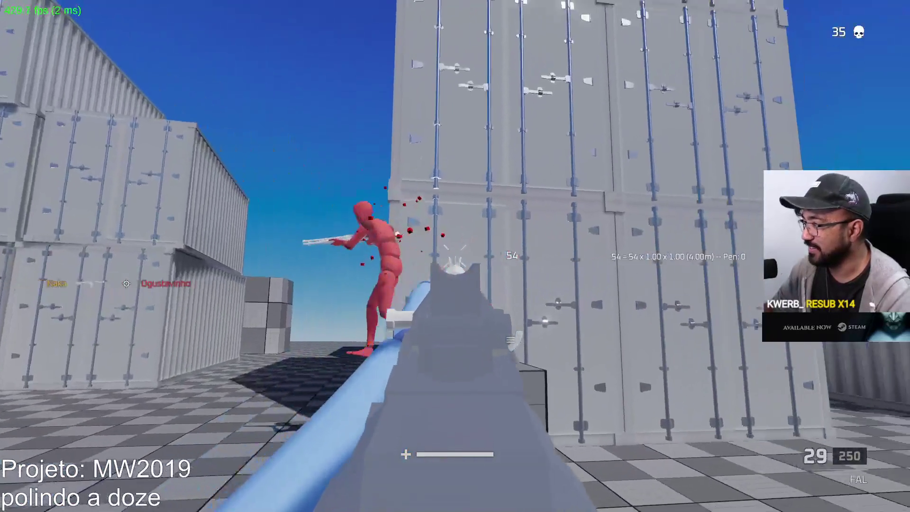
Down a red enemy for the 17th kill, then headshot the running enemy for the 18th
{"action": "left_click", "coordinate": [455, 256]}
{"action": "left_click", "coordinate": [455, 256]}
{"action": "left_click", "coordinate": [455, 256]}
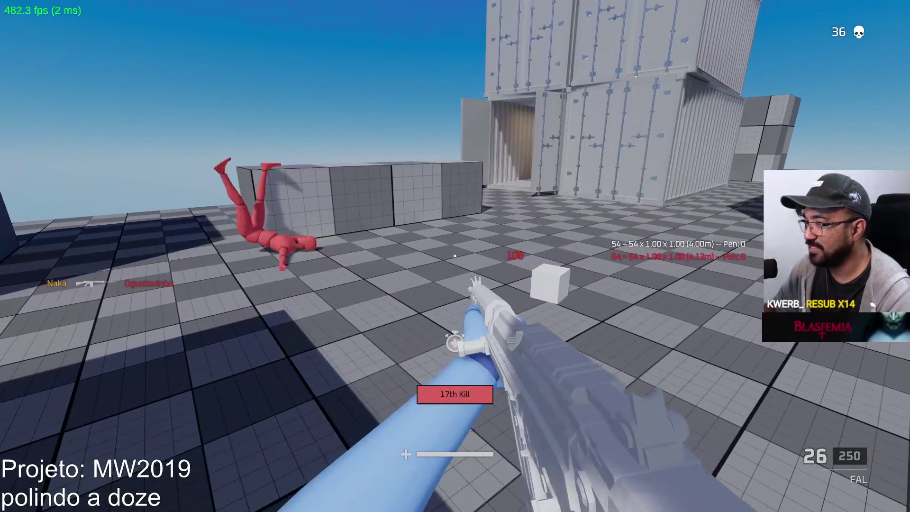
{"action": "key", "text": "w"}
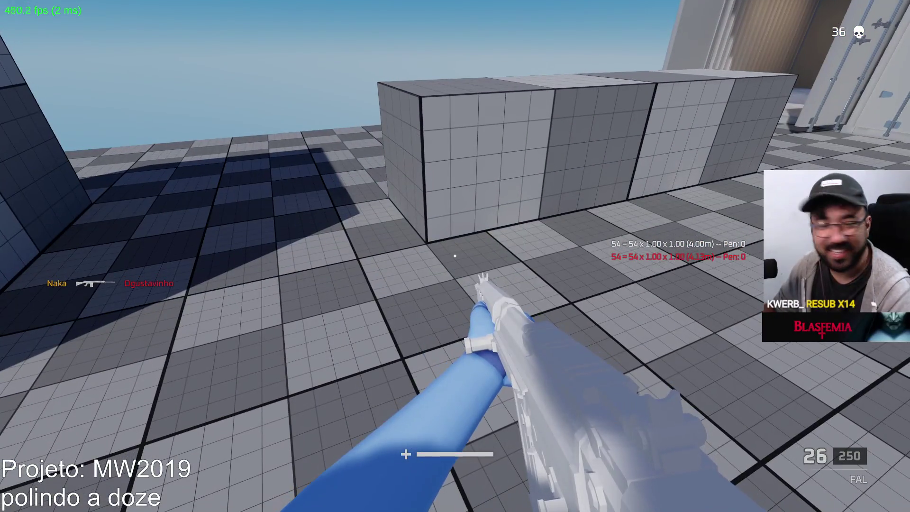
{"action": "key", "text": "w"}
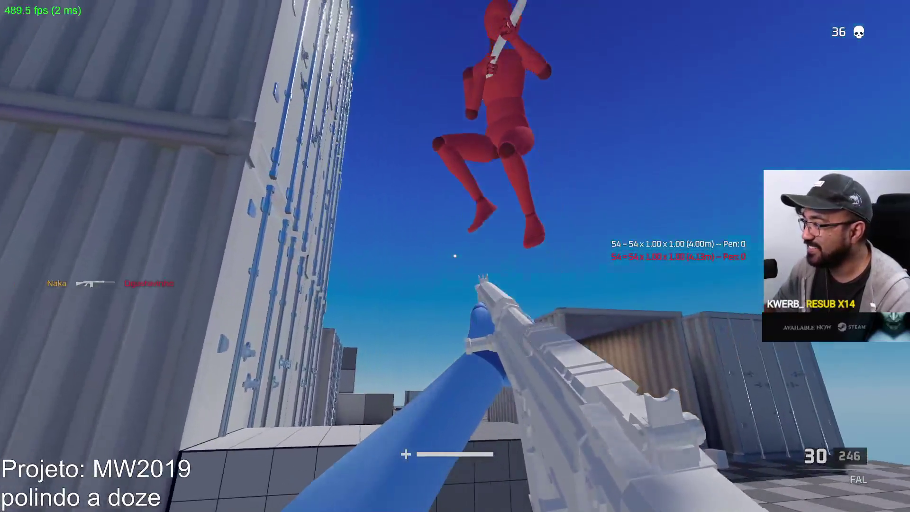
{"action": "left_click", "coordinate": [455, 256]}
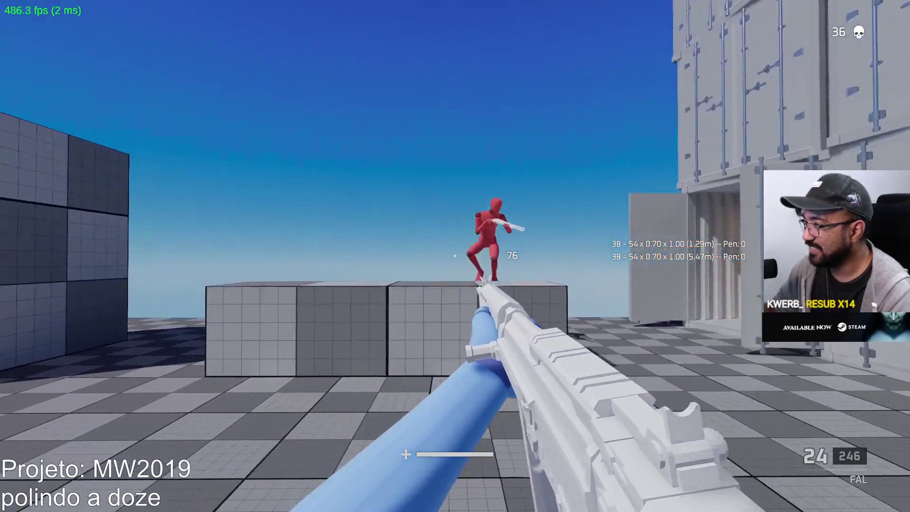
{"action": "left_click", "coordinate": [455, 256]}
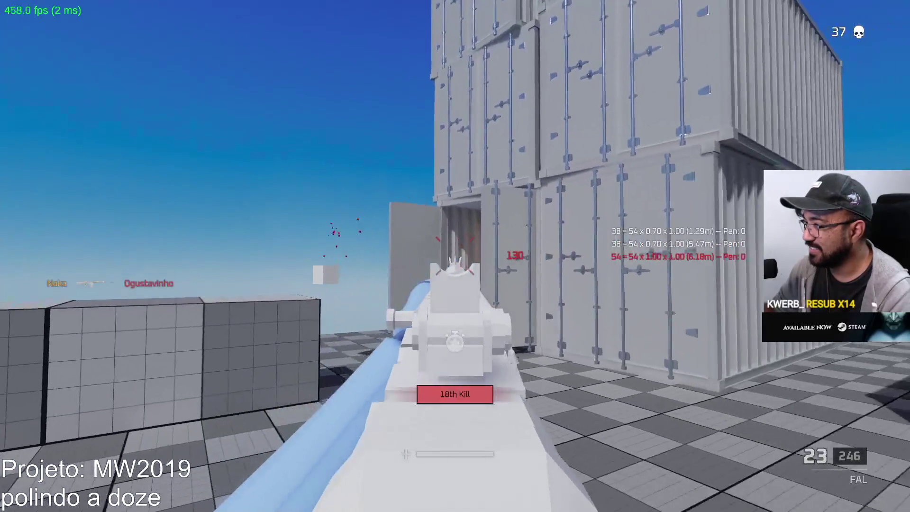
Inspect the fallen ragdoll, move to the big cube, reload, and aim down sights again
{"action": "key", "text": "w"}
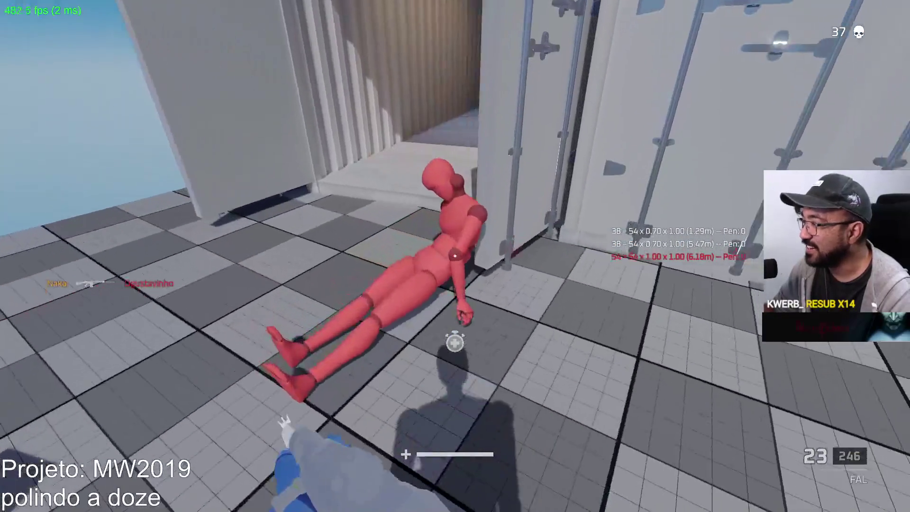
{"action": "key", "text": "w"}
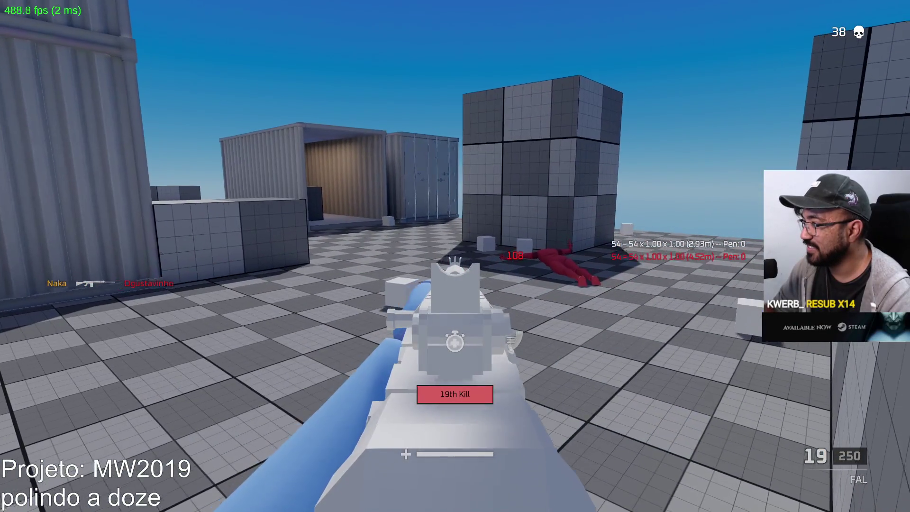
{"action": "key", "text": "w"}
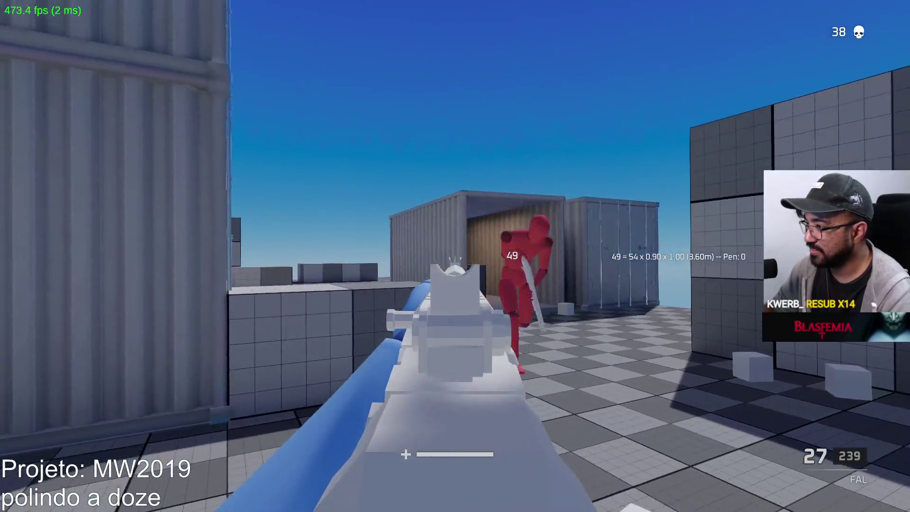
{"action": "key", "text": "w"}
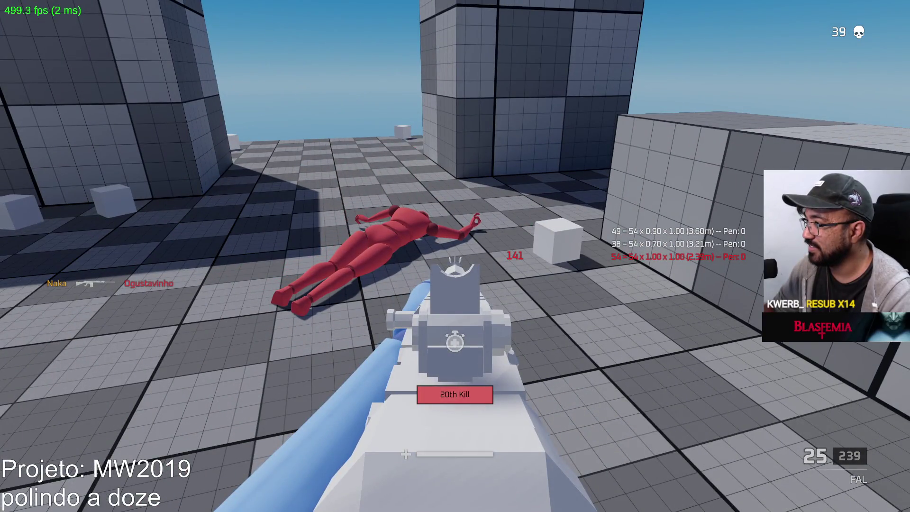
{"action": "key", "text": "r"}
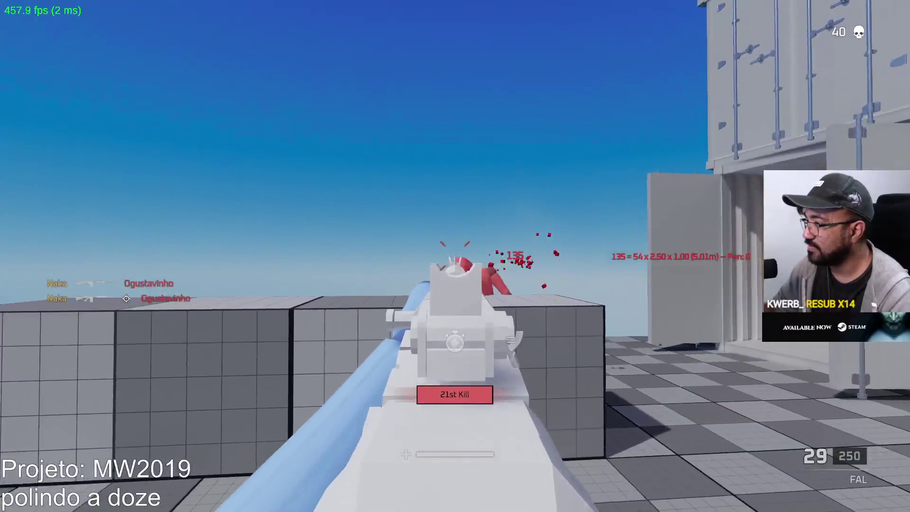
{"action": "key", "text": "w"}
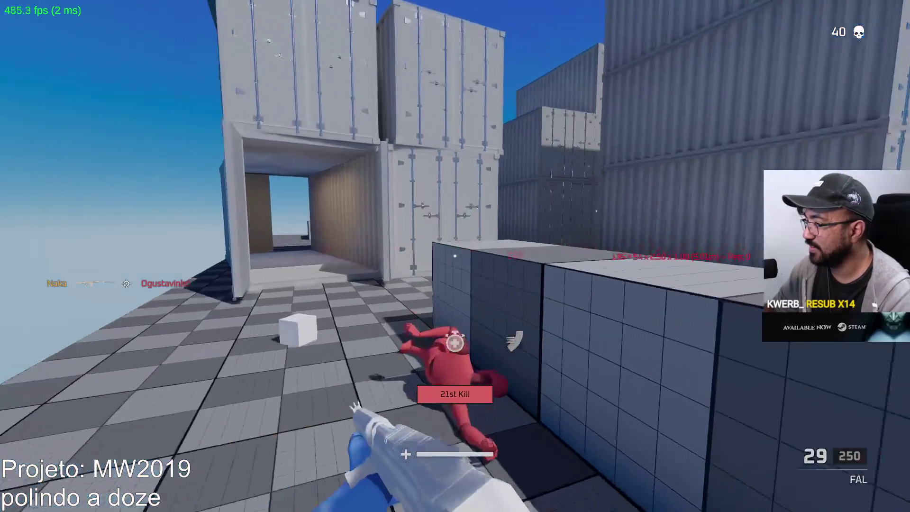
{"action": "right_click", "coordinate": [455, 256]}
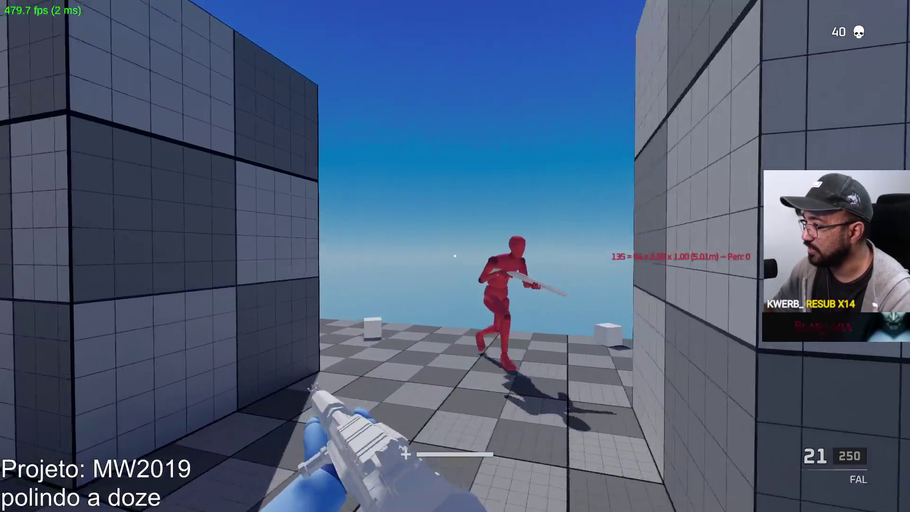
Shoot down the bot ahead, then the red bot by the containers, reloading after each
{"action": "left_click", "coordinate": [455, 256]}
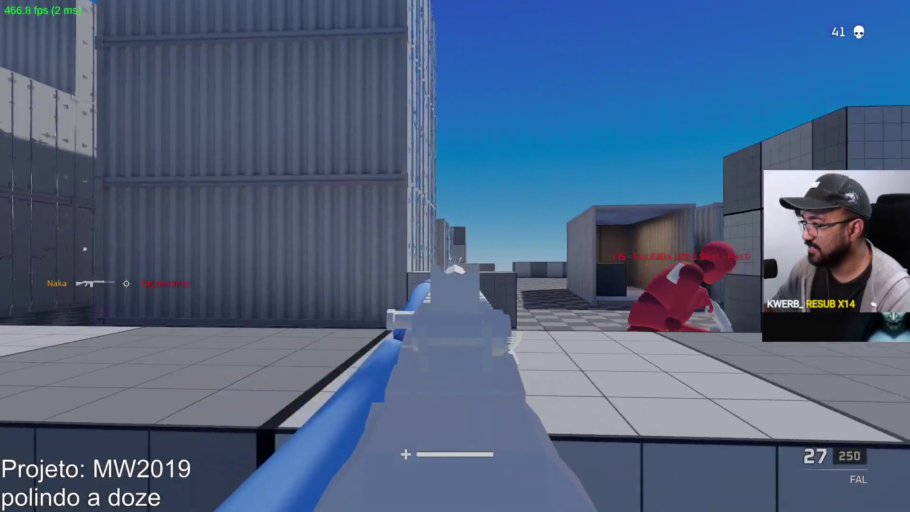
{"action": "key", "text": "r"}
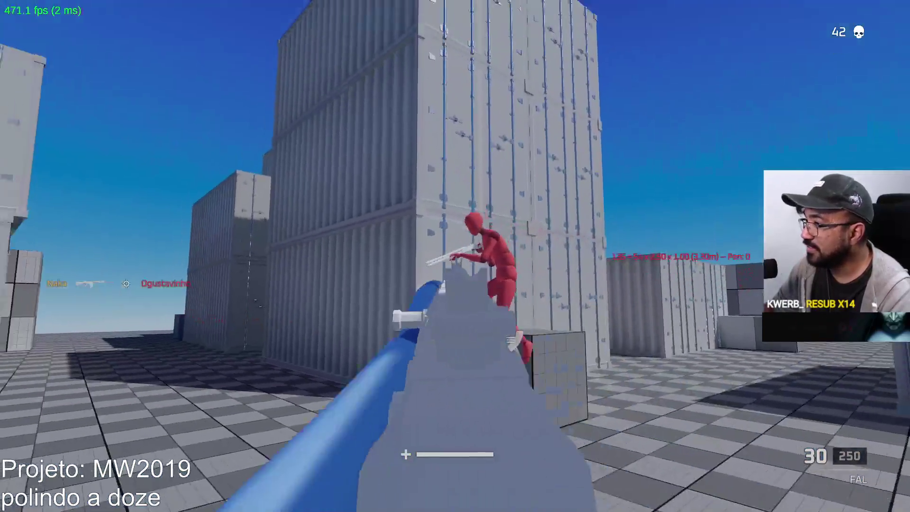
{"action": "left_click", "coordinate": [455, 256]}
{"action": "left_click", "coordinate": [455, 256]}
{"action": "left_click", "coordinate": [455, 256]}
{"action": "left_click", "coordinate": [455, 256]}
{"action": "left_click", "coordinate": [455, 256]}
{"action": "left_click", "coordinate": [455, 256]}
{"action": "left_click", "coordinate": [455, 256]}
{"action": "left_click", "coordinate": [455, 256]}
{"action": "left_click", "coordinate": [455, 256]}
{"action": "left_click", "coordinate": [455, 256]}
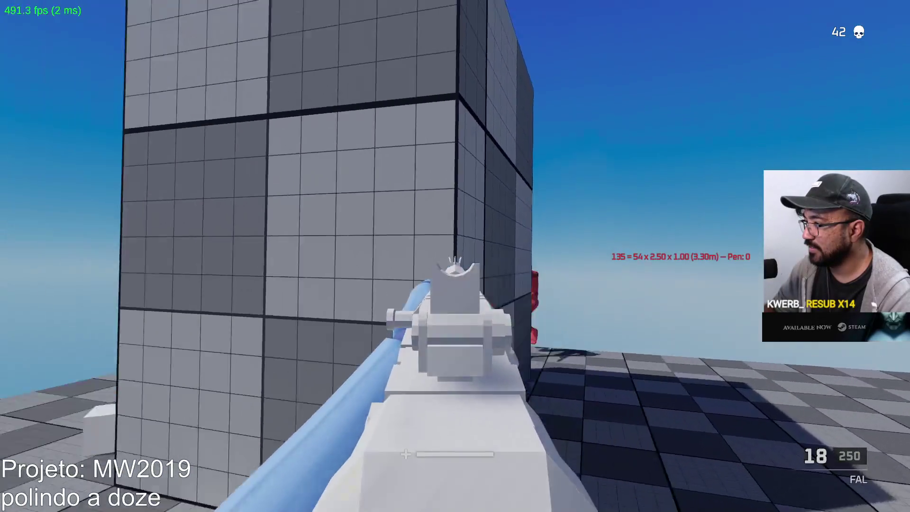
{"action": "left_click", "coordinate": [455, 256]}
{"action": "left_click", "coordinate": [455, 256]}
{"action": "key", "text": "r"}
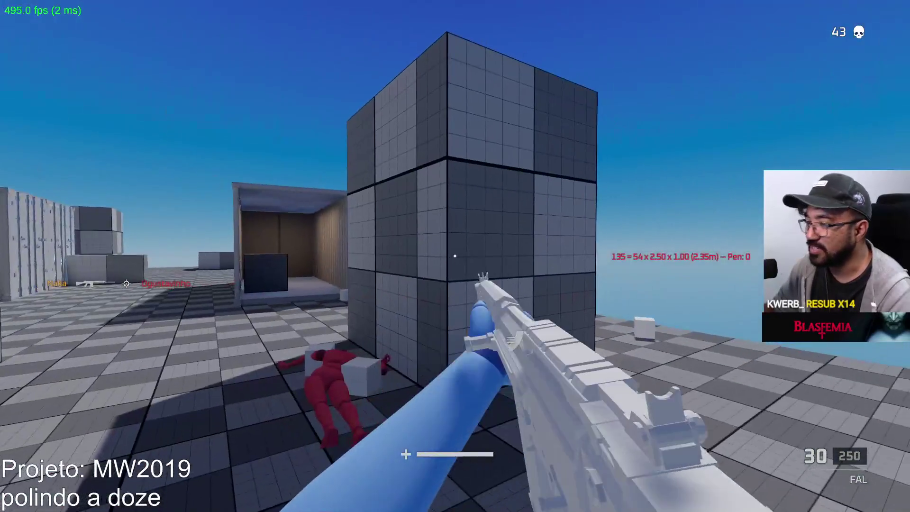
Sprint toward the grid cube and take down two bots, reaching the 26th kill, then reload
{"action": "key", "text": "w"}
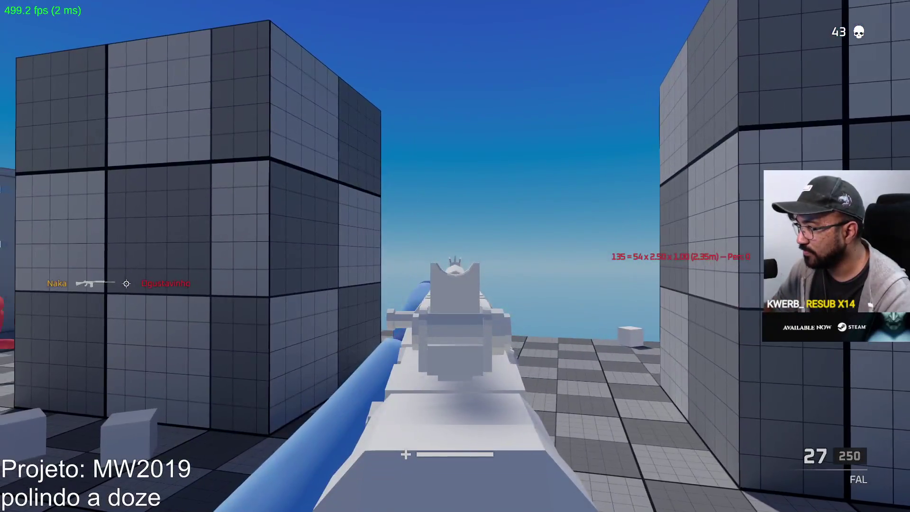
{"action": "key", "text": "shift+w"}
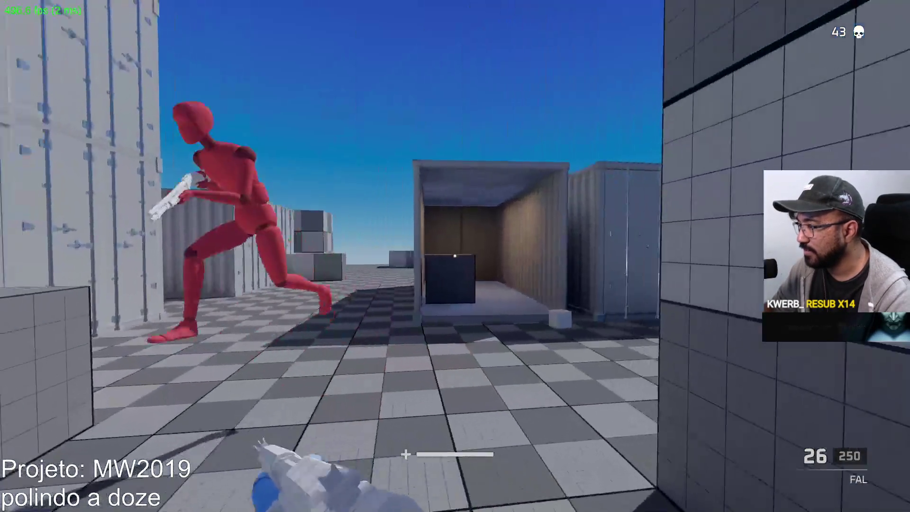
{"action": "left_click", "coordinate": [455, 256]}
{"action": "left_click", "coordinate": [454, 256]}
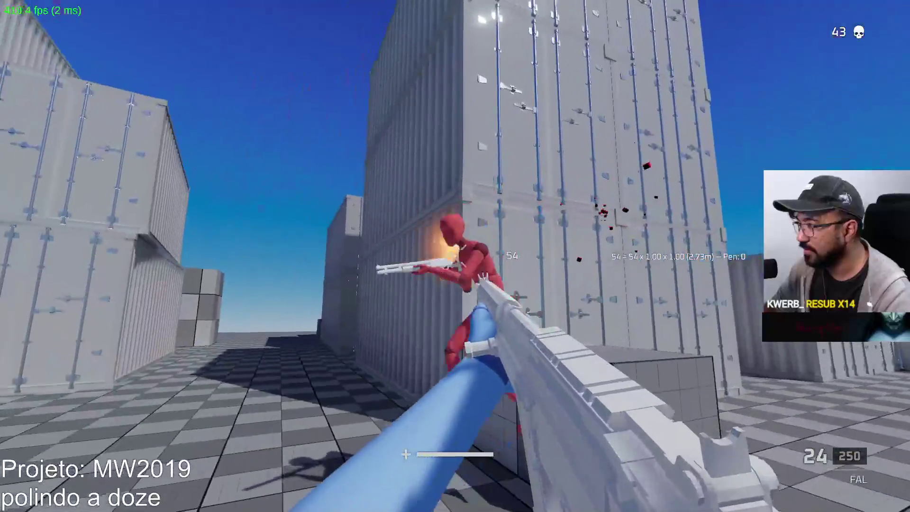
{"action": "left_click", "coordinate": [454, 256]}
{"action": "key", "text": "r"}
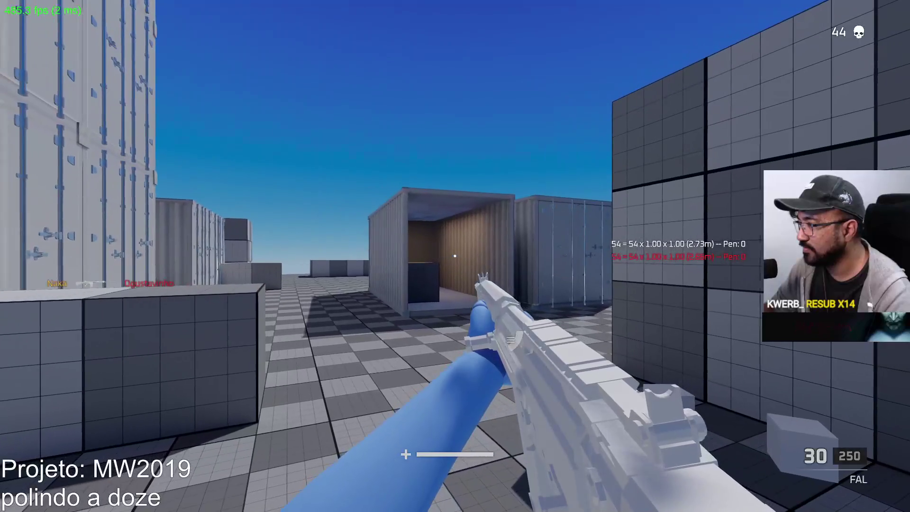
{"action": "key", "text": "w"}
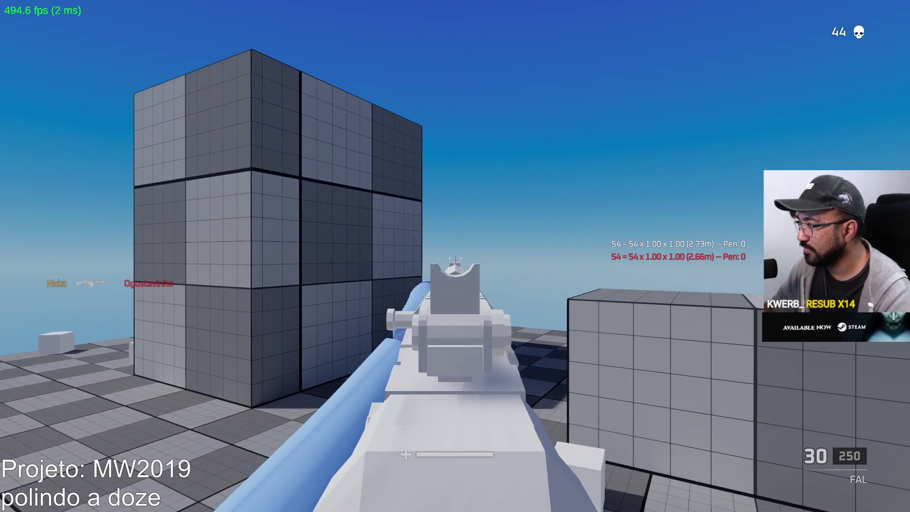
{"action": "left_click", "coordinate": [455, 256]}
{"action": "left_click", "coordinate": [454, 256]}
{"action": "left_click", "coordinate": [454, 256]}
{"action": "left_click", "coordinate": [454, 256]}
{"action": "key", "text": "r"}
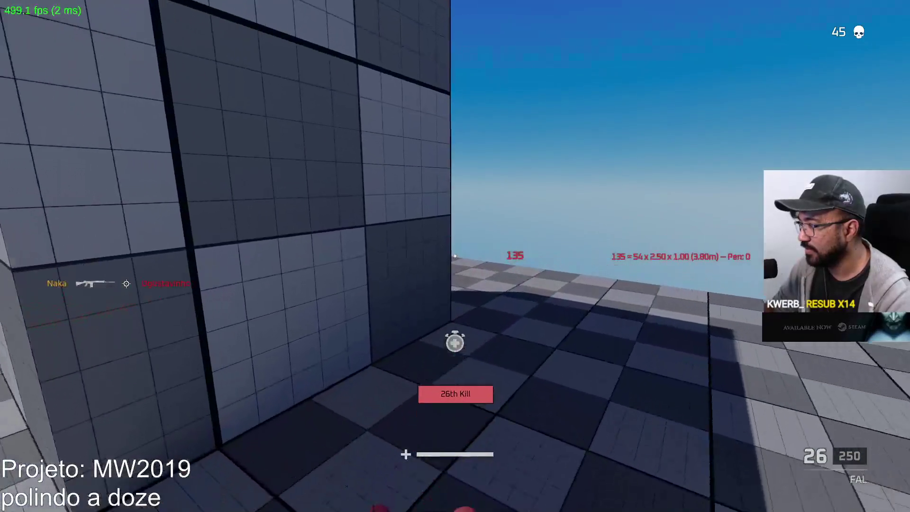
Move up to the large grid cube and fire on the red dummy while aiming
{"action": "key", "text": "w"}
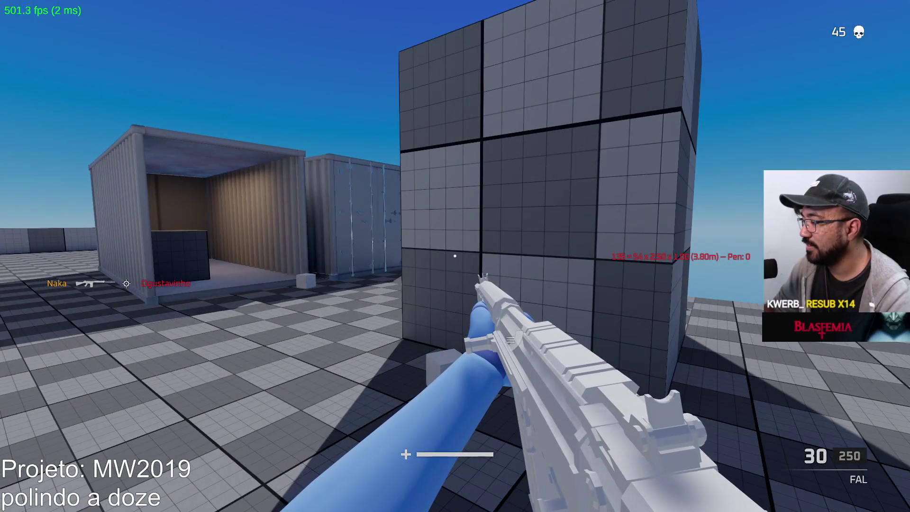
{"action": "right_click", "coordinate": [455, 256]}
{"action": "left_click", "coordinate": [455, 256]}
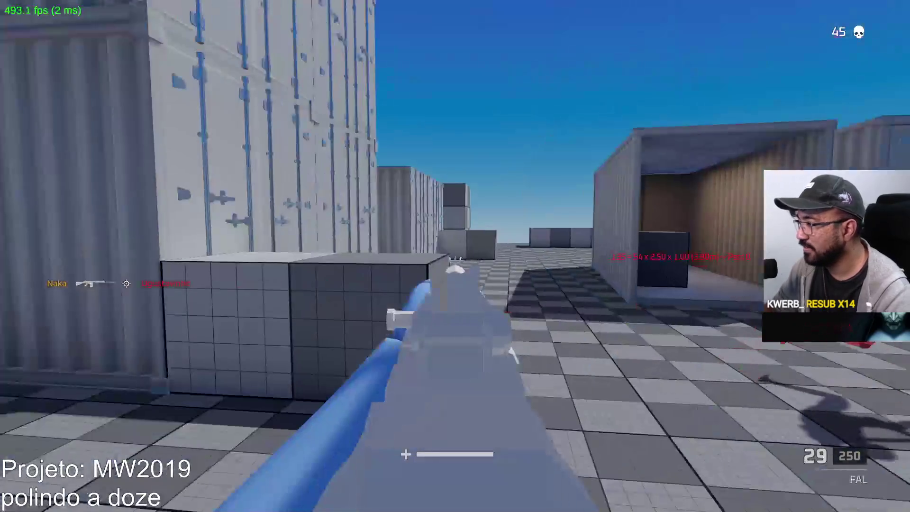
{"action": "left_click", "coordinate": [455, 256]}
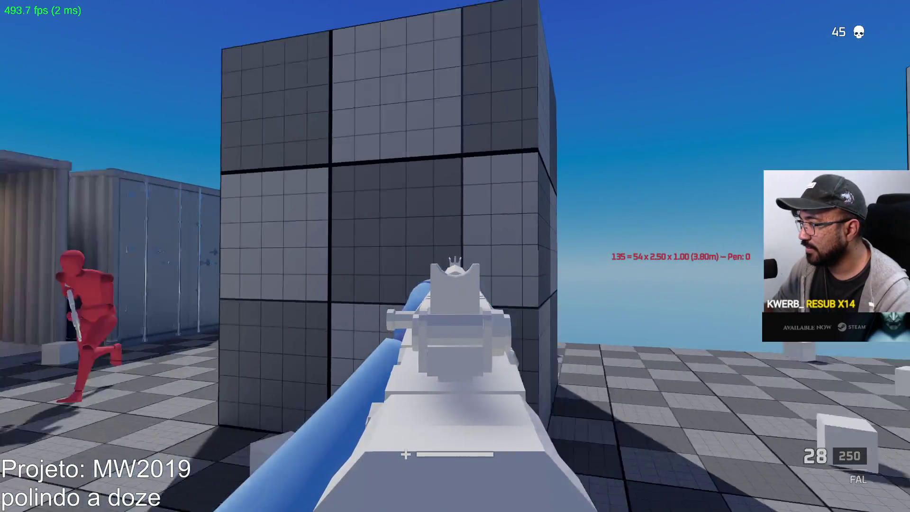
{"action": "left_click", "coordinate": [455, 256]}
{"action": "left_click", "coordinate": [455, 256]}
{"action": "left_click", "coordinate": [454, 256]}
{"action": "left_click", "coordinate": [455, 256]}
{"action": "left_click", "coordinate": [455, 256]}
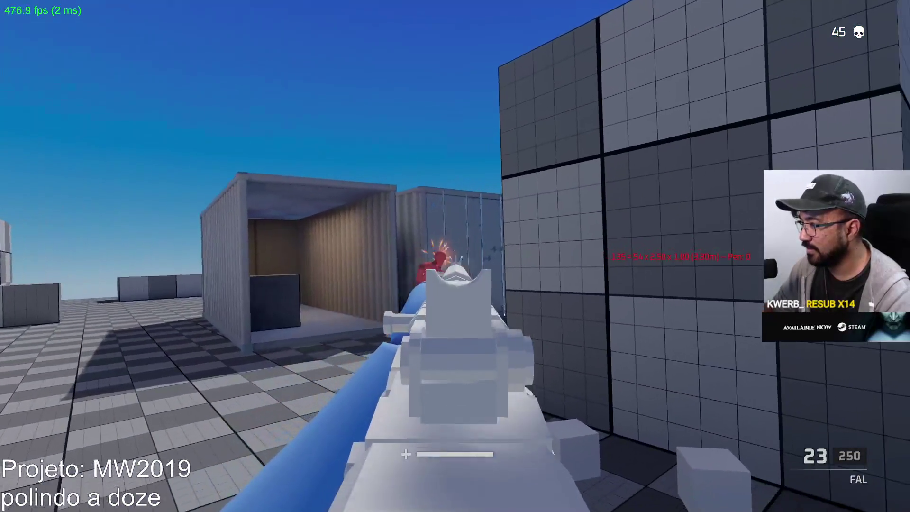
{"action": "left_click", "coordinate": [455, 256]}
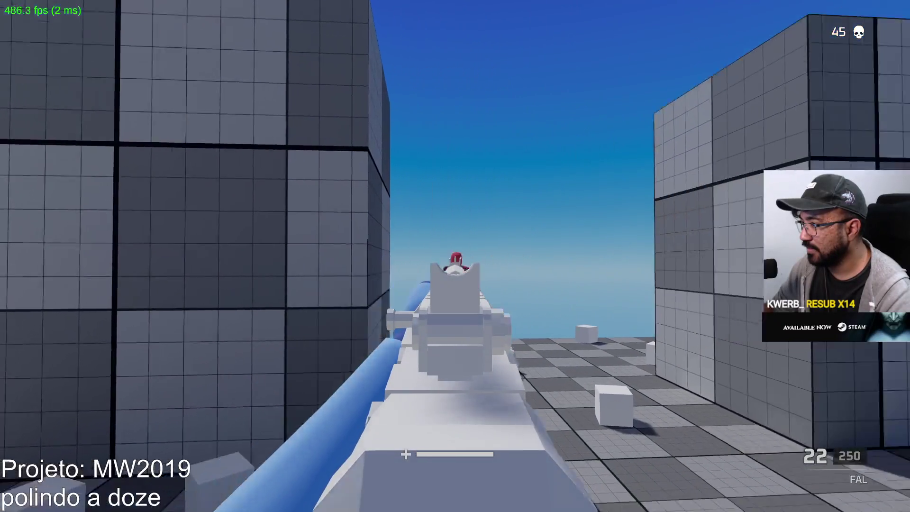
Strafe while shooting the dummy near the containers, then reload
{"action": "left_click", "coordinate": [455, 256]}
{"action": "left_click", "coordinate": [454, 256]}
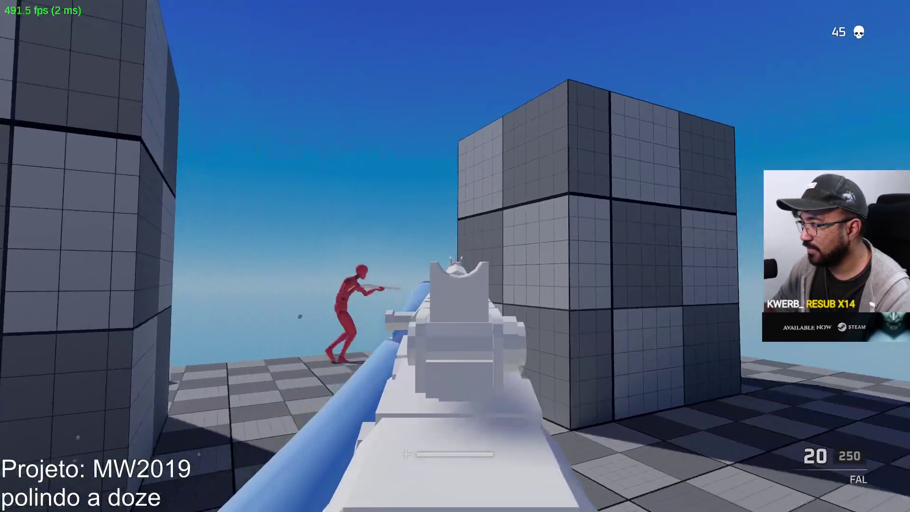
{"action": "left_click", "coordinate": [454, 256]}
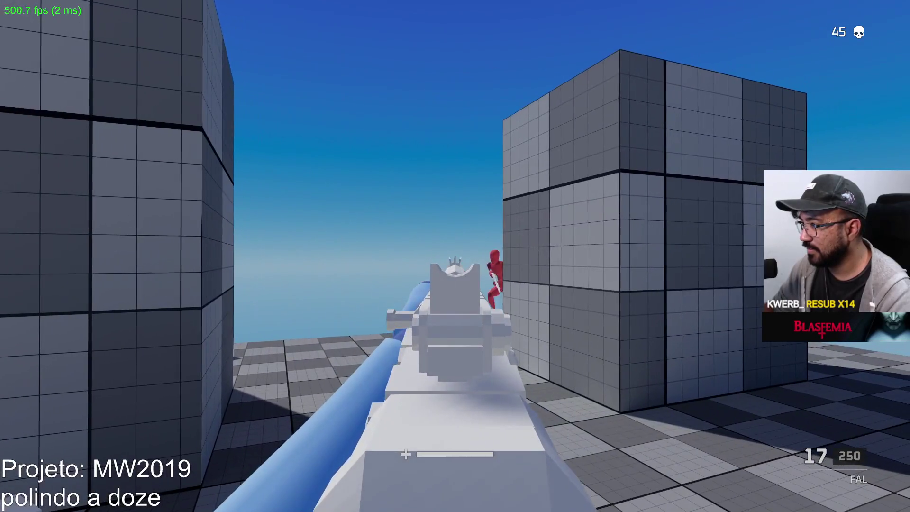
{"action": "left_click", "coordinate": [454, 256]}
{"action": "left_click", "coordinate": [454, 256]}
{"action": "left_click", "coordinate": [454, 256]}
{"action": "left_click", "coordinate": [454, 256]}
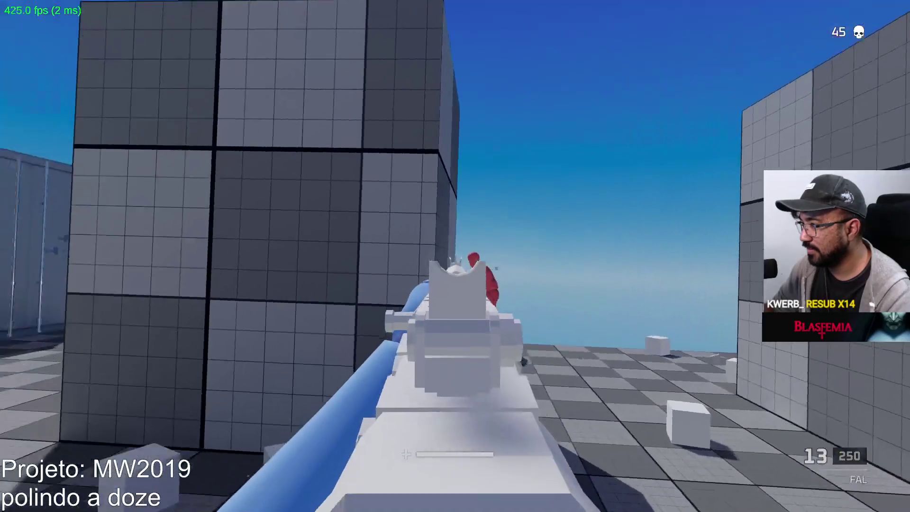
{"action": "left_click", "coordinate": [454, 256]}
{"action": "right_click", "coordinate": [455, 256]}
{"action": "left_click", "coordinate": [455, 256]}
{"action": "key", "text": "r"}
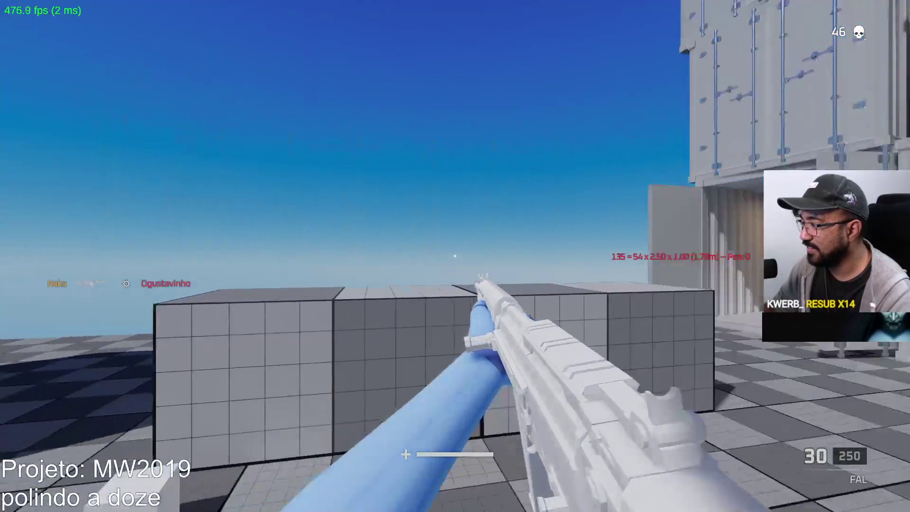
Fire on the red bot by the container until it drops, then reload
{"action": "left_click", "coordinate": [455, 256]}
{"action": "left_click", "coordinate": [455, 256]}
{"action": "left_click", "coordinate": [455, 256]}
{"action": "left_click", "coordinate": [455, 256]}
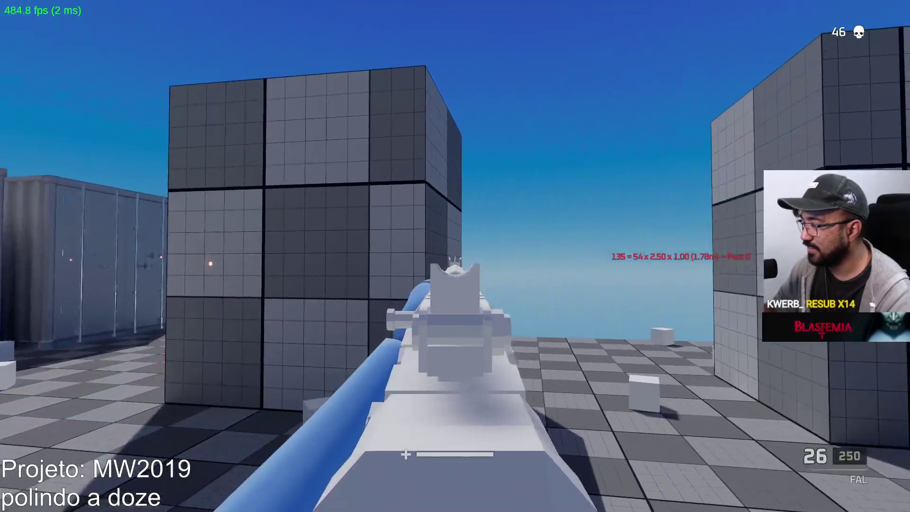
{"action": "left_click", "coordinate": [455, 256]}
{"action": "left_click", "coordinate": [455, 256]}
{"action": "left_click", "coordinate": [455, 256]}
{"action": "left_click", "coordinate": [455, 256]}
{"action": "left_click", "coordinate": [455, 256]}
{"action": "left_click", "coordinate": [455, 256]}
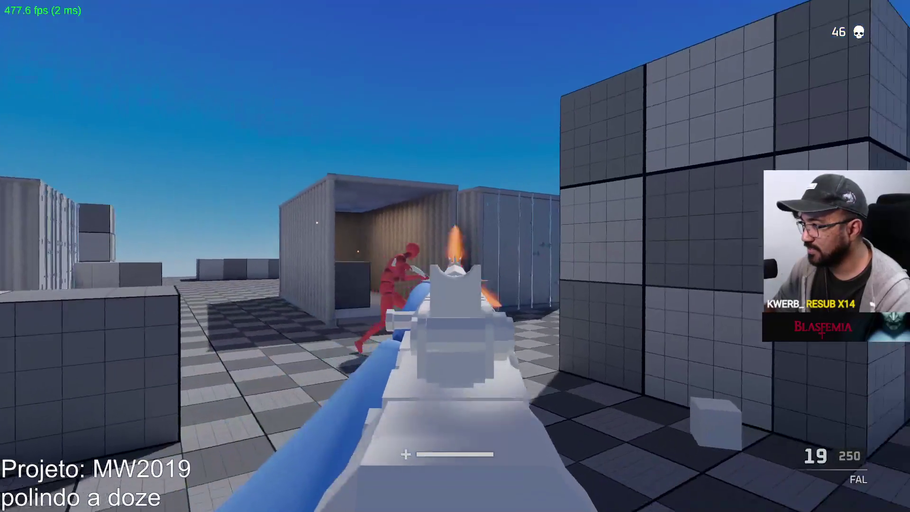
{"action": "left_click", "coordinate": [455, 256]}
{"action": "left_click", "coordinate": [455, 256]}
{"action": "left_click", "coordinate": [455, 256]}
{"action": "left_click", "coordinate": [455, 256]}
{"action": "left_click", "coordinate": [455, 256]}
{"action": "key", "text": "r"}
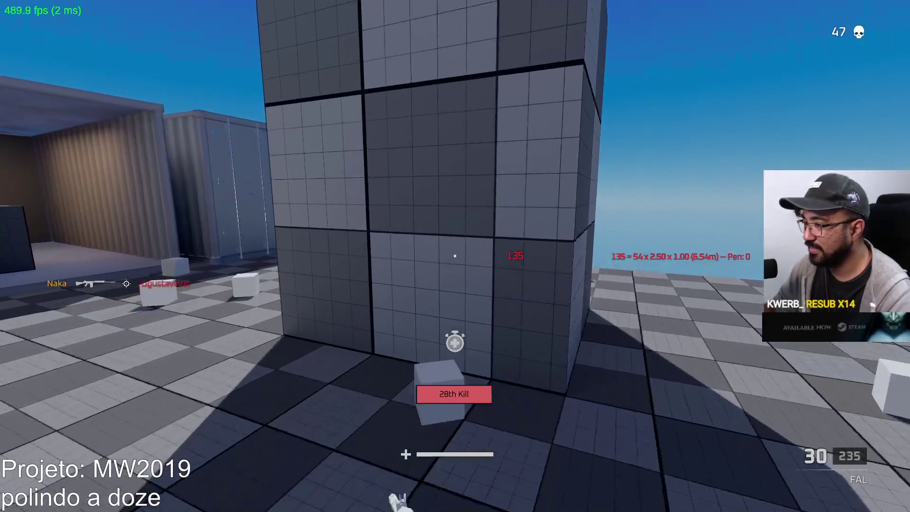
Back away from the containers, aim, and gun down the running red dummy, then reload
{"action": "key", "text": "s"}
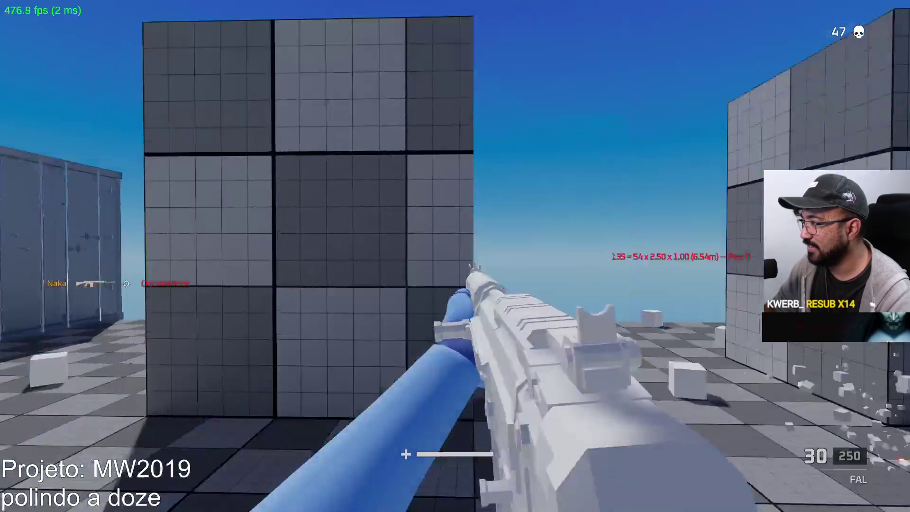
{"action": "right_click", "coordinate": [455, 256]}
{"action": "left_click", "coordinate": [455, 256]}
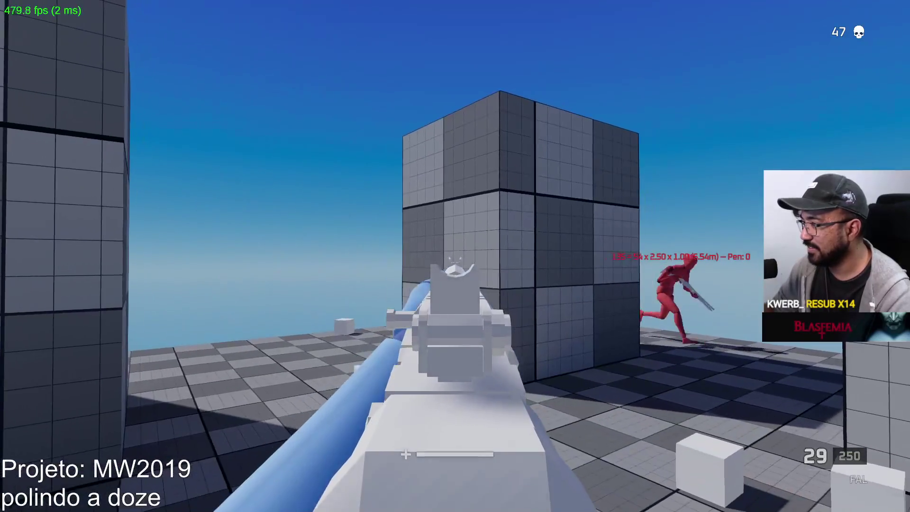
{"action": "left_click", "coordinate": [455, 256]}
{"action": "left_click", "coordinate": [455, 256]}
{"action": "left_click", "coordinate": [455, 256]}
{"action": "left_click", "coordinate": [455, 256]}
{"action": "left_click", "coordinate": [455, 256]}
{"action": "left_click", "coordinate": [455, 256]}
{"action": "left_click", "coordinate": [455, 256]}
{"action": "left_click", "coordinate": [456, 256]}
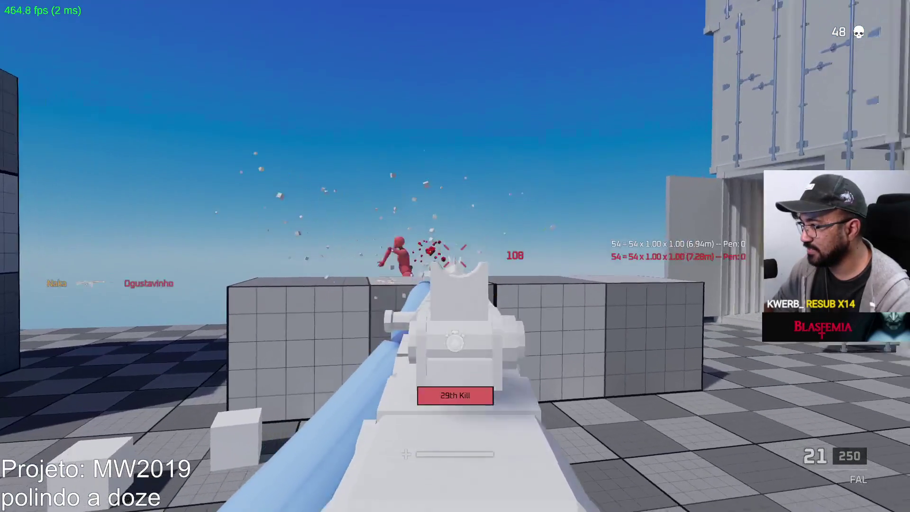
{"action": "left_click", "coordinate": [455, 256]}
{"action": "key", "text": "r"}
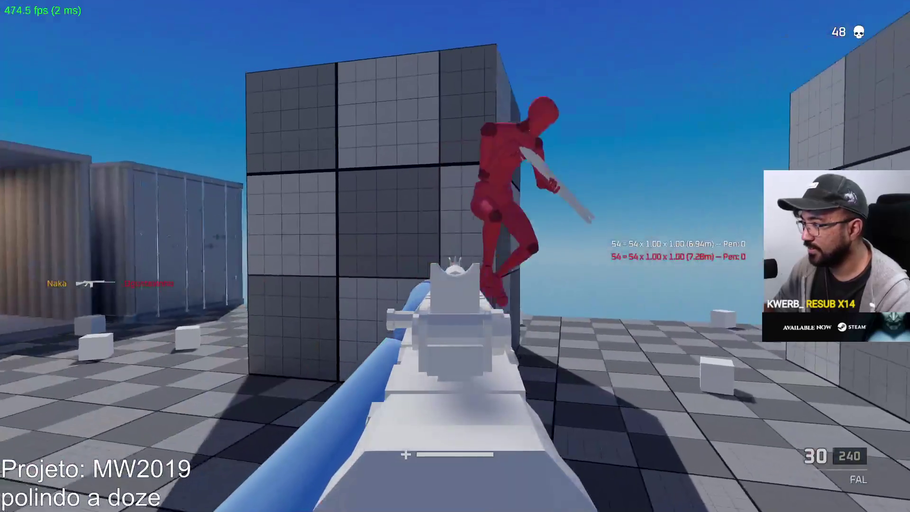
Kill the red dummy by the cube, reload, and call in the tactical nuke with N
{"action": "left_click", "coordinate": [455, 256]}
{"action": "left_click", "coordinate": [455, 256]}
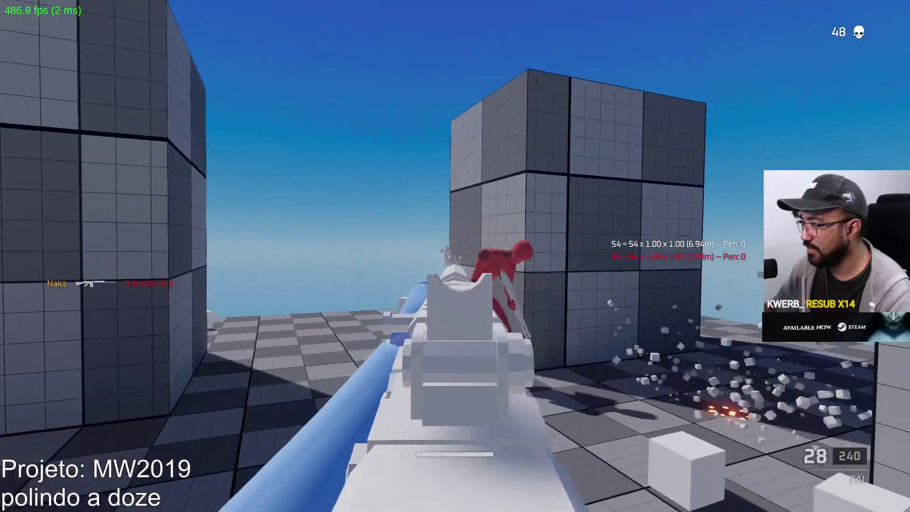
{"action": "left_click", "coordinate": [456, 256]}
{"action": "left_click", "coordinate": [455, 256]}
{"action": "left_click", "coordinate": [455, 256]}
{"action": "left_click", "coordinate": [455, 256]}
{"action": "left_click", "coordinate": [455, 256]}
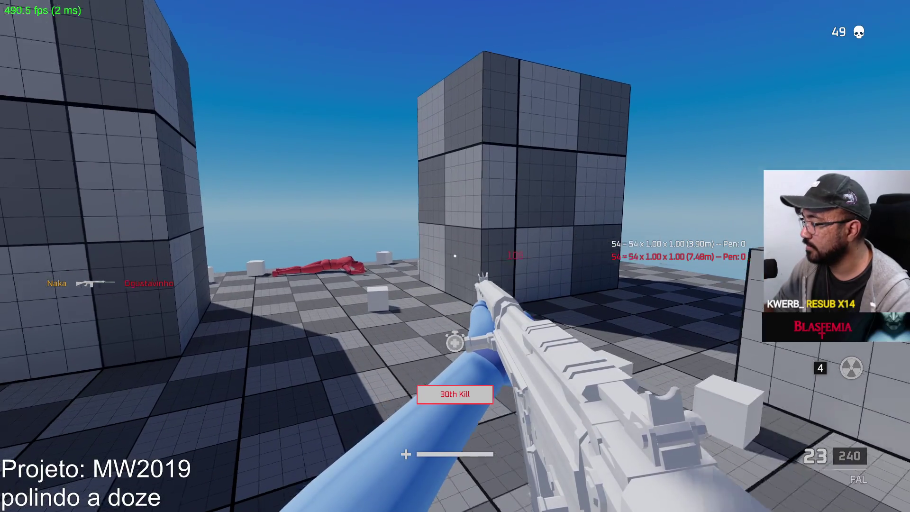
{"action": "key", "text": "r"}
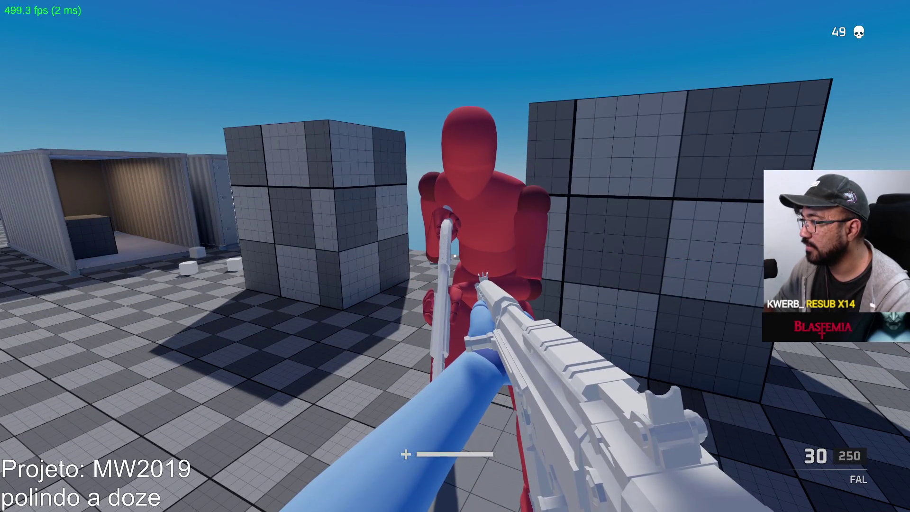
{"action": "key", "text": "n"}
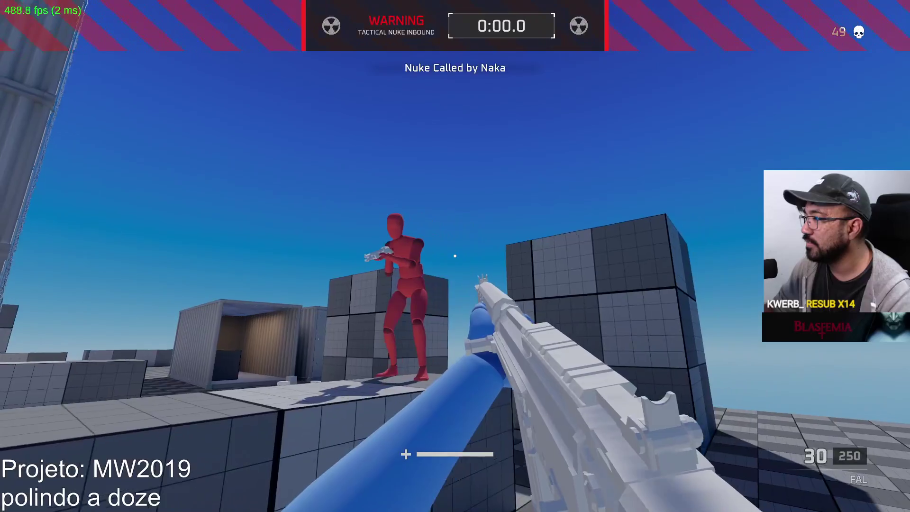
Shoot the red mannequin, then walk past the crate into the corridor between containers
{"action": "left_click", "coordinate": [454, 256]}
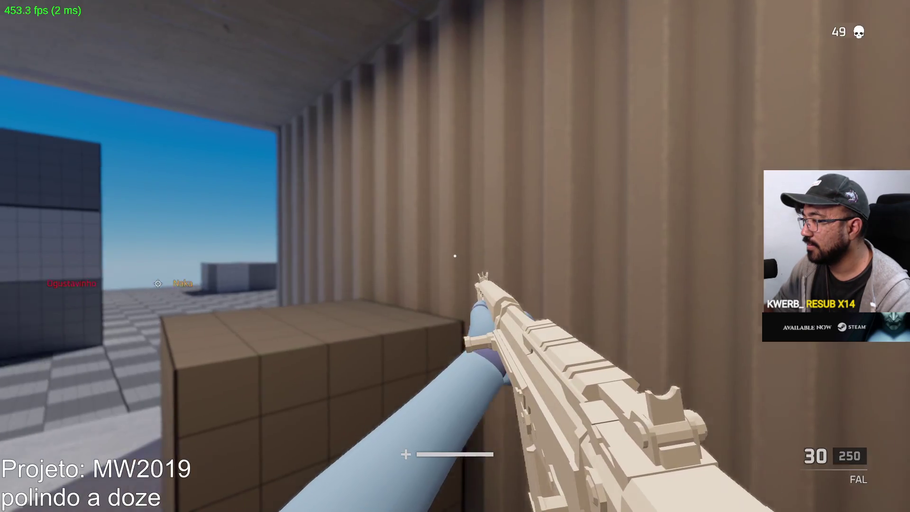
{"action": "key", "text": "w"}
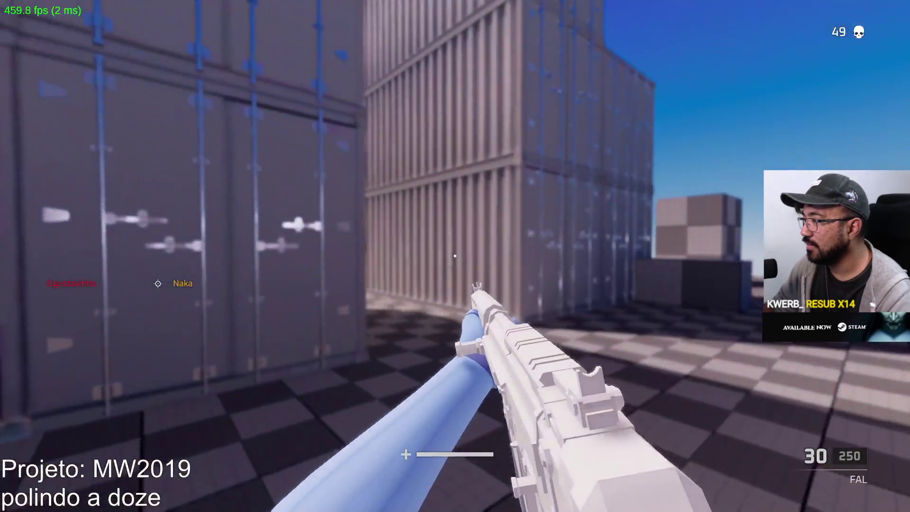
{"action": "key", "text": "w"}
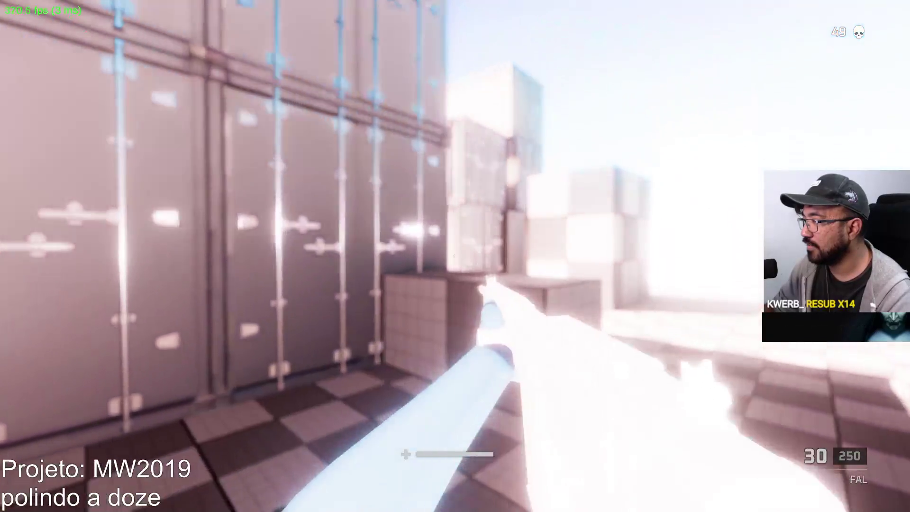
{"action": "key", "text": "w"}
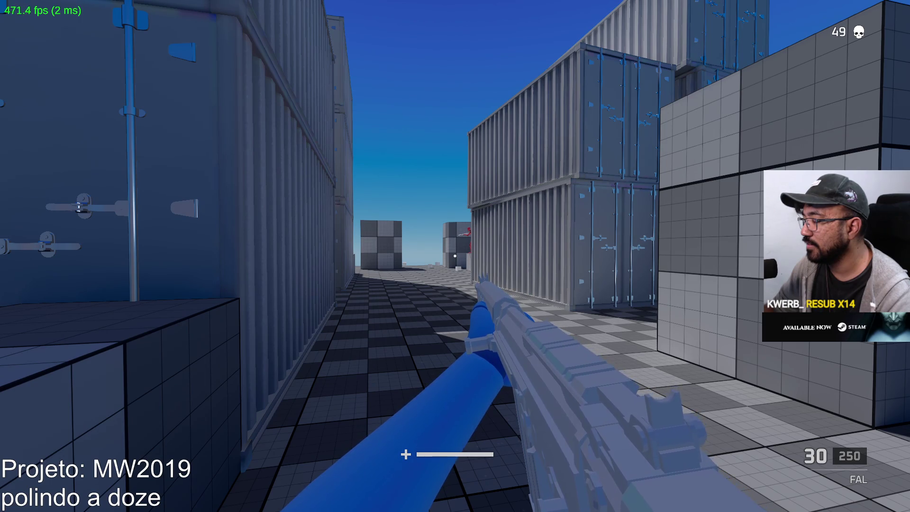
Leave the fullscreen game and bring up the MW2019 bug notes in Notepad
{"action": "key", "text": "super"}
{"action": "left_click", "coordinate": [454, 255]}
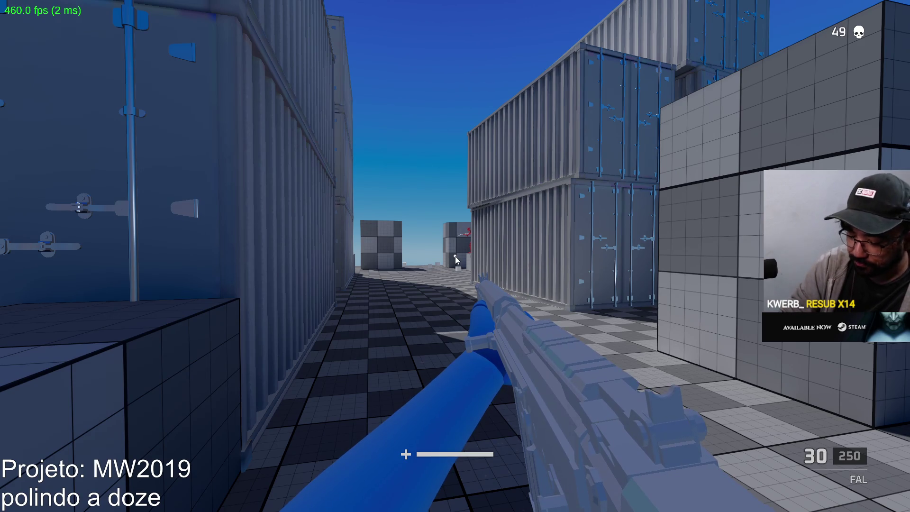
{"action": "key", "text": "alt+Tab"}
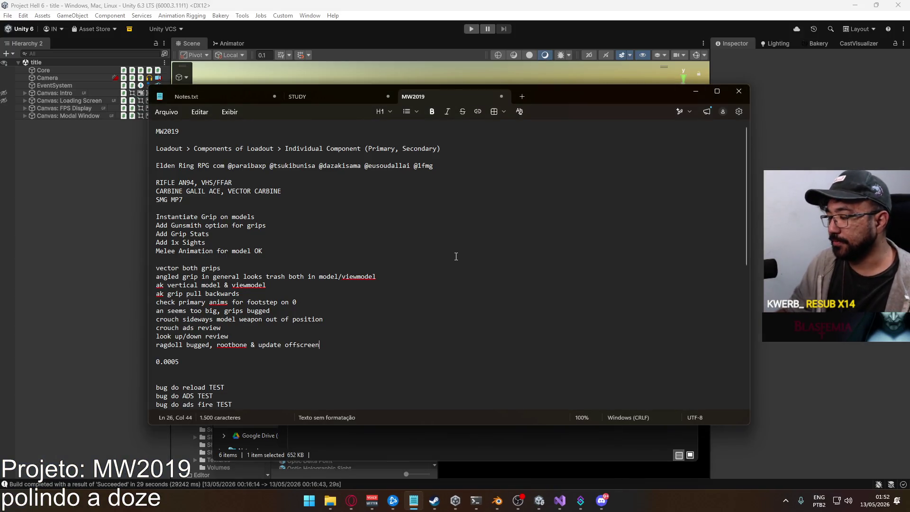
Add 'nuke is bugged' below the ragdoll note, then select the grip to-do lines
{"action": "key", "text": "Return"}
{"action": "type", "text": "nuke"}
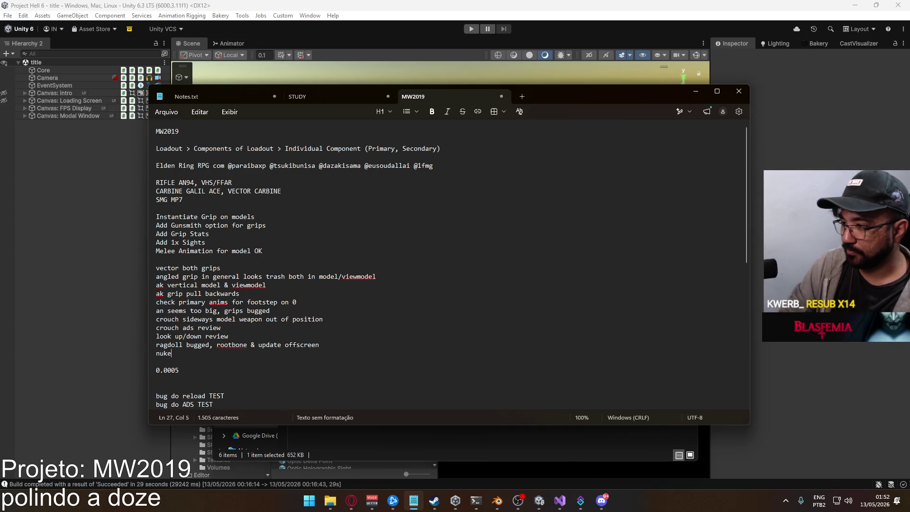
{"action": "type", "text": " is bugged"}
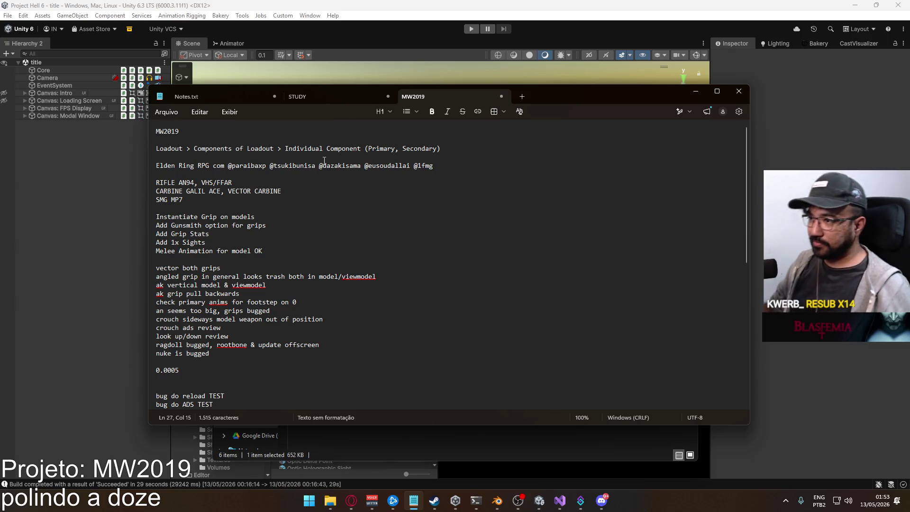
{"action": "left_click_drag", "start_coordinate": [268, 251], "coordinate": [119, 212]}
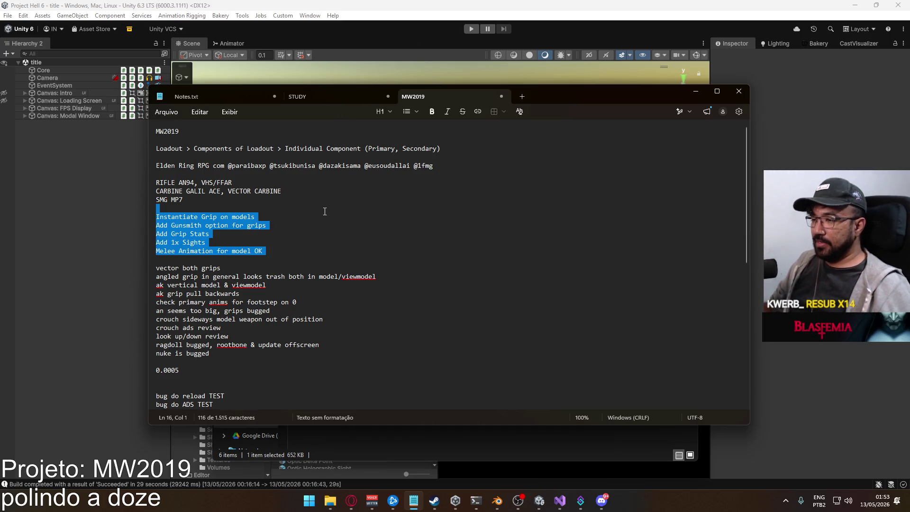
Delete the grip to-do lines and the 0.0005 note, then add 'model weapon respawn bug'
{"action": "key", "text": "Delete"}
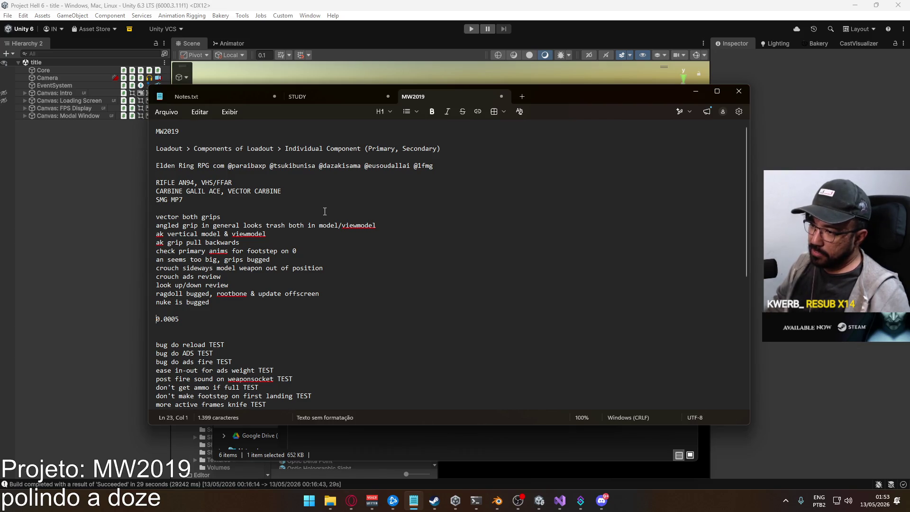
{"action": "key", "text": "Delete"}
{"action": "key", "text": "Delete"}
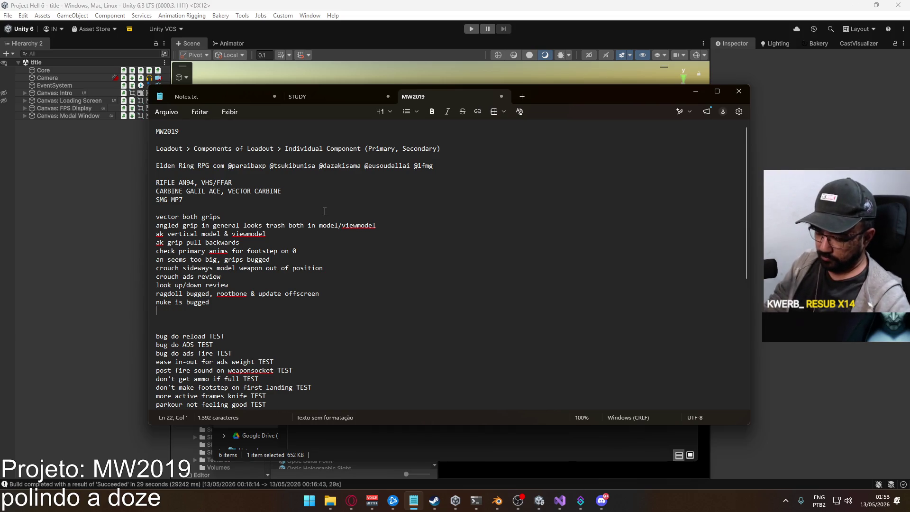
{"action": "type", "text": "modelweapon res"}
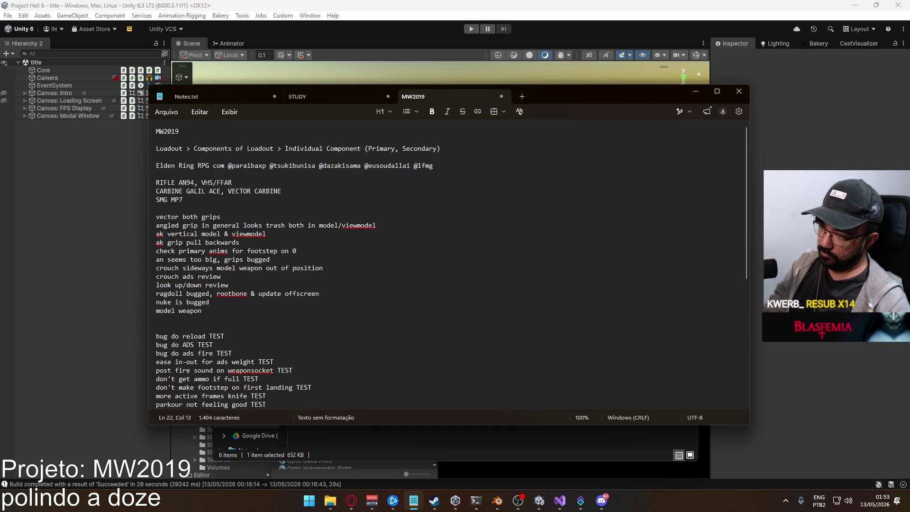
{"action": "type", "text": "pawn bug"}
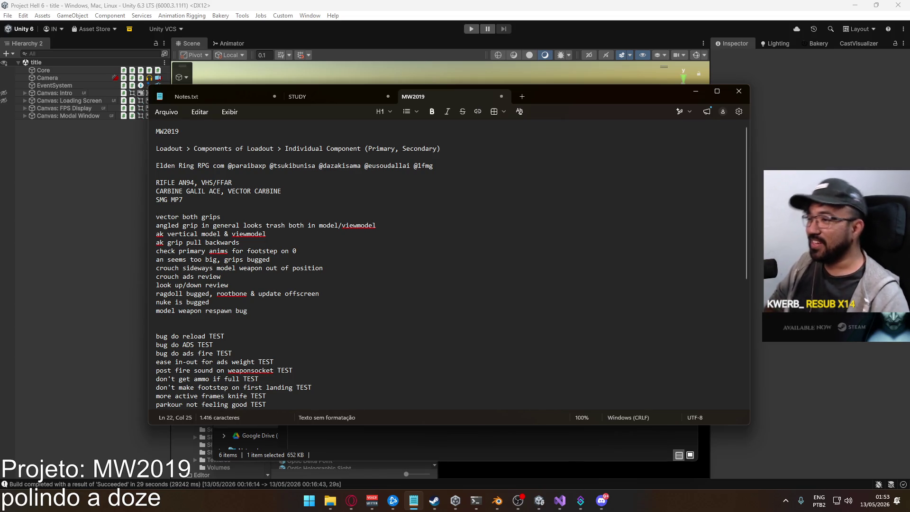
Add a new bug line 'sidearm fl bugged', correcting the mistyped text
{"action": "key", "text": "Return"}
{"action": "type", "text": "sidearm"}
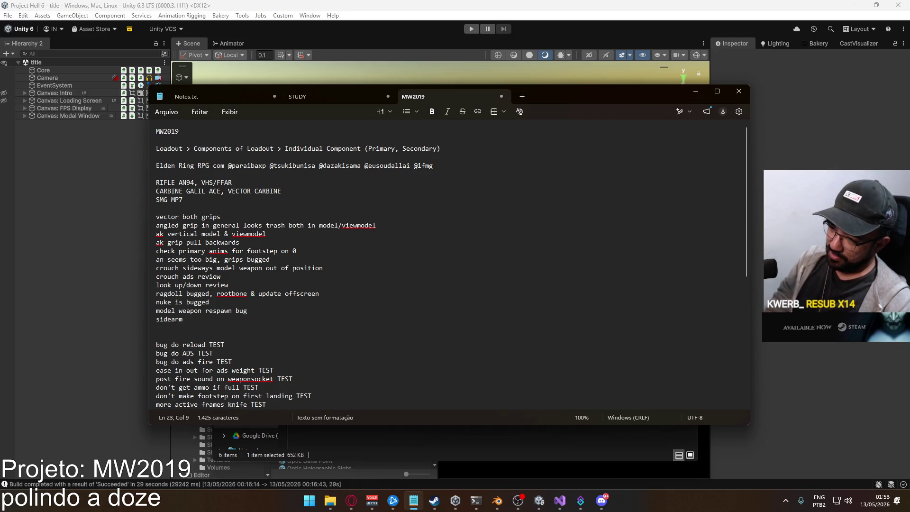
{"action": "type", "text": "diagna"}
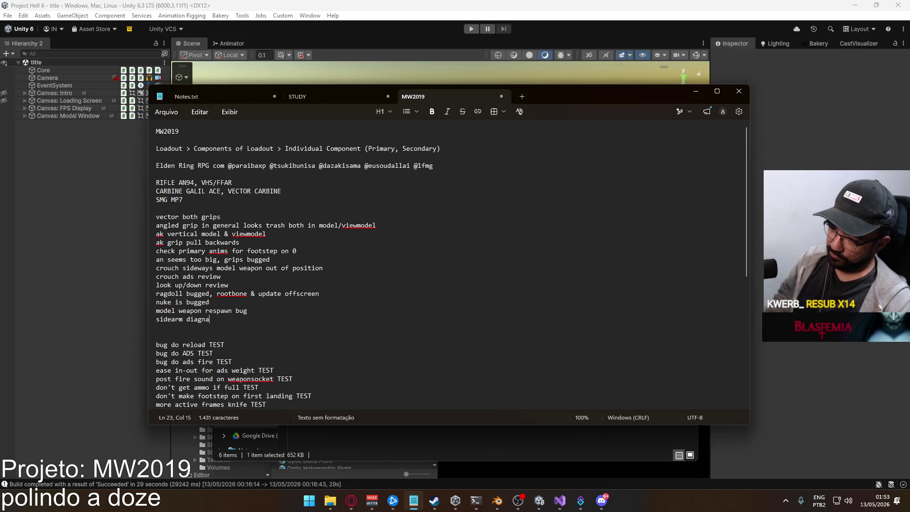
{"action": "type", "text": "al"}
{"action": "key", "text": "BackSpace"}
{"action": "key", "text": "BackSpace"}
{"action": "key", "text": "BackSpace"}
{"action": "key", "text": "BackSpace"}
{"action": "key", "text": "BackSpace"}
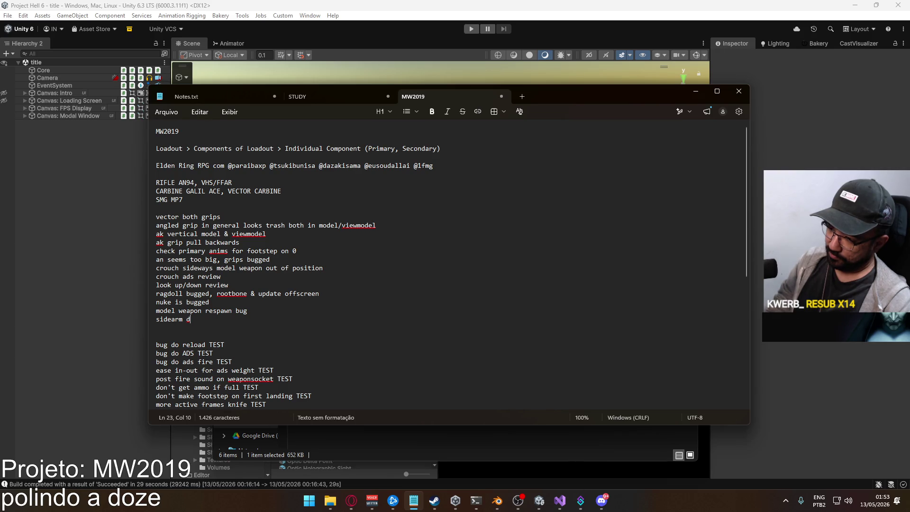
{"action": "type", "text": "fl bugged"}
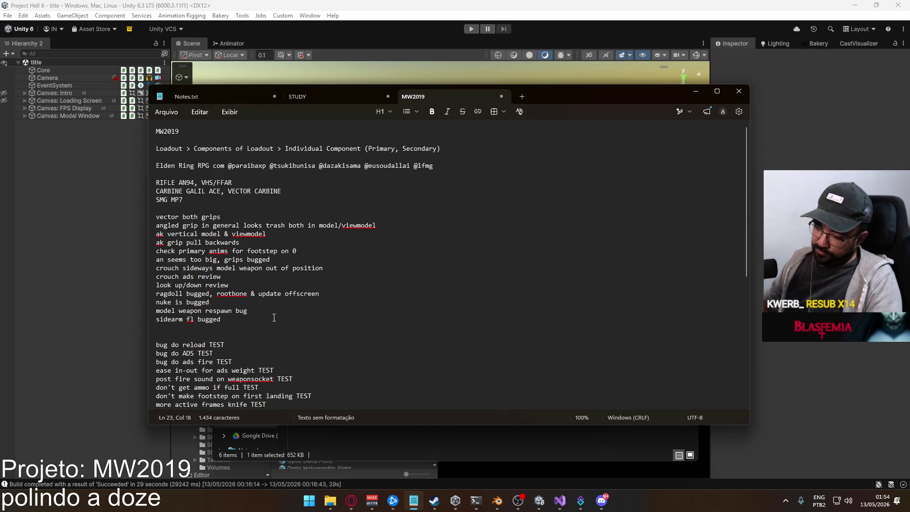
Add the lines 'melee completely bugged' and 'sprint is passing over the ascend anim'
{"action": "key", "text": "Return"}
{"action": "type", "text": "melee "}
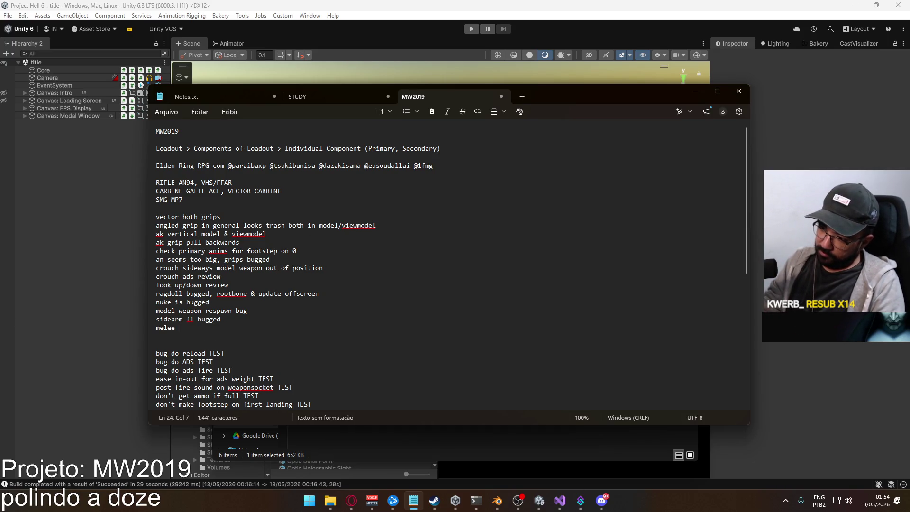
{"action": "type", "text": "completely bugged"}
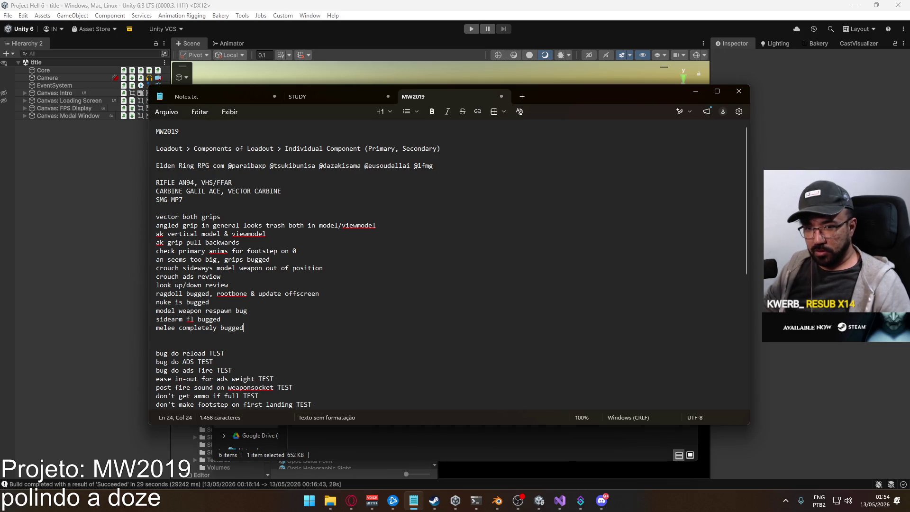
{"action": "key", "text": "Return"}
{"action": "type", "text": "sprin"}
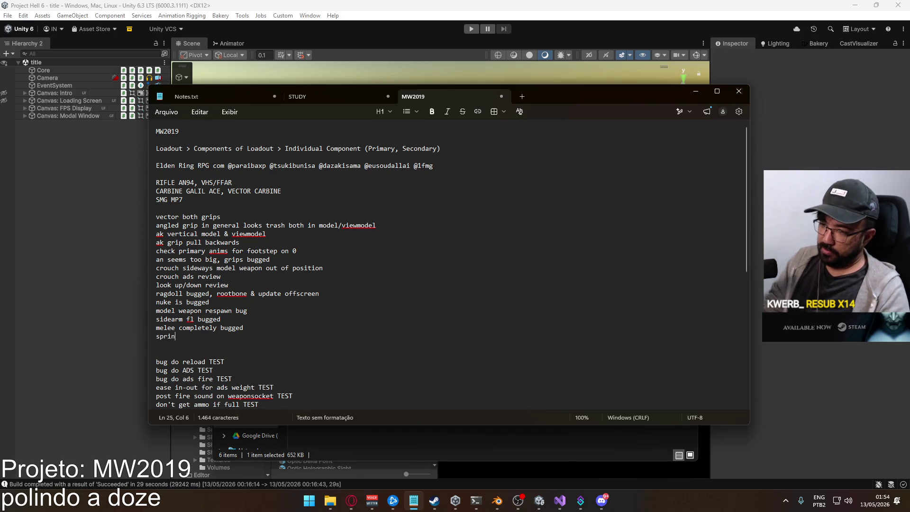
{"action": "type", "text": "t is passing over "}
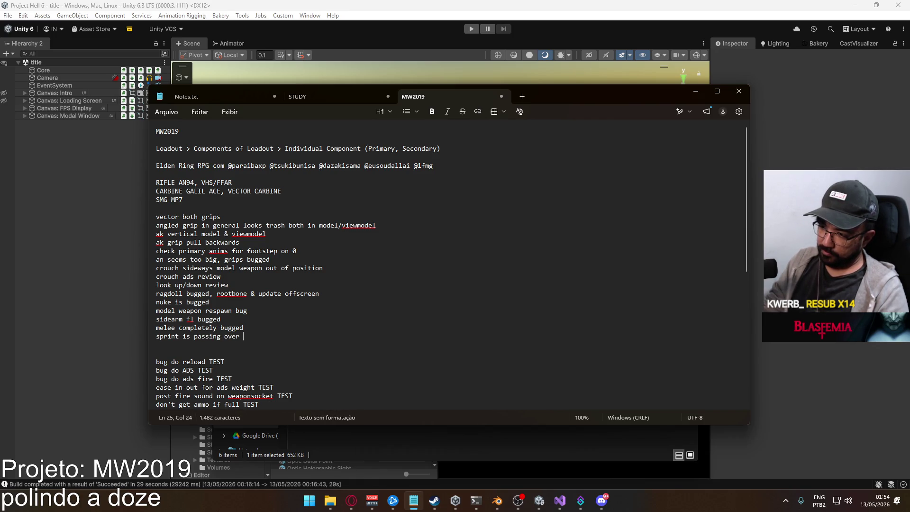
{"action": "type", "text": "the"}
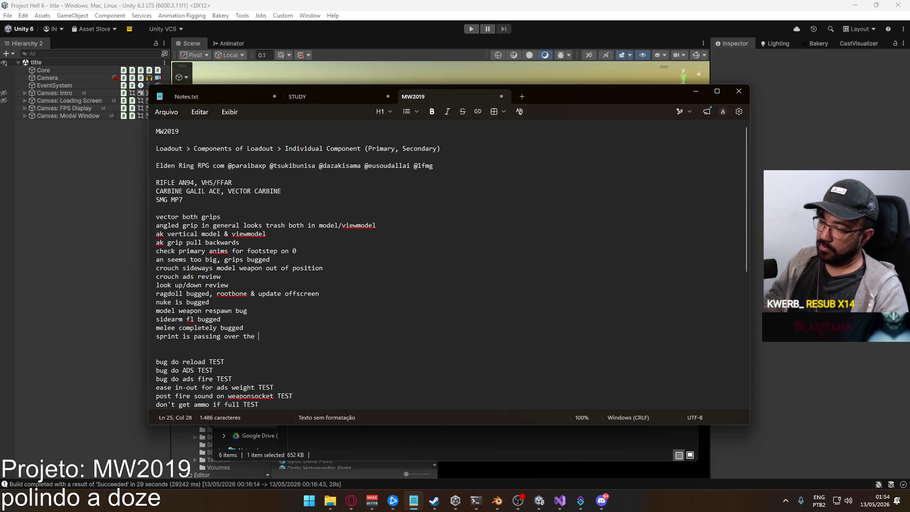
{"action": "type", "text": "ascend anim"}
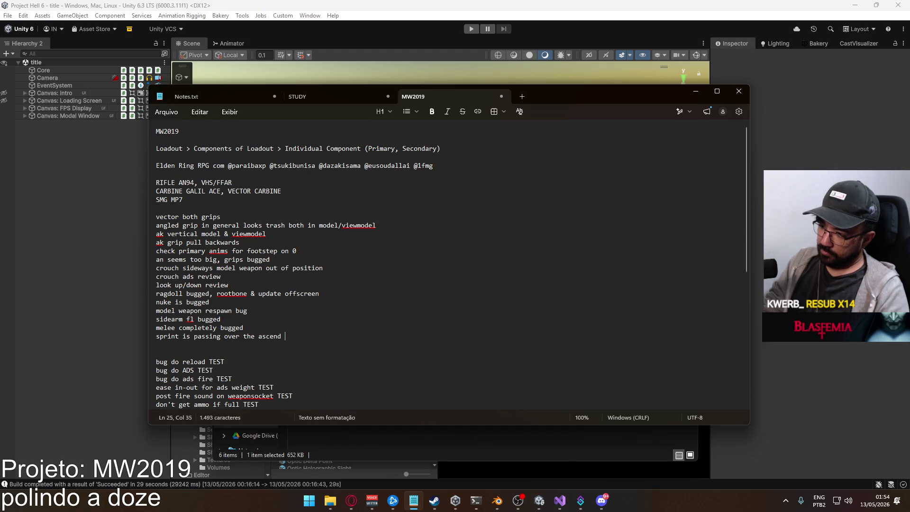
Add the lines 'self hit', 'sastyi bug' and 'move weight', leaving a blank line after
{"action": "key", "text": "Return"}
{"action": "type", "text": "self hit"}
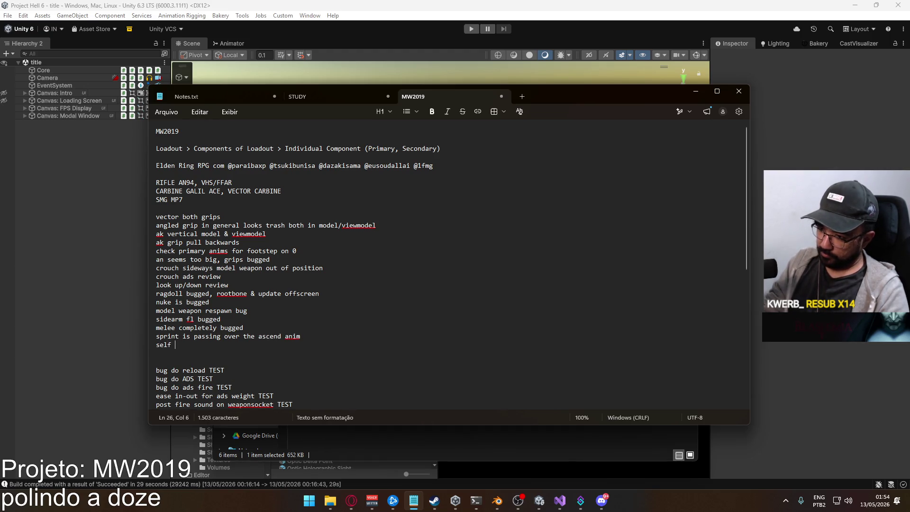
{"action": "key", "text": "Return"}
{"action": "type", "text": "sastyi bug"}
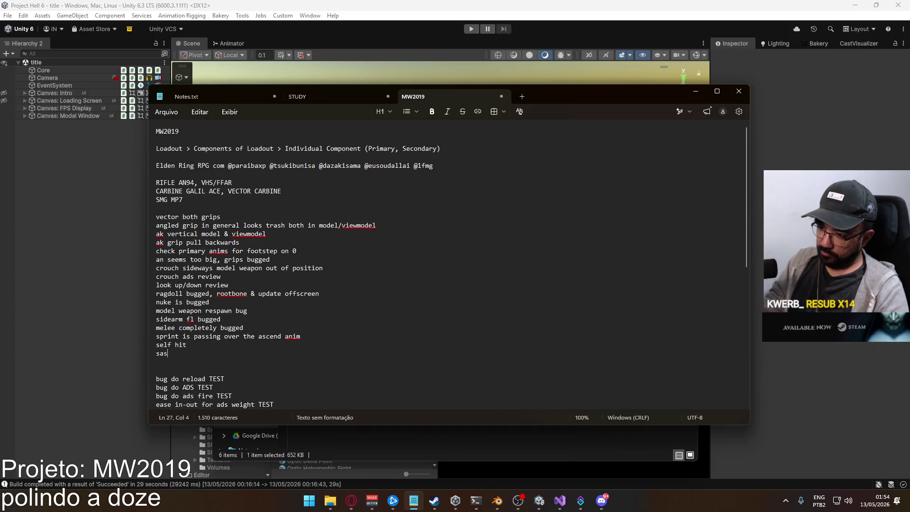
{"action": "key", "text": "Return"}
{"action": "type", "text": "mov"}
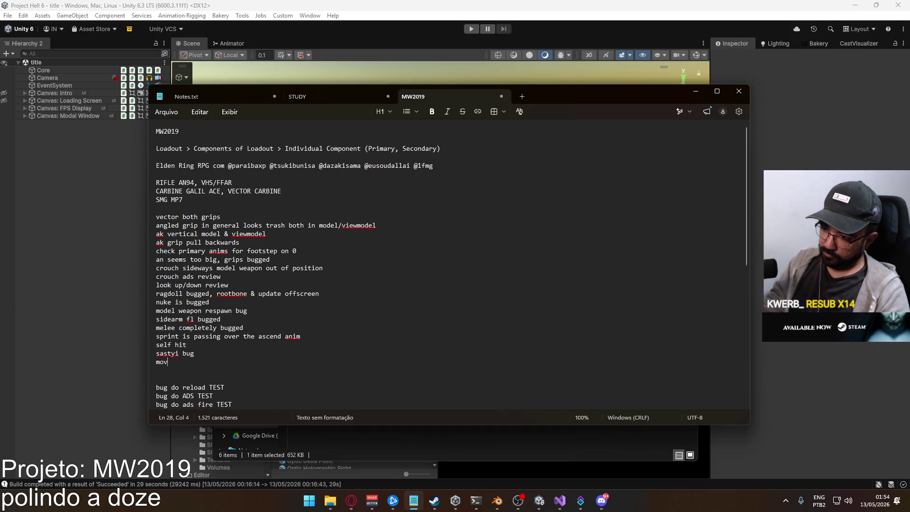
{"action": "type", "text": "e weight"}
{"action": "key", "text": "Return"}
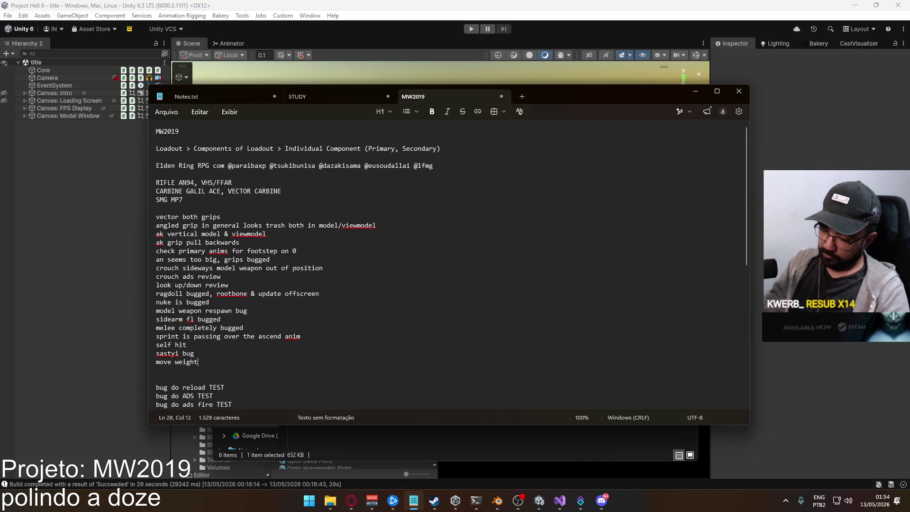
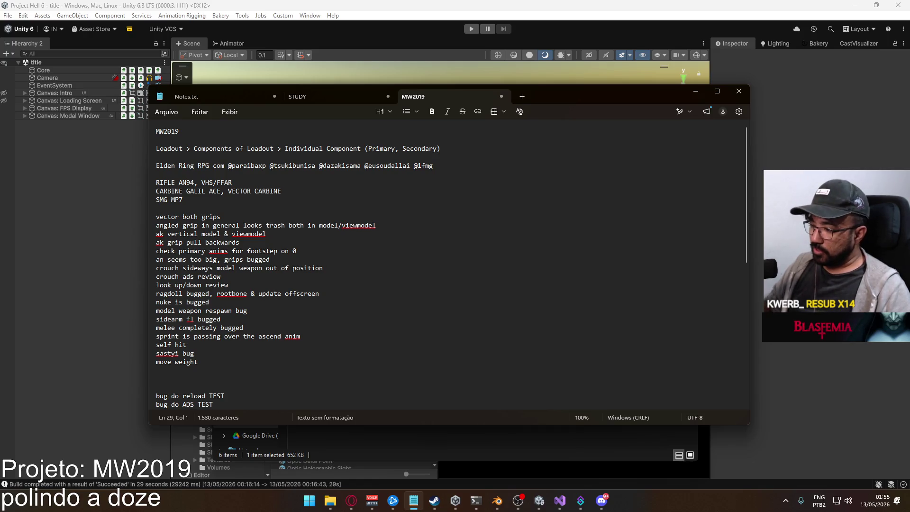
Switch from the MW2019 notes in Notepad back to the Unity editor
{"action": "left_click", "coordinate": [540, 501]}
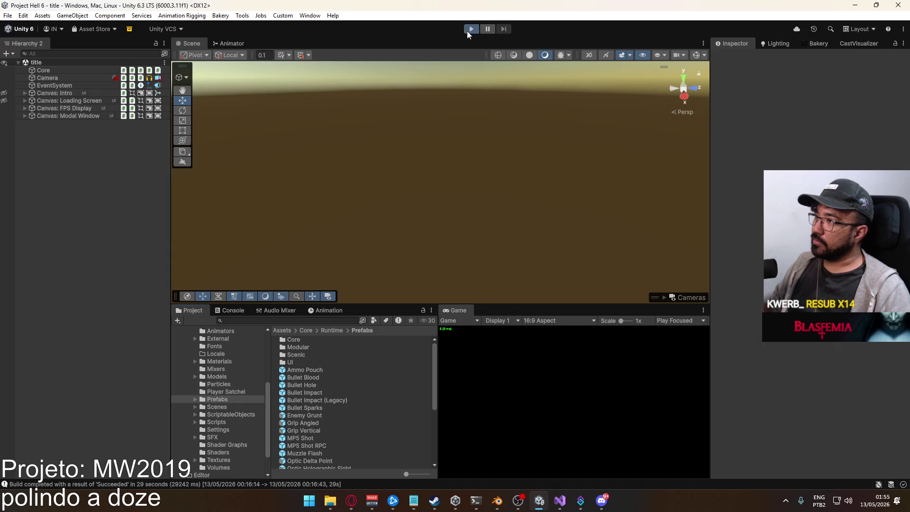
Play the game, host on shipment, equip a shotgun primary in the loadout, and walk forward
{"action": "left_click", "coordinate": [470, 30]}
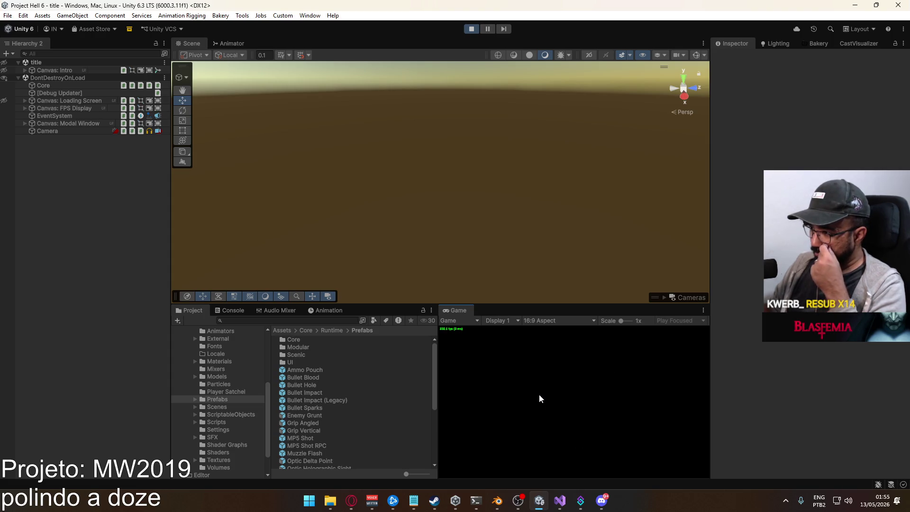
{"action": "left_click", "coordinate": [460, 442]}
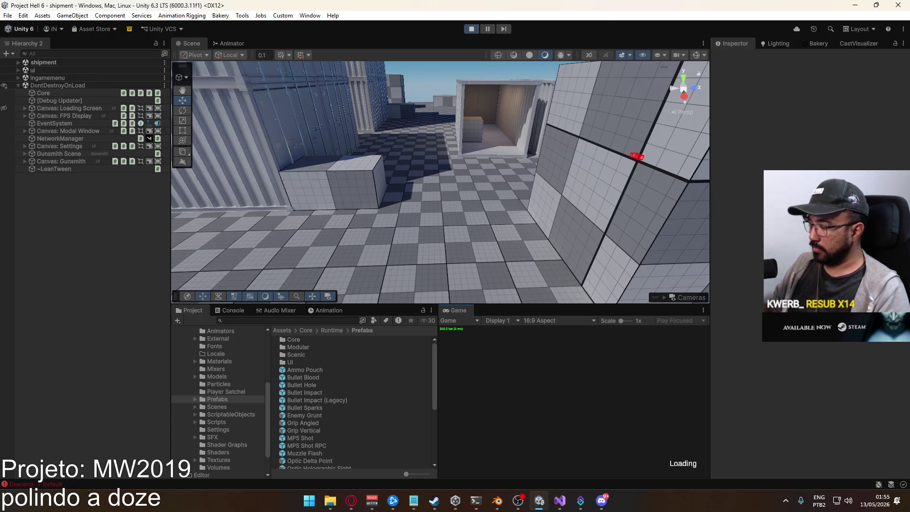
{"action": "key", "text": "b"}
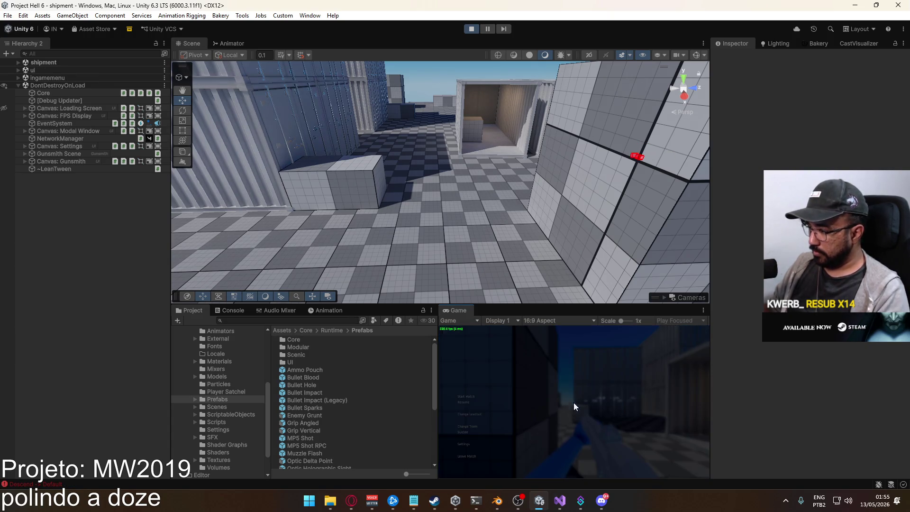
{"action": "left_click", "coordinate": [514, 355]}
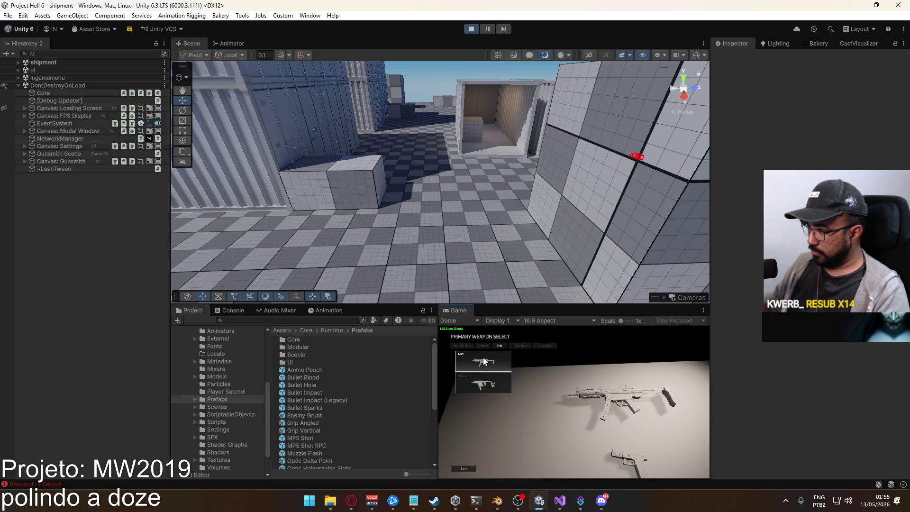
{"action": "left_click", "coordinate": [499, 363]}
{"action": "left_click", "coordinate": [570, 470]}
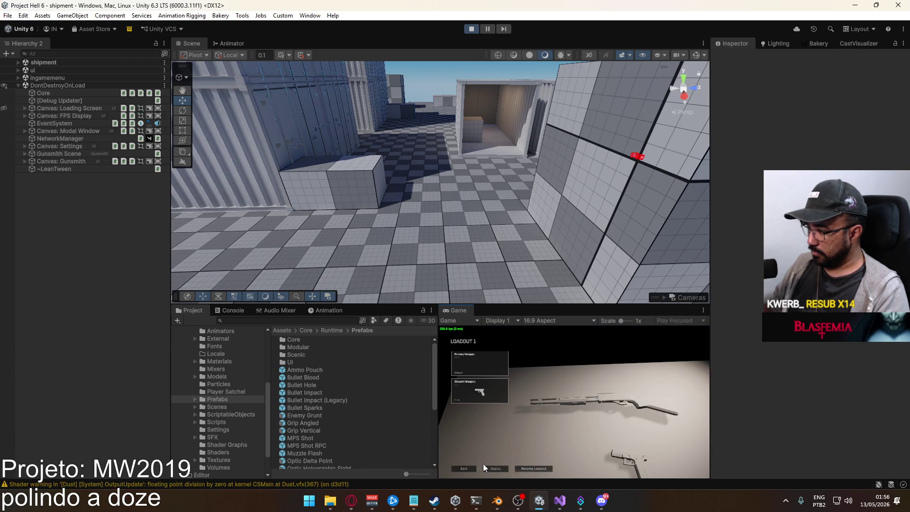
{"action": "left_click", "coordinate": [493, 466]}
{"action": "key", "text": "shift+w"}
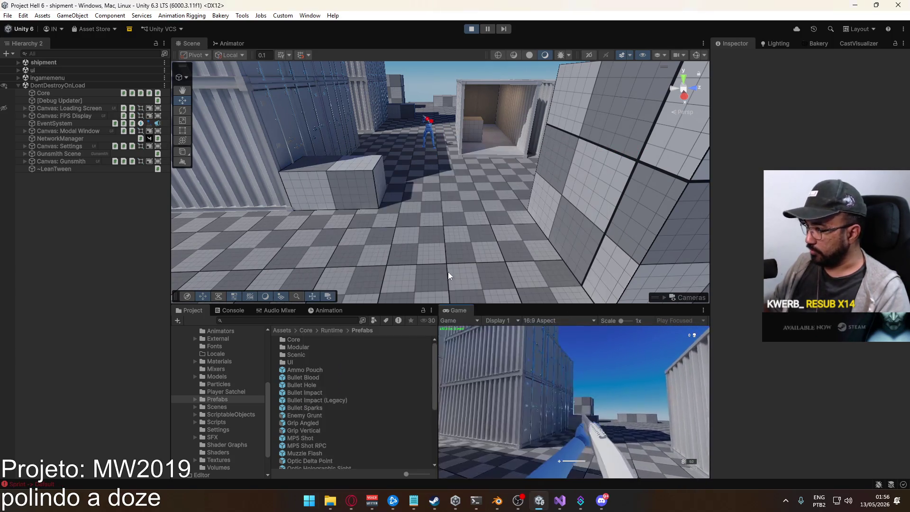
{"action": "right_click", "coordinate": [455, 310]}
Maximize the Game view and fire seven R870 shots at the boxes, then reload
{"action": "left_click", "coordinate": [469, 340]}
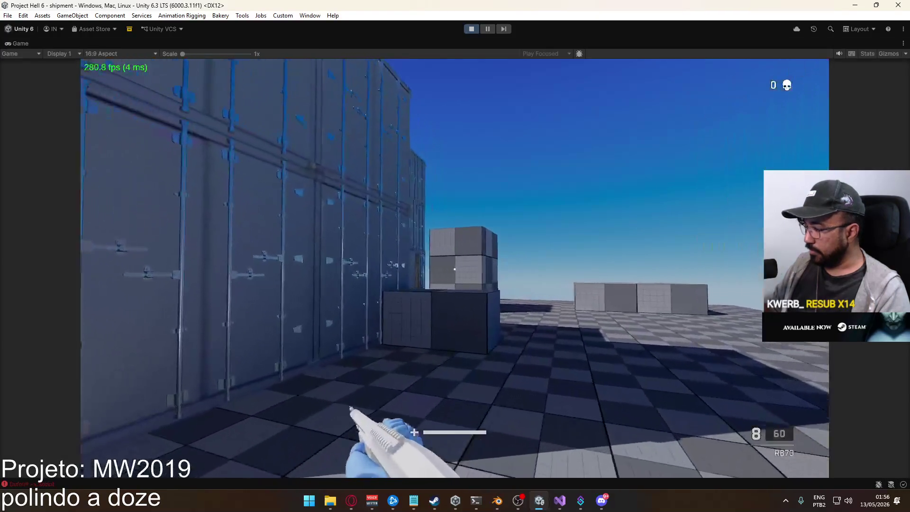
{"action": "left_click", "coordinate": [455, 269]}
{"action": "left_click", "coordinate": [454, 268]}
{"action": "left_click", "coordinate": [455, 269]}
{"action": "left_click", "coordinate": [454, 269]}
{"action": "left_click", "coordinate": [455, 269]}
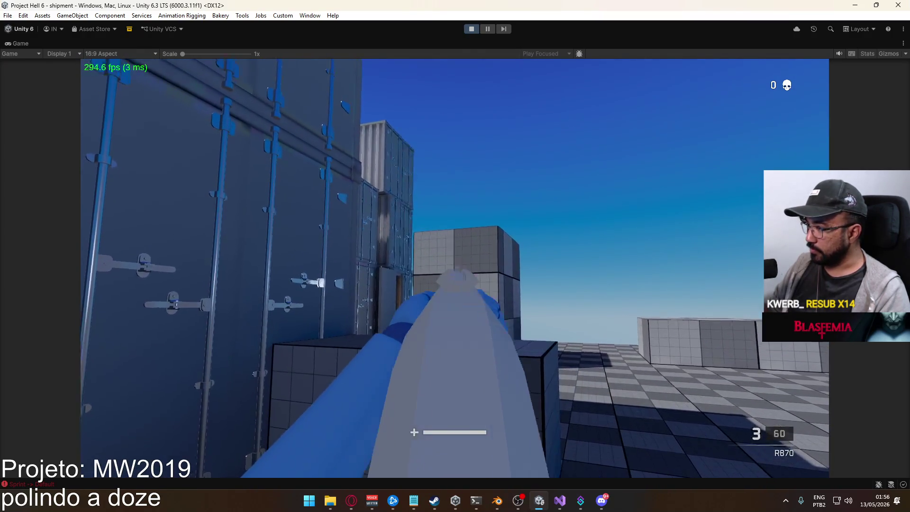
{"action": "left_click", "coordinate": [455, 269]}
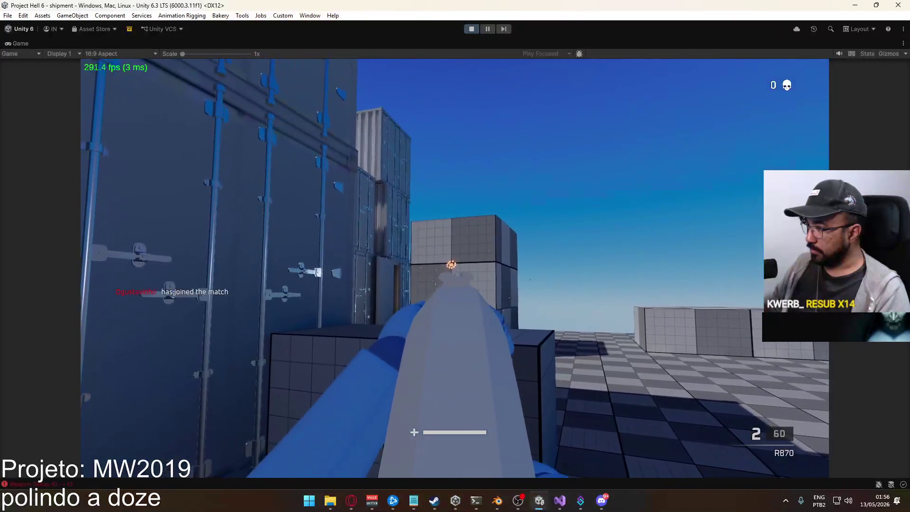
{"action": "left_click", "coordinate": [455, 269]}
{"action": "key", "text": "r"}
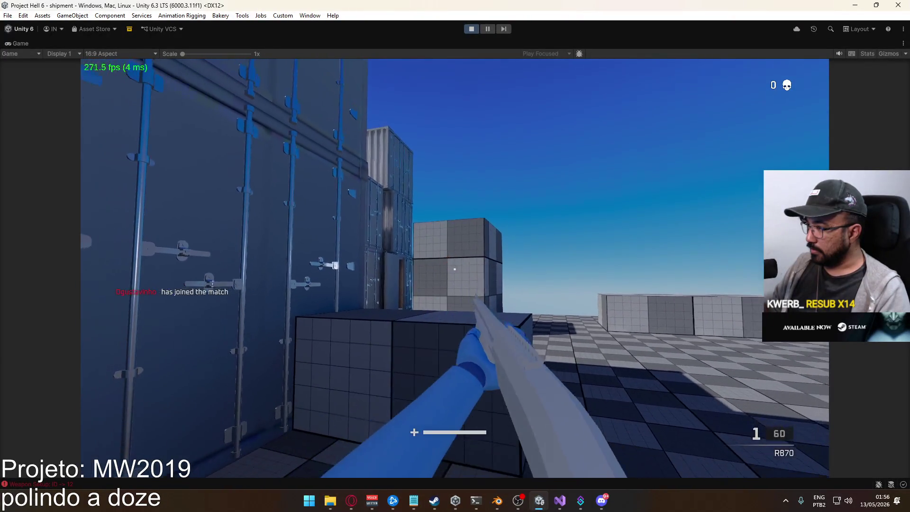
Shoot the cube while crouching and strafing until empty, then reload
{"action": "key", "text": "d"}
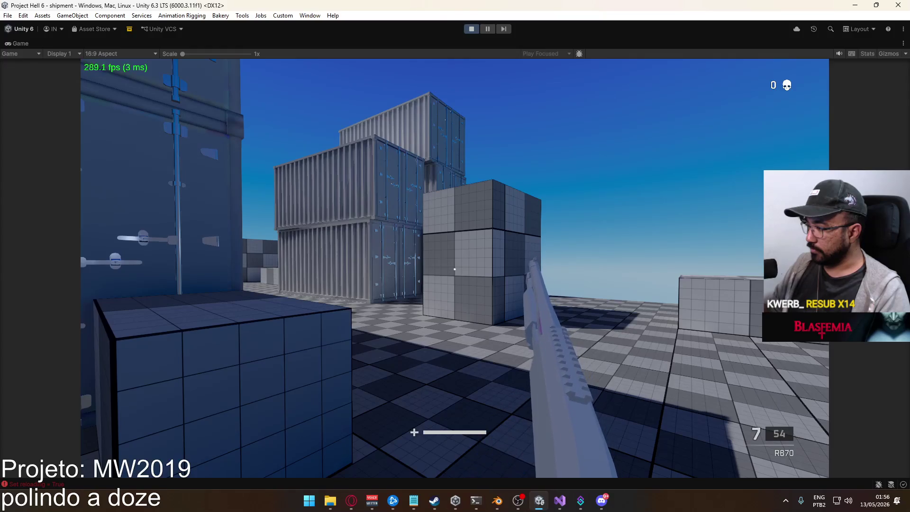
{"action": "left_click", "coordinate": [455, 270]}
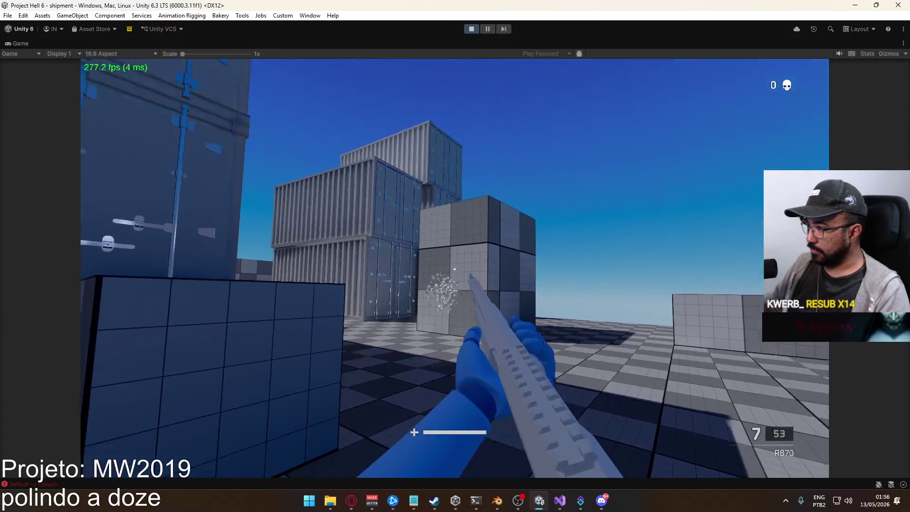
{"action": "key", "text": "c"}
{"action": "left_click", "coordinate": [454, 269]}
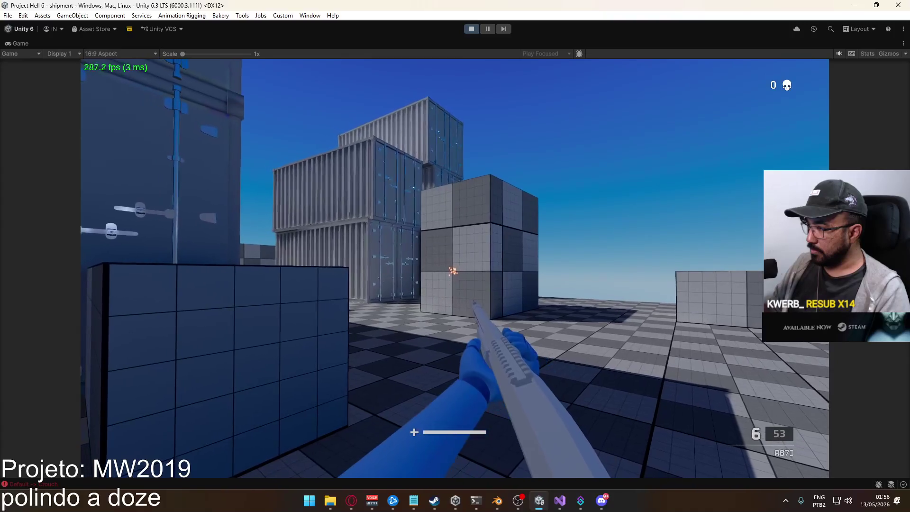
{"action": "left_click", "coordinate": [454, 269]}
{"action": "key", "text": "c"}
{"action": "key", "text": "a"}
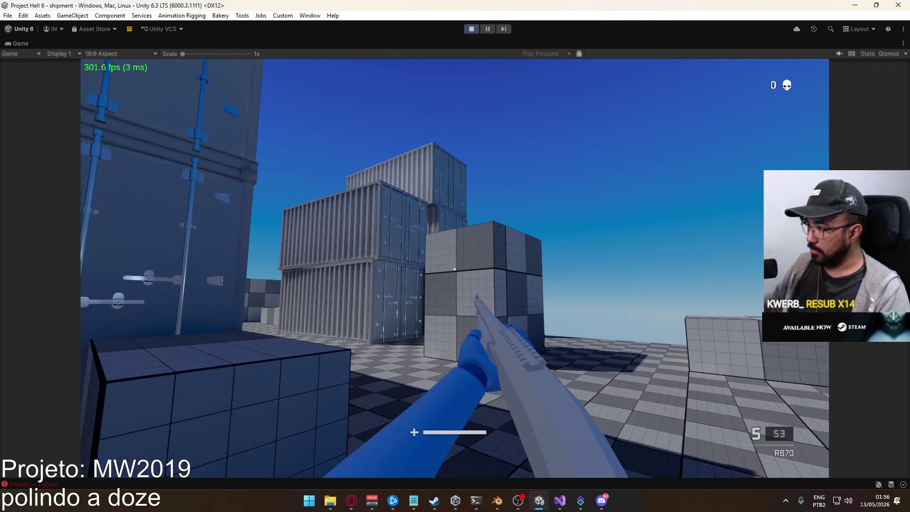
{"action": "left_click", "coordinate": [454, 269]}
{"action": "key", "text": "d"}
{"action": "left_click", "coordinate": [454, 269]}
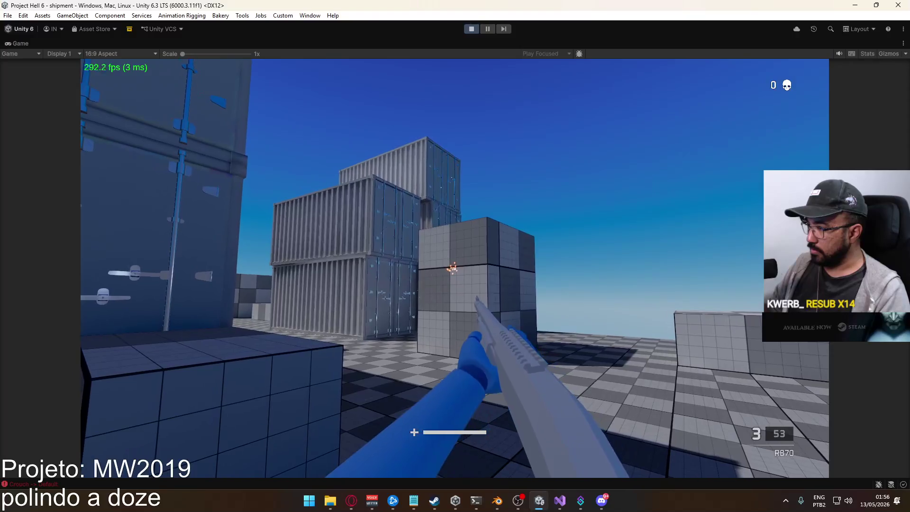
{"action": "left_click", "coordinate": [454, 269]}
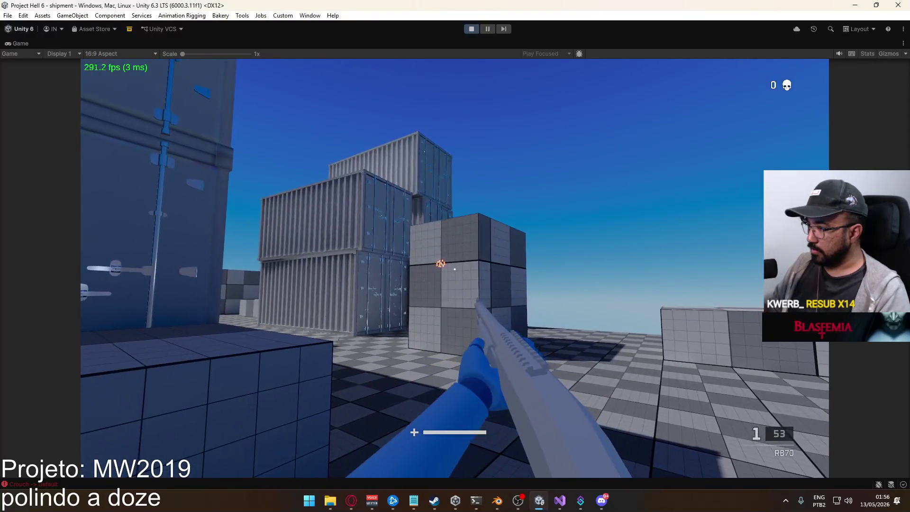
{"action": "key", "text": "r"}
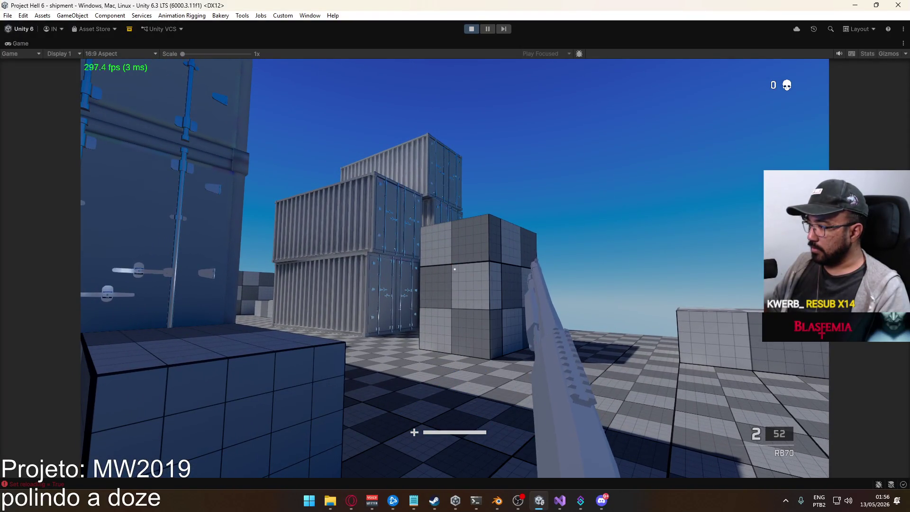
Walk toward the containers, fire at the cube stack near the red dummy, and reload to 8 rounds
{"action": "key", "text": "w"}
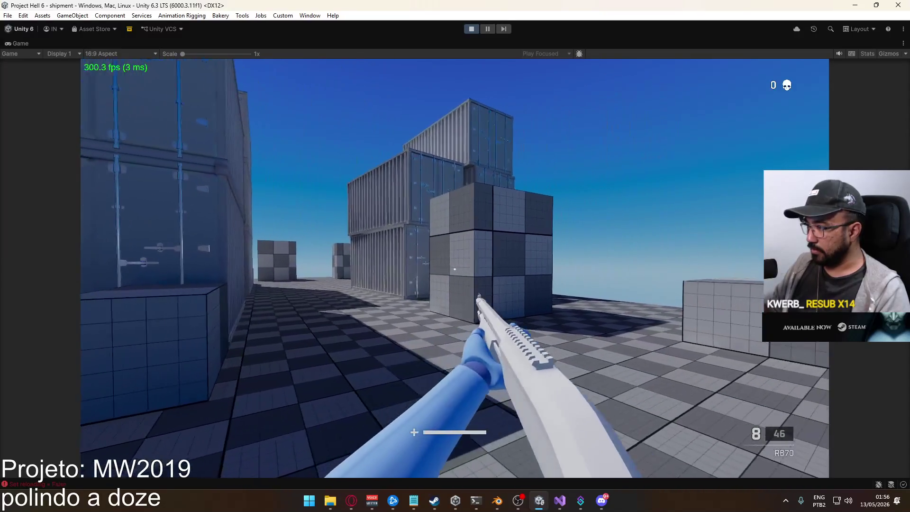
{"action": "left_click", "coordinate": [454, 269]}
{"action": "left_click", "coordinate": [455, 269]}
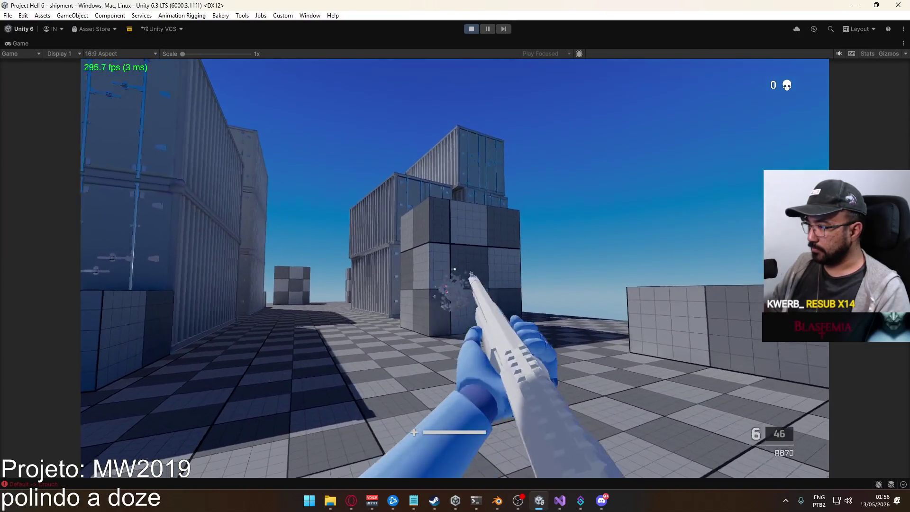
{"action": "left_click", "coordinate": [454, 268]}
{"action": "left_click", "coordinate": [455, 268]}
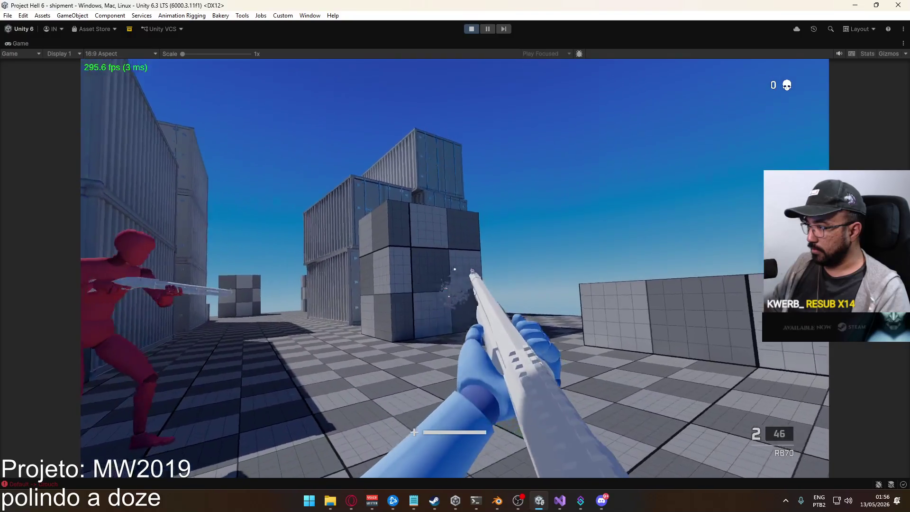
{"action": "left_click", "coordinate": [455, 269]}
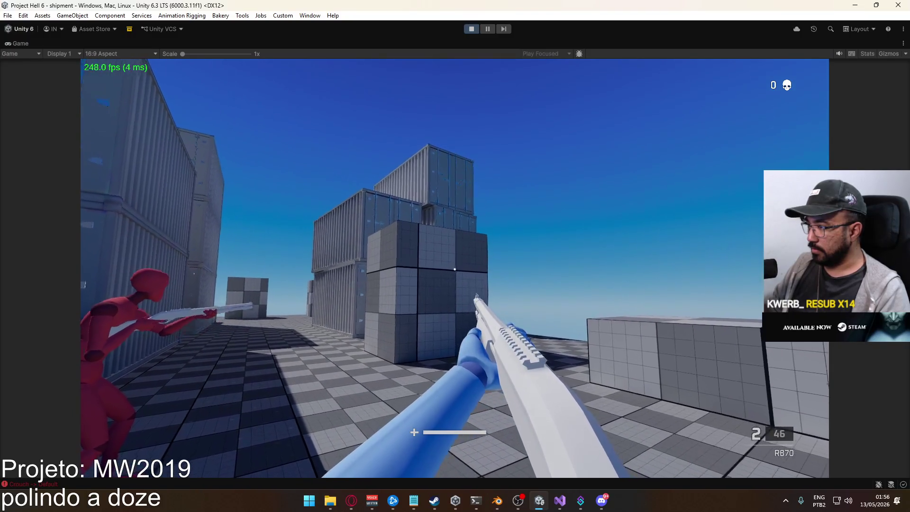
{"action": "left_click", "coordinate": [455, 269]}
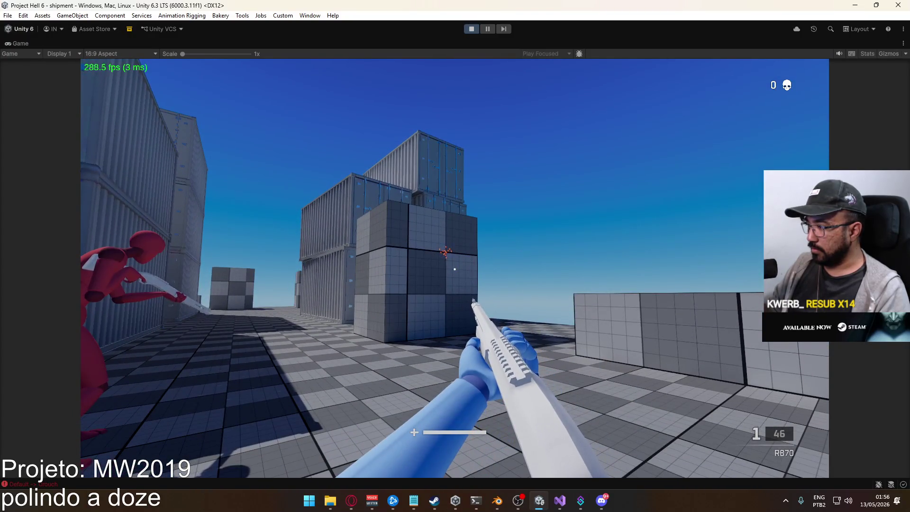
{"action": "left_click", "coordinate": [455, 270]}
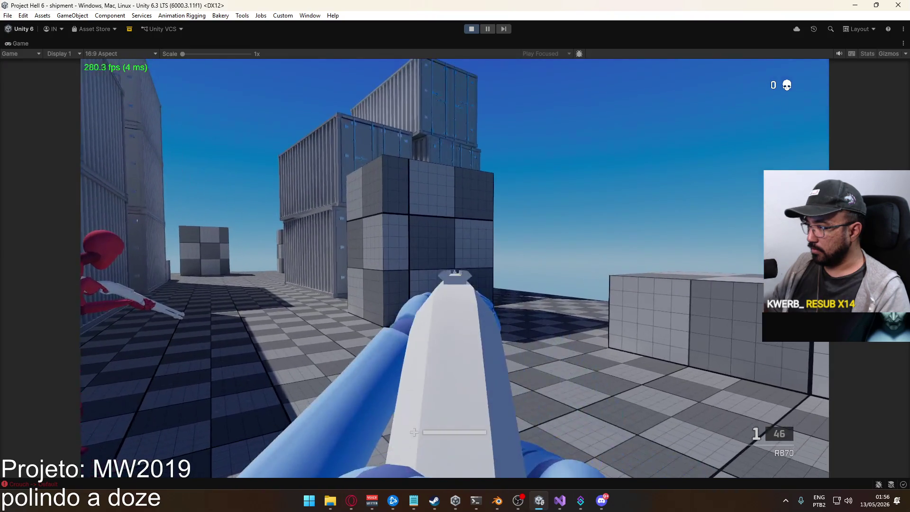
{"action": "key", "text": "r"}
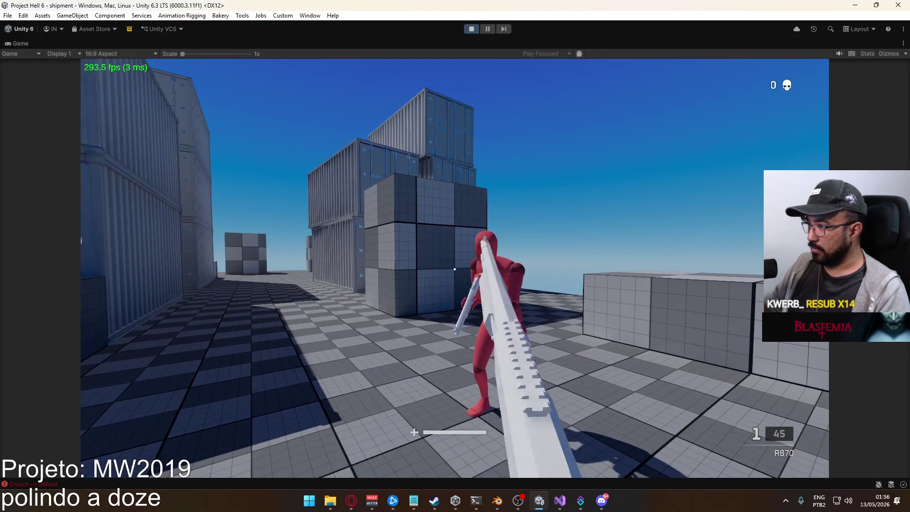
{"action": "key", "text": "r"}
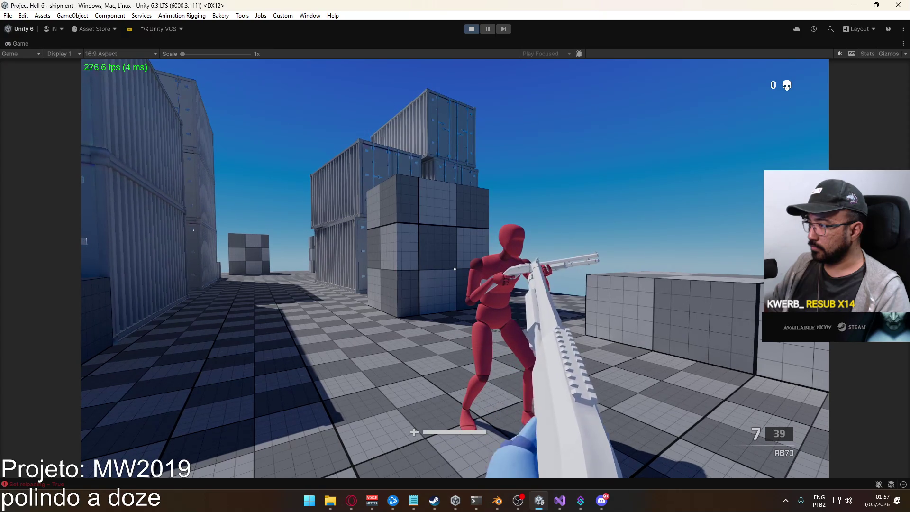
Shoot the red dummy crouched and aimed to read the pellet damage values
{"action": "key", "text": "w"}
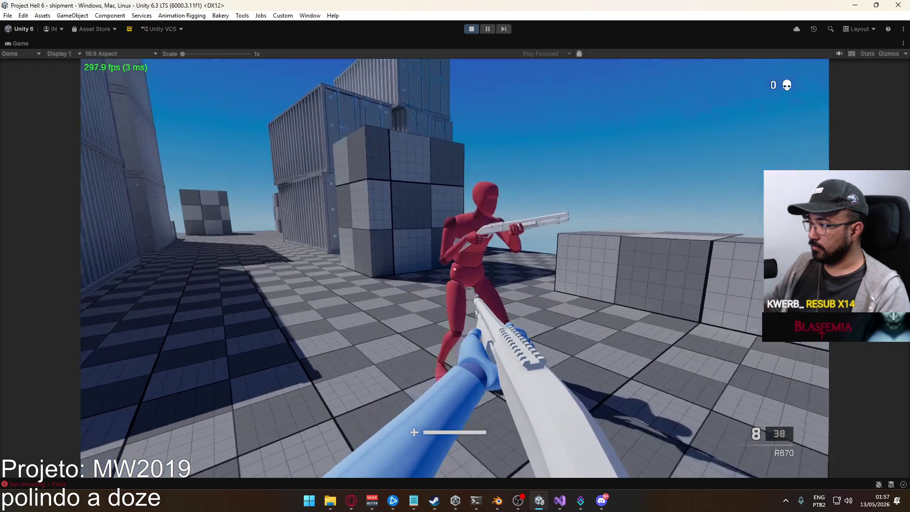
{"action": "key", "text": "c"}
{"action": "left_click", "coordinate": [455, 268]}
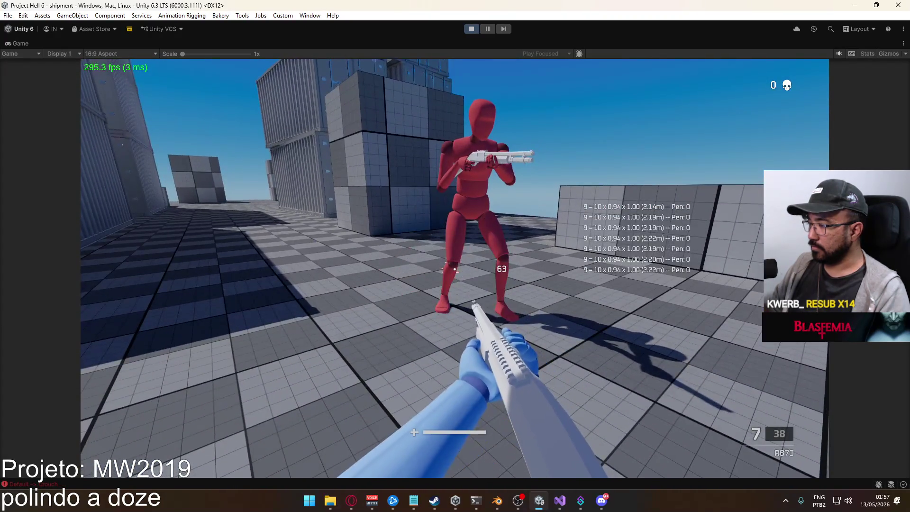
{"action": "key", "text": "c"}
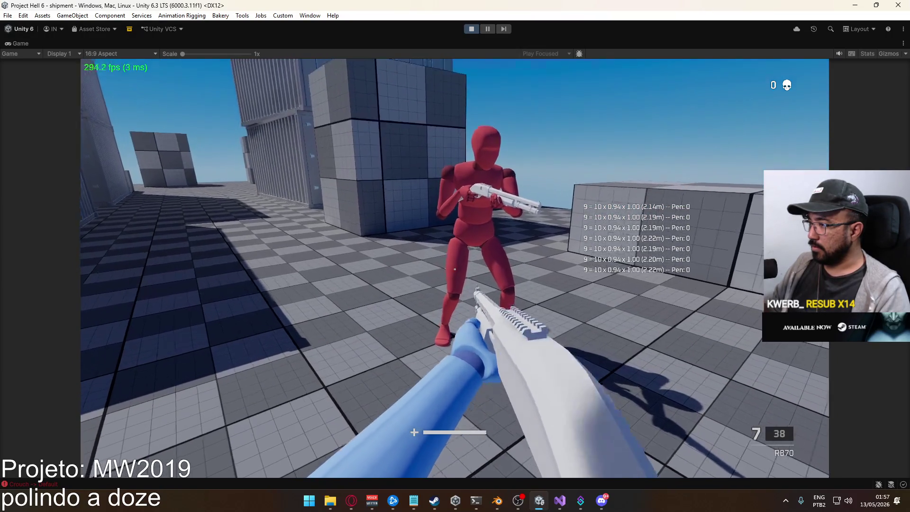
{"action": "right_click", "coordinate": [454, 268]}
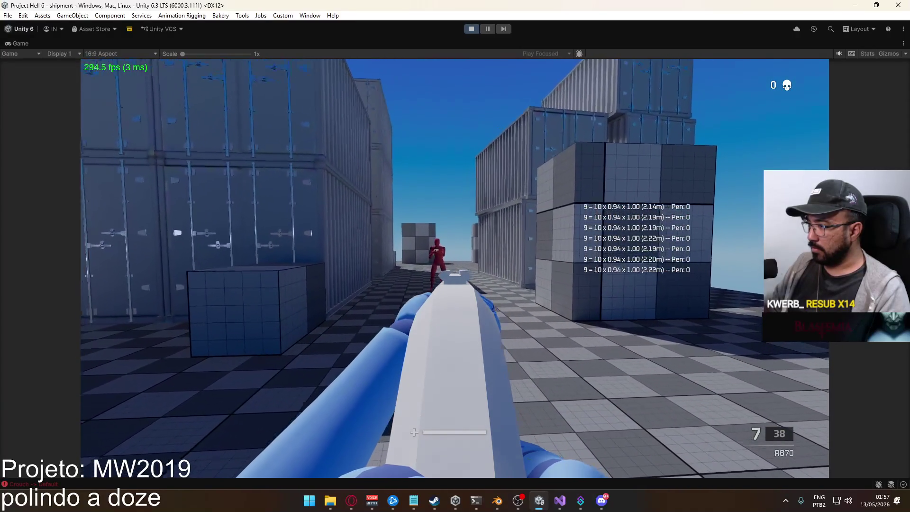
{"action": "left_click", "coordinate": [455, 269]}
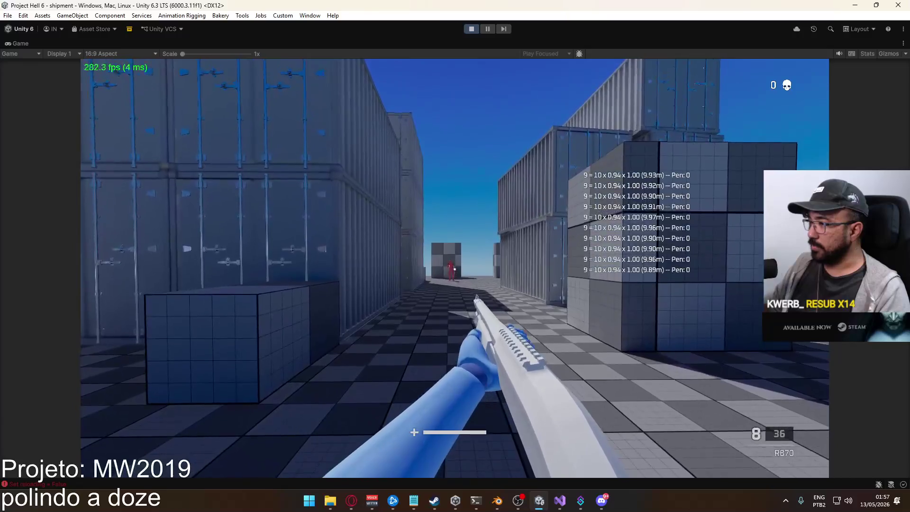
{"action": "key", "text": "c"}
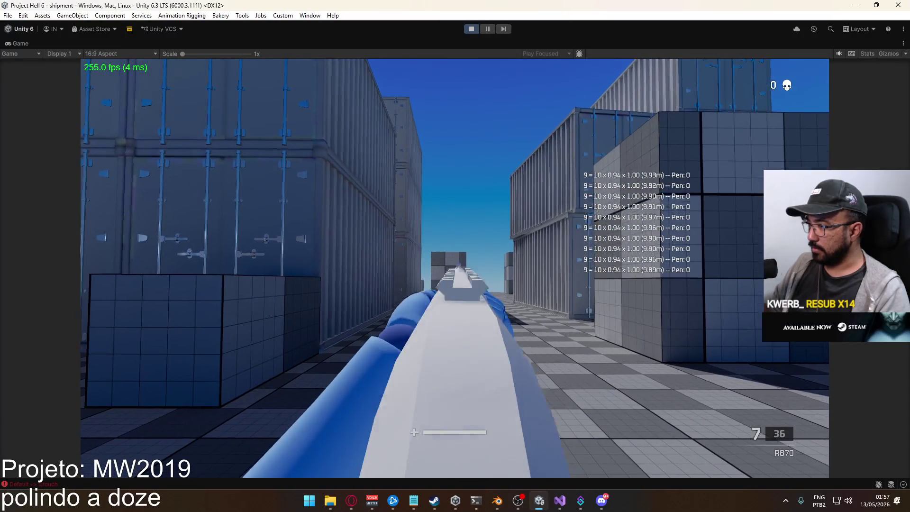
{"action": "left_click", "coordinate": [455, 267]}
{"action": "key", "text": "c"}
{"action": "key", "text": "a"}
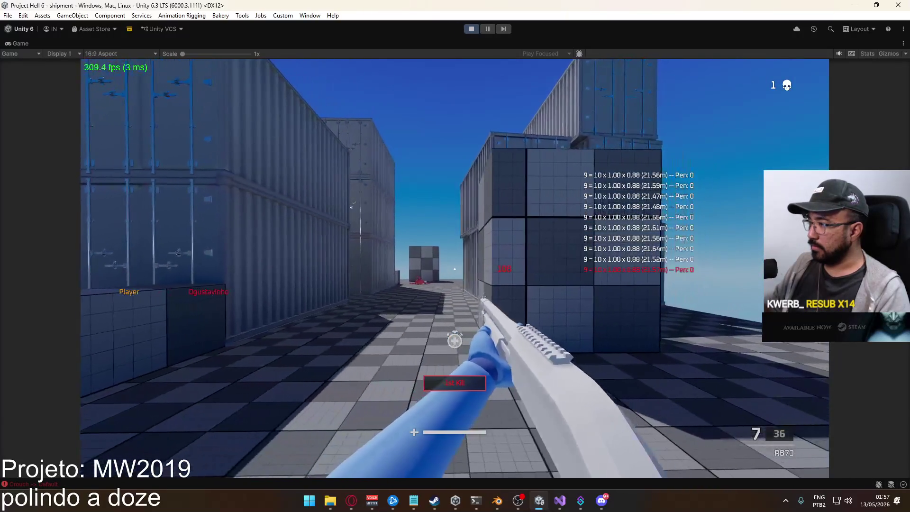
{"action": "key", "text": "d"}
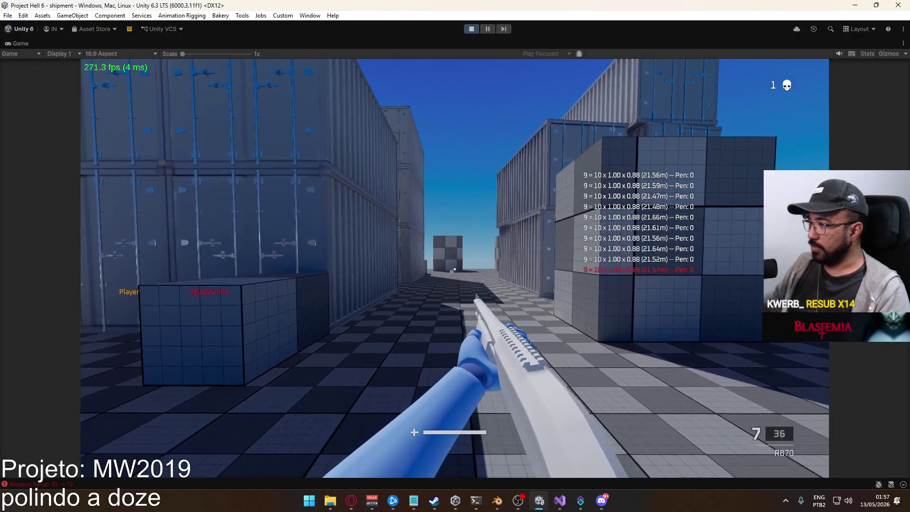
Sidestep and crouch for more R870 shots at the dummy, then reload
{"action": "right_click", "coordinate": [454, 268]}
{"action": "right_click", "coordinate": [454, 268]}
{"action": "key", "text": "c"}
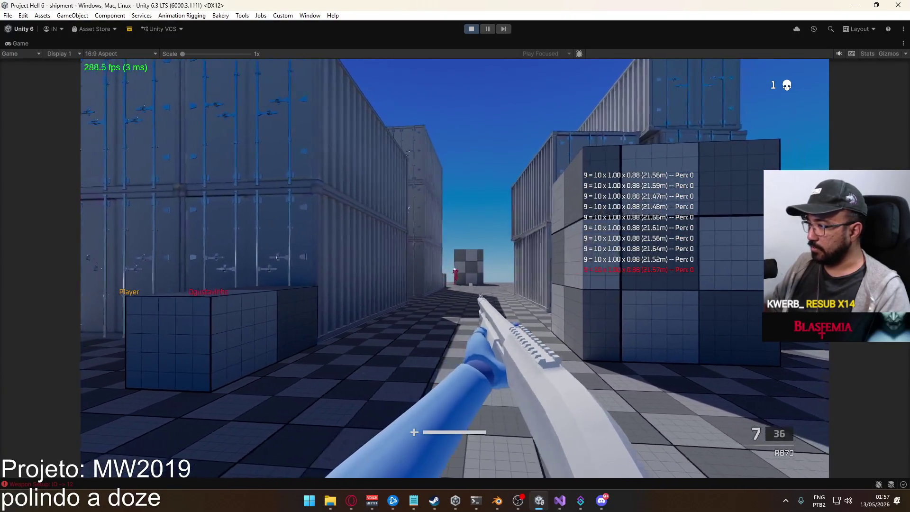
{"action": "key", "text": "d"}
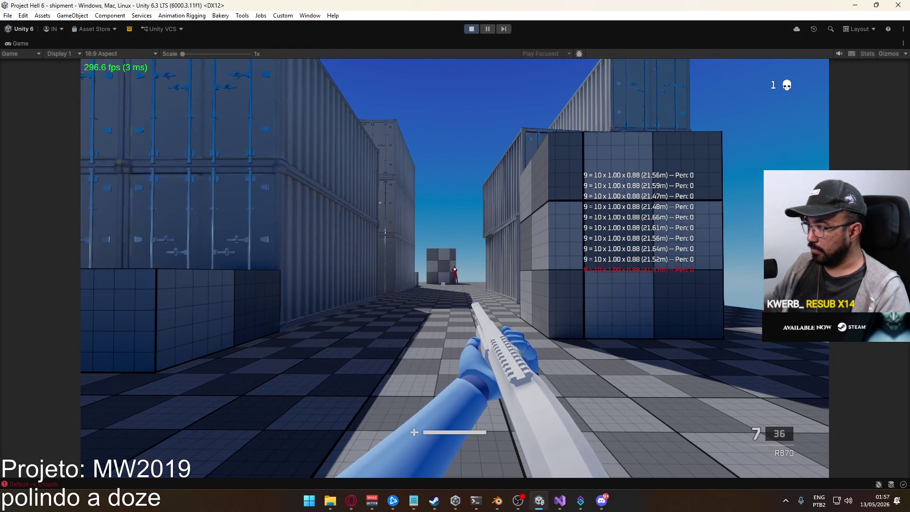
{"action": "left_click", "coordinate": [455, 268]}
{"action": "key", "text": "c"}
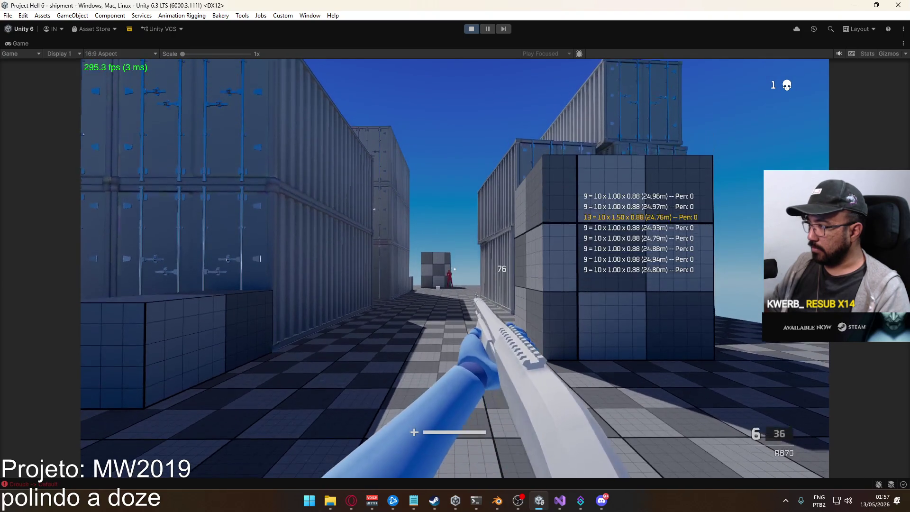
{"action": "key", "text": "a"}
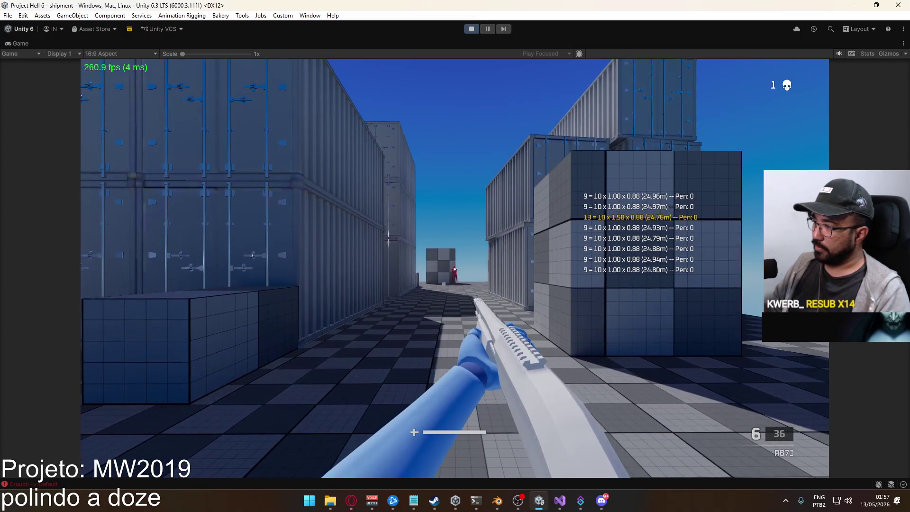
{"action": "left_click", "coordinate": [455, 268]}
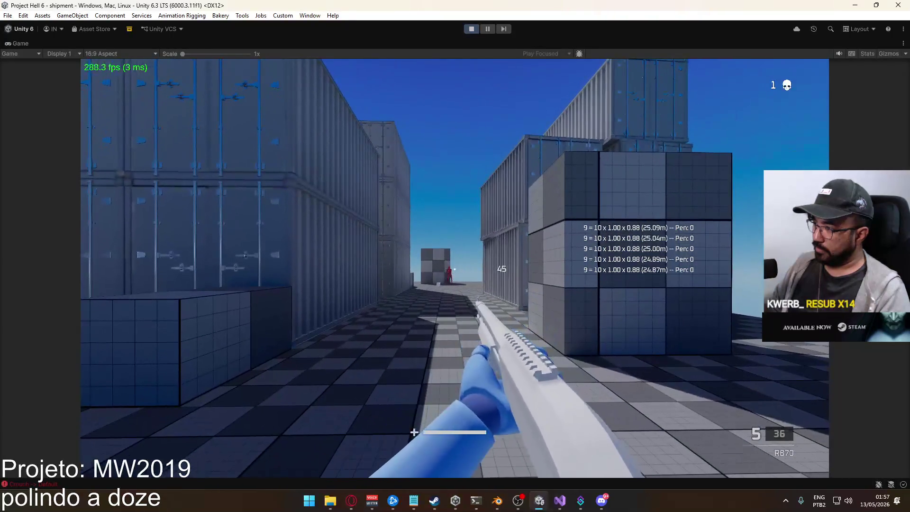
{"action": "key", "text": "a"}
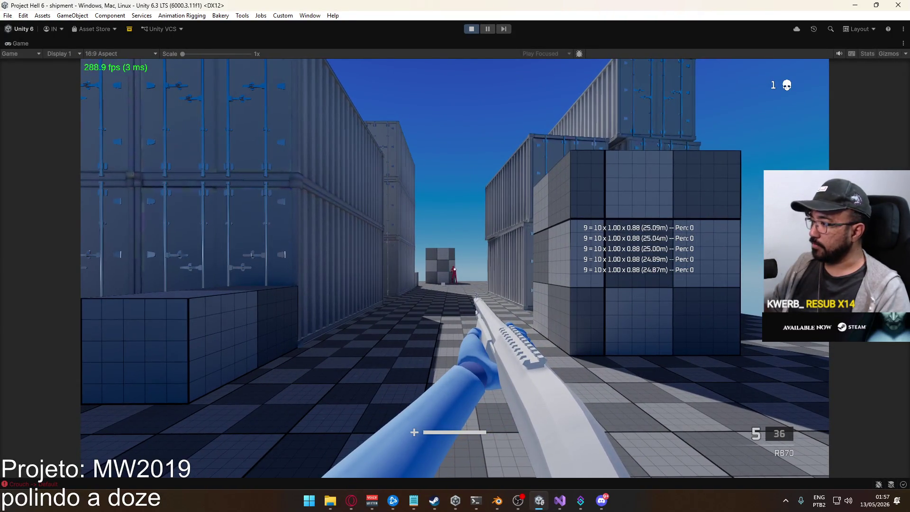
{"action": "key", "text": "r"}
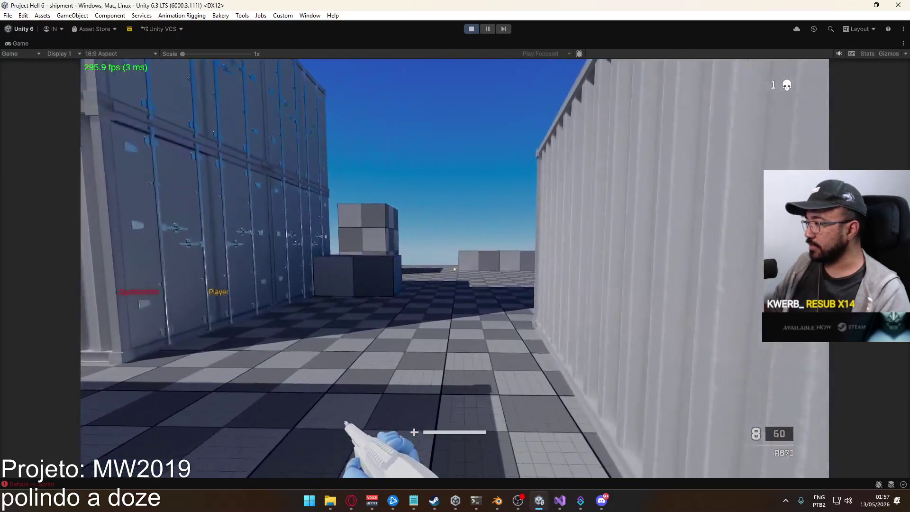
Sprint into the container alley, fire several shots at the dummy, and reload
{"action": "key", "text": "w"}
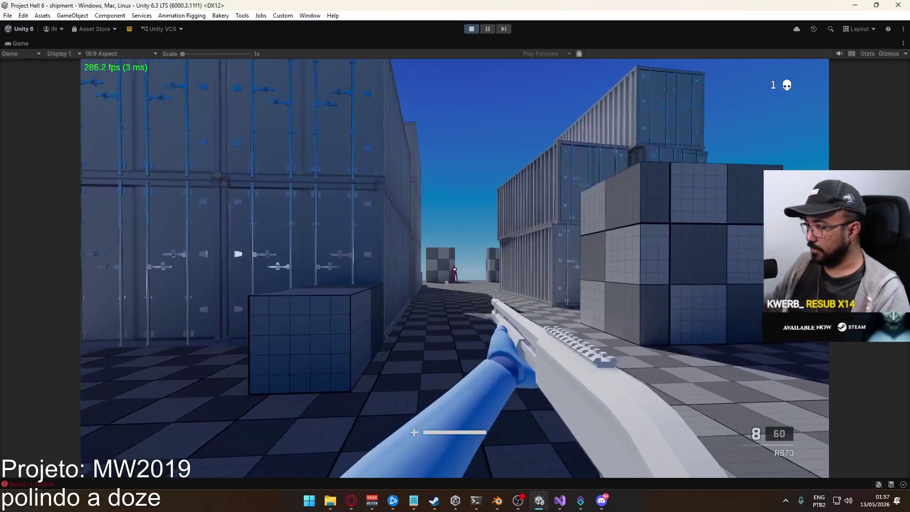
{"action": "left_click", "coordinate": [455, 270]}
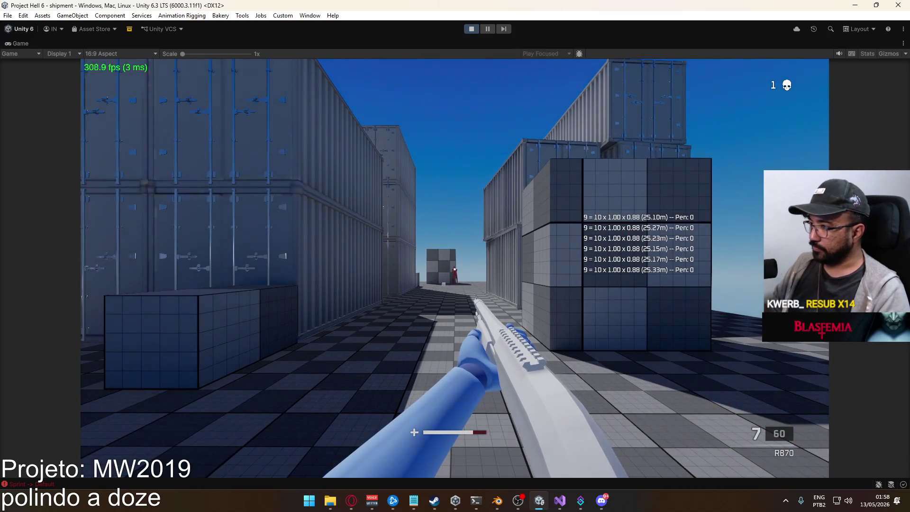
{"action": "left_click", "coordinate": [455, 270]}
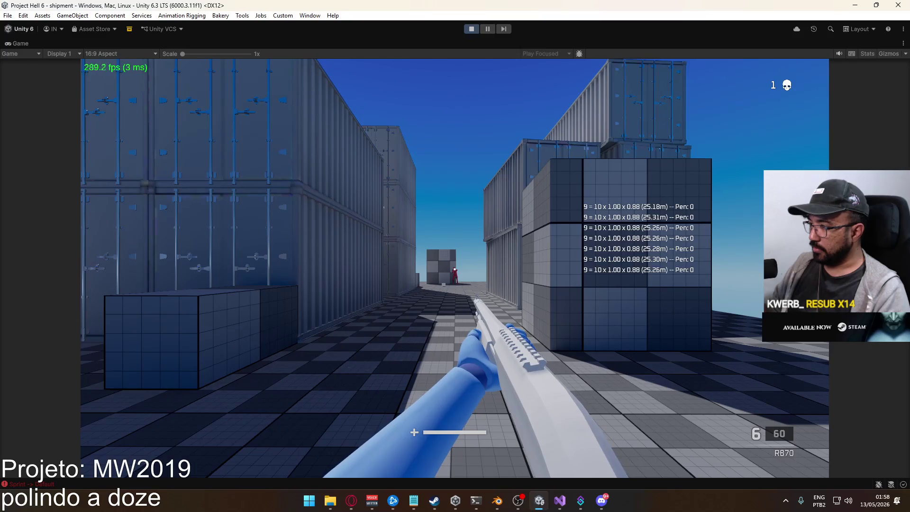
{"action": "left_click", "coordinate": [454, 269]}
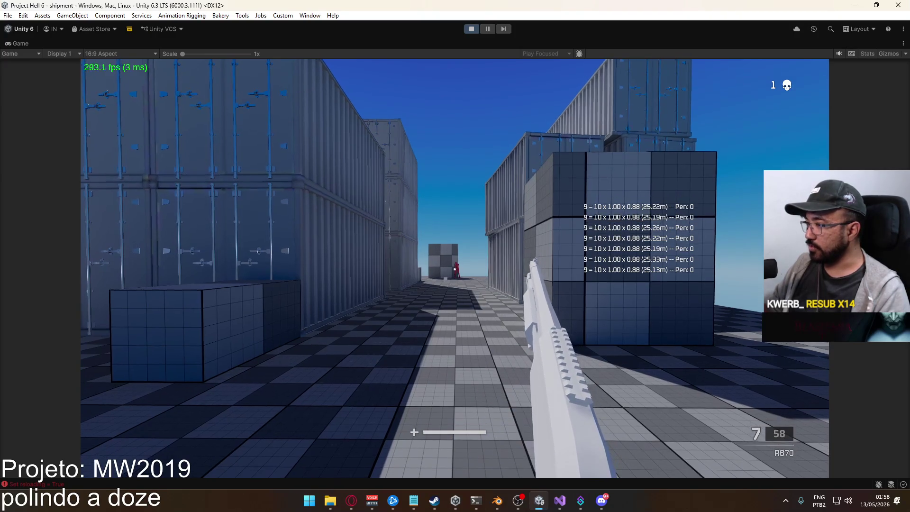
{"action": "key", "text": "w"}
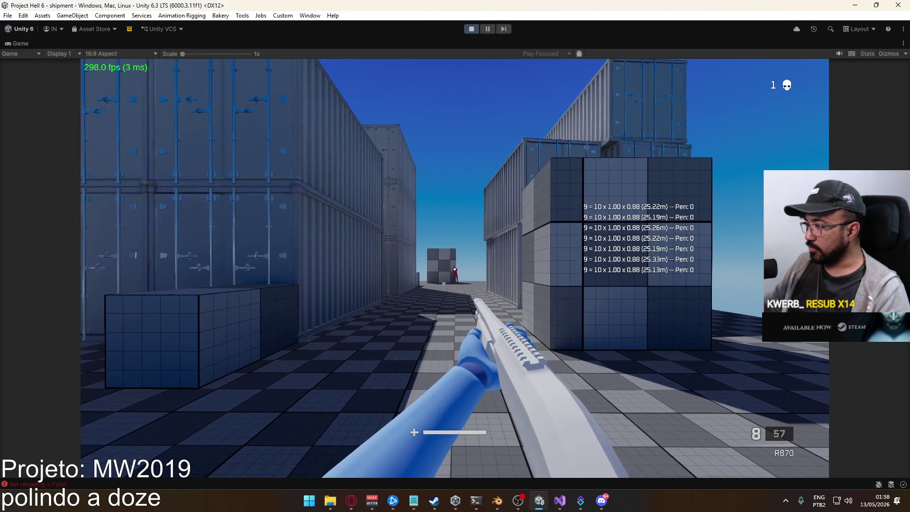
{"action": "left_click", "coordinate": [454, 268]}
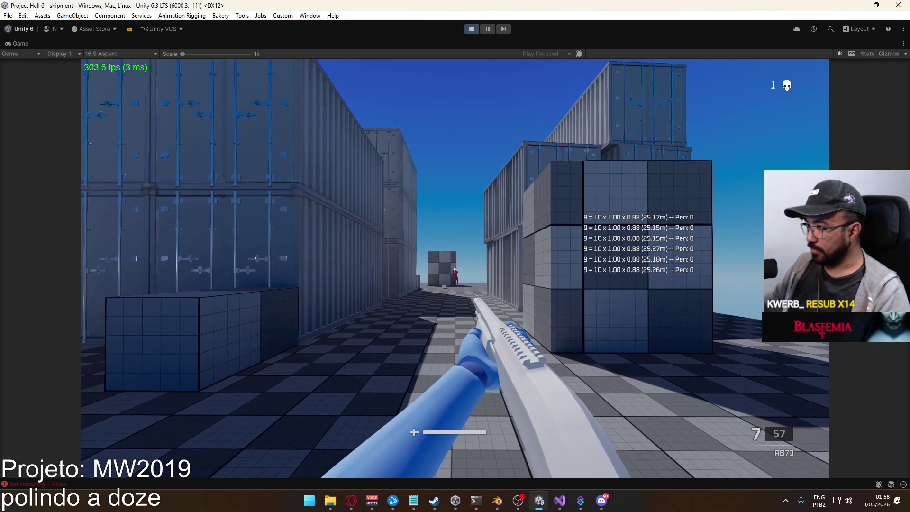
{"action": "left_click", "coordinate": [455, 269]}
{"action": "key", "text": "r"}
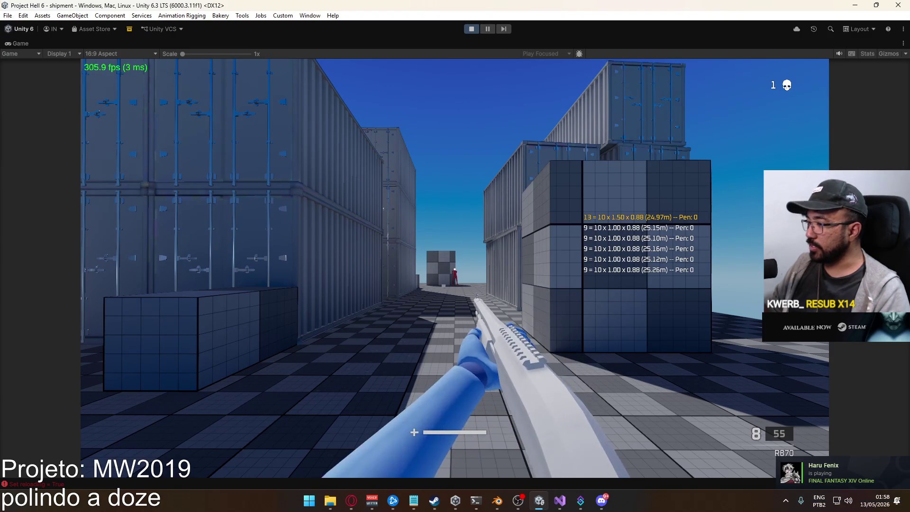
Advance down the alley firing until 2 kills, ending with 6 rounds and 56 reserve
{"action": "left_click", "coordinate": [454, 269]}
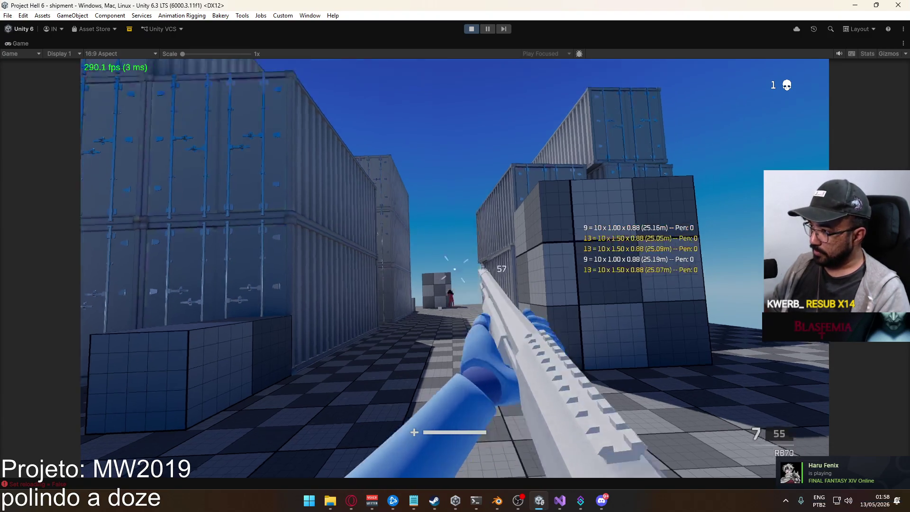
{"action": "key", "text": "w"}
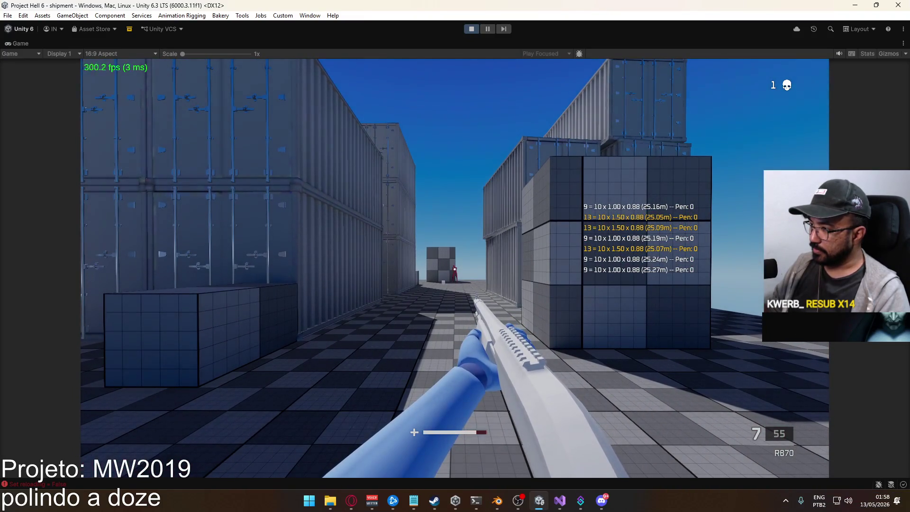
{"action": "left_click", "coordinate": [454, 269]}
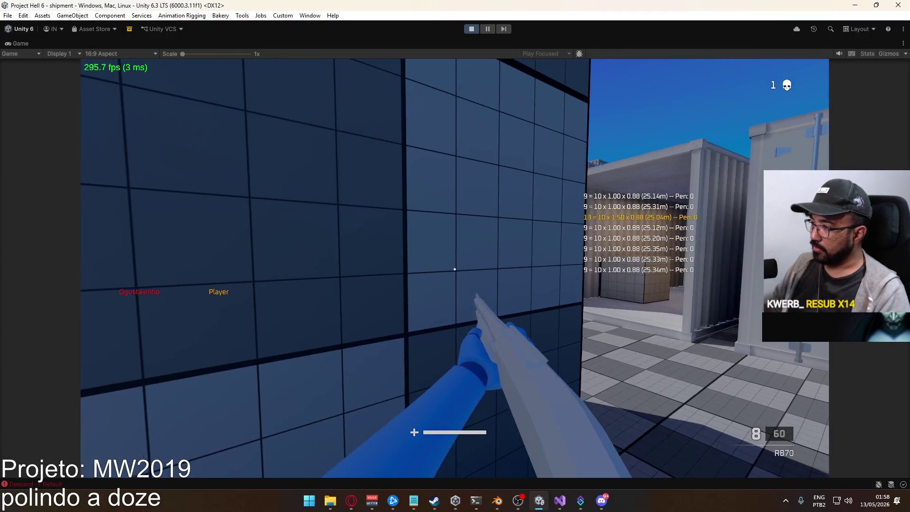
{"action": "key", "text": "w"}
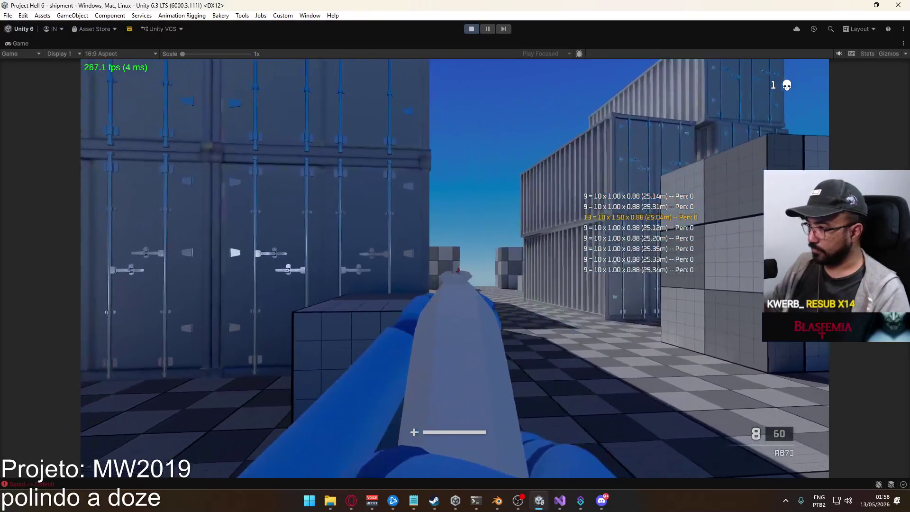
{"action": "left_click", "coordinate": [455, 269]}
{"action": "key", "text": "w"}
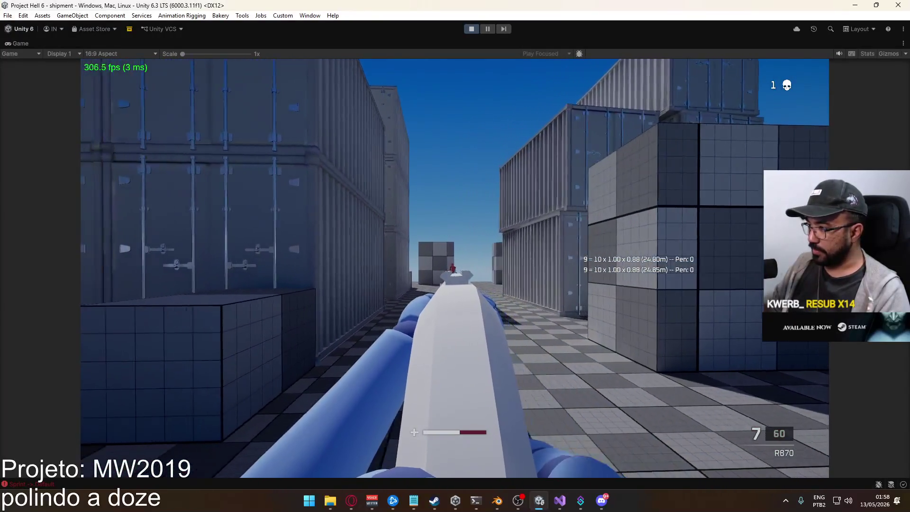
{"action": "left_click", "coordinate": [454, 269]}
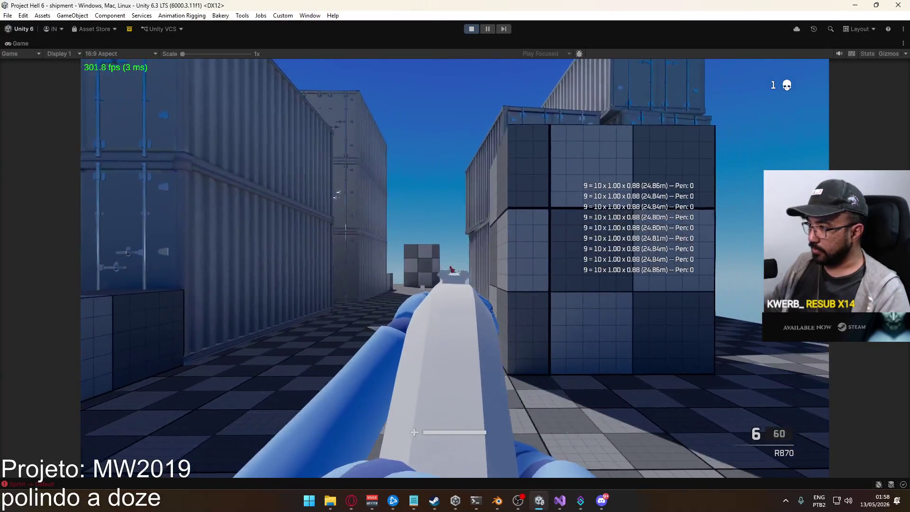
{"action": "left_click", "coordinate": [455, 269]}
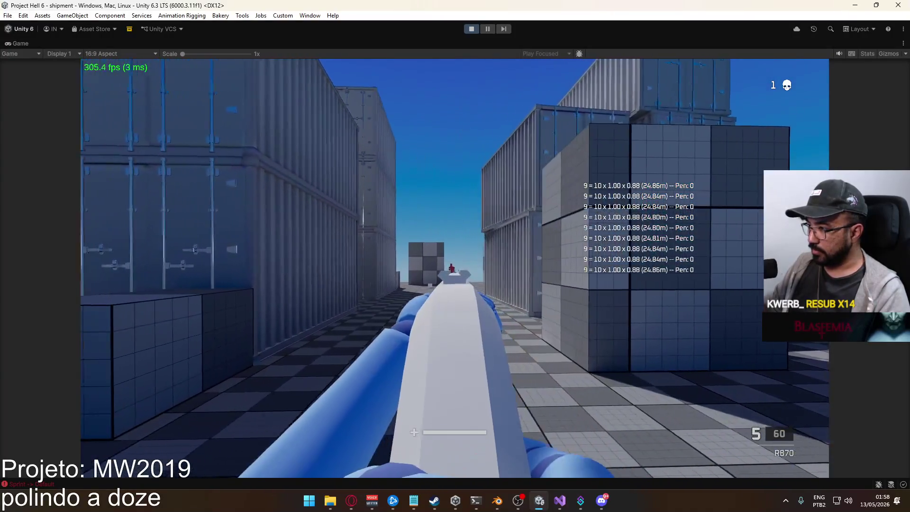
{"action": "left_click", "coordinate": [454, 269]}
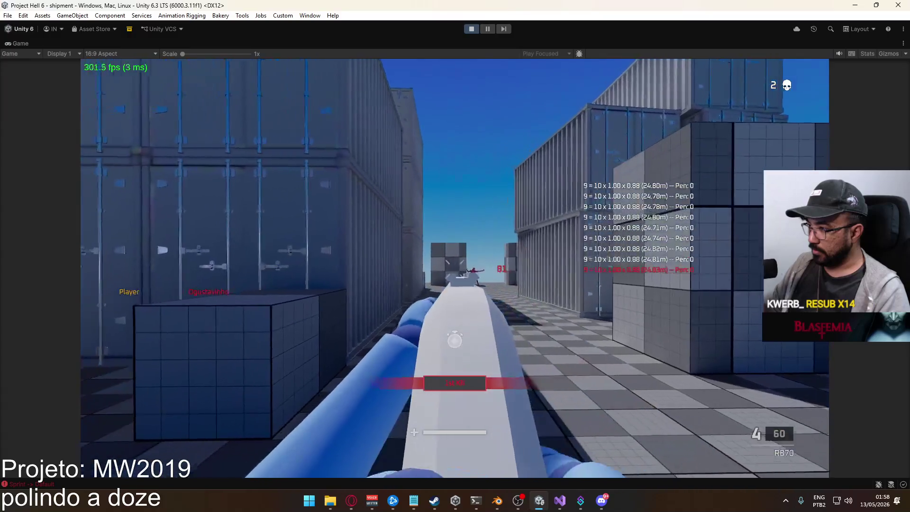
{"action": "key", "text": "w"}
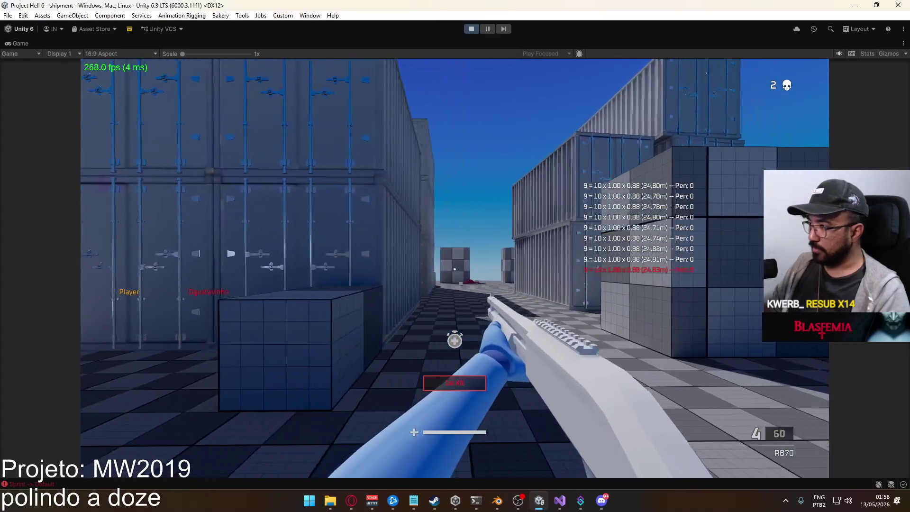
{"action": "key", "text": "r"}
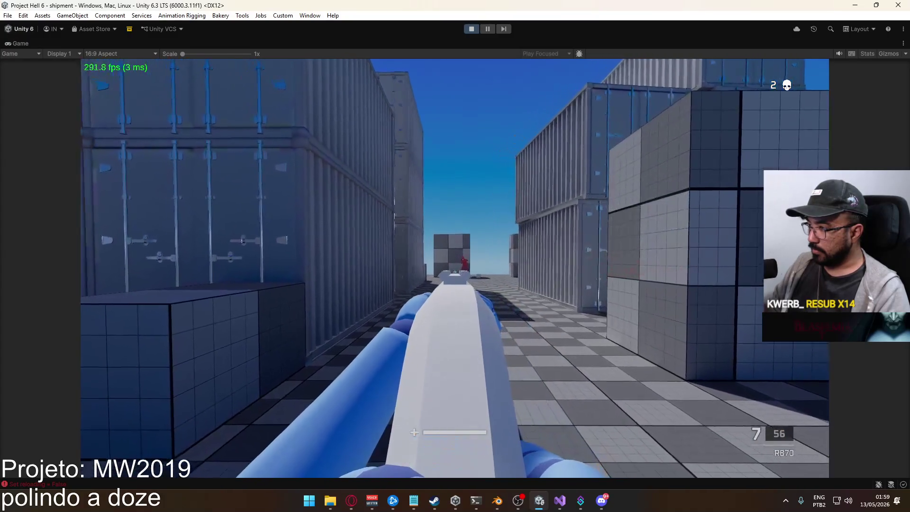
{"action": "left_click", "coordinate": [455, 268]}
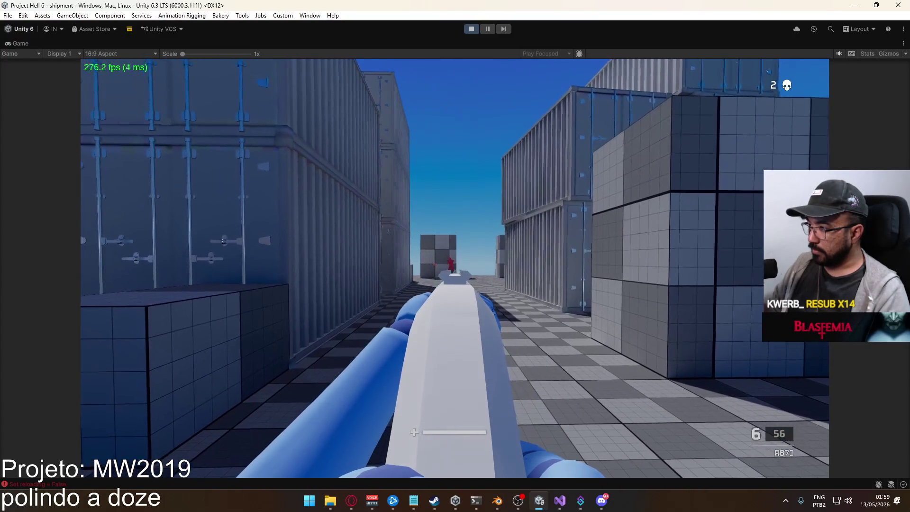
Fire repeatedly at the red dummy down the corridor until the kill counter reads 5
{"action": "left_click", "coordinate": [455, 270]}
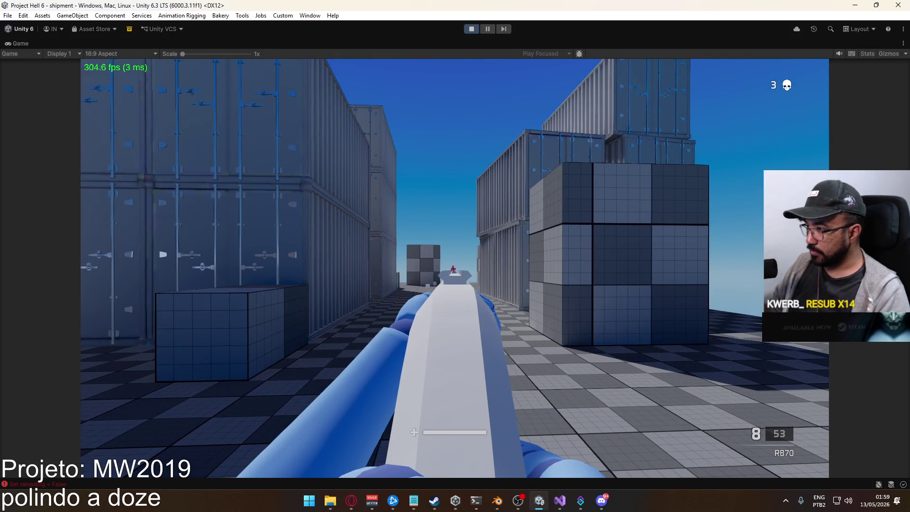
{"action": "left_click", "coordinate": [454, 275]}
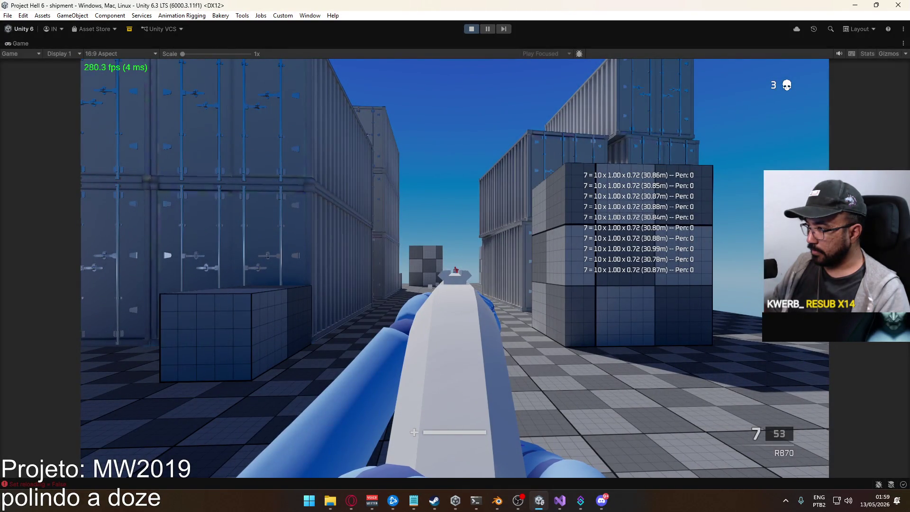
{"action": "left_click", "coordinate": [454, 268]}
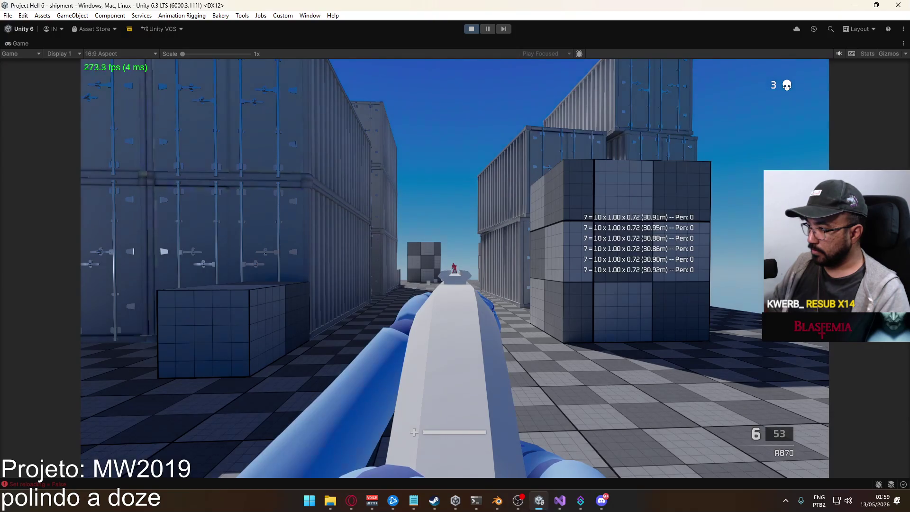
{"action": "left_click", "coordinate": [454, 274]}
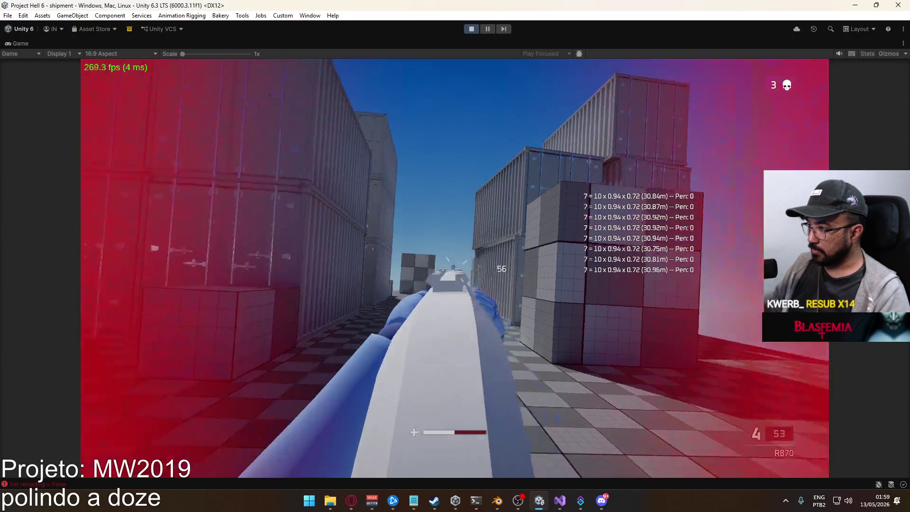
{"action": "left_click", "coordinate": [454, 268]}
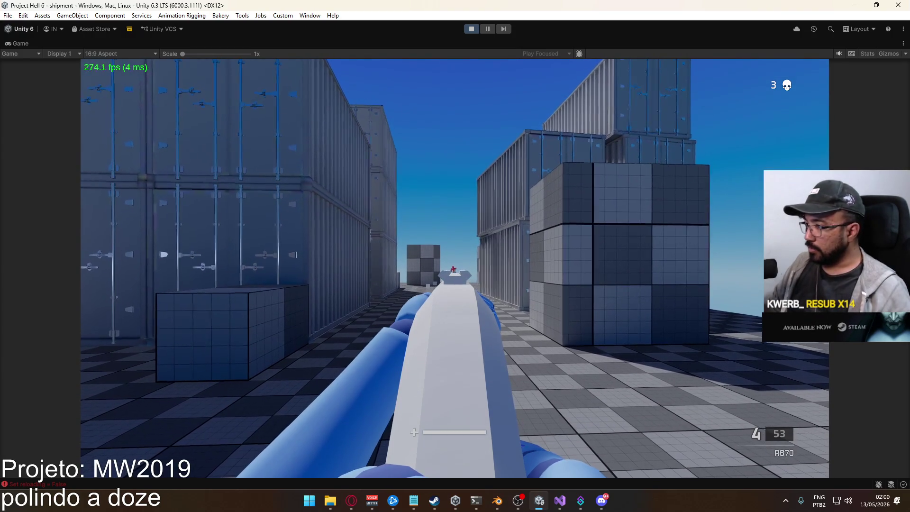
{"action": "left_click", "coordinate": [455, 266]}
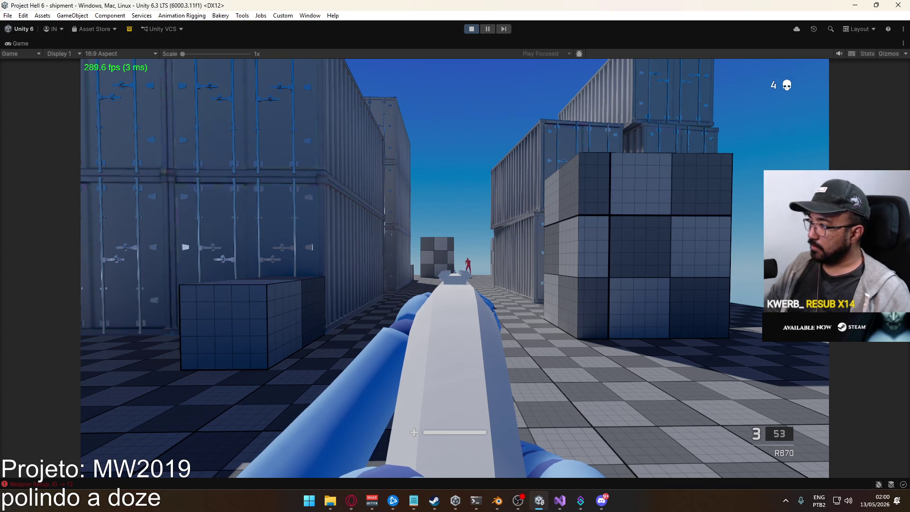
{"action": "key", "text": "w"}
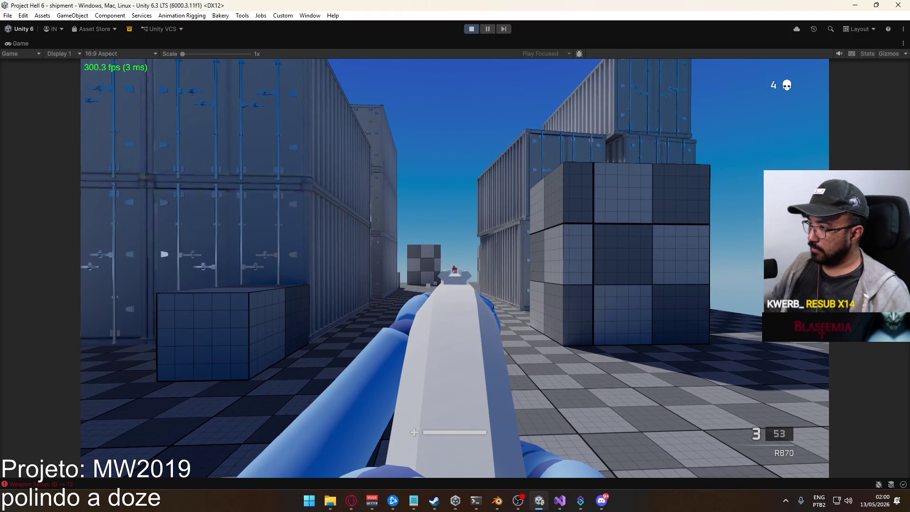
{"action": "left_click", "coordinate": [455, 268]}
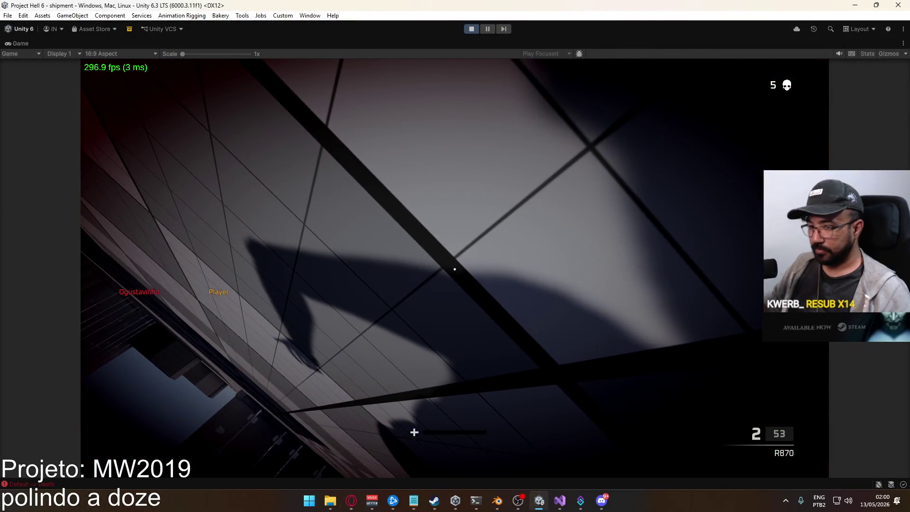
Sprint, aim down sights, and shoot the distant dummy for 7-damage pellet readouts
{"action": "key", "text": "shift+w"}
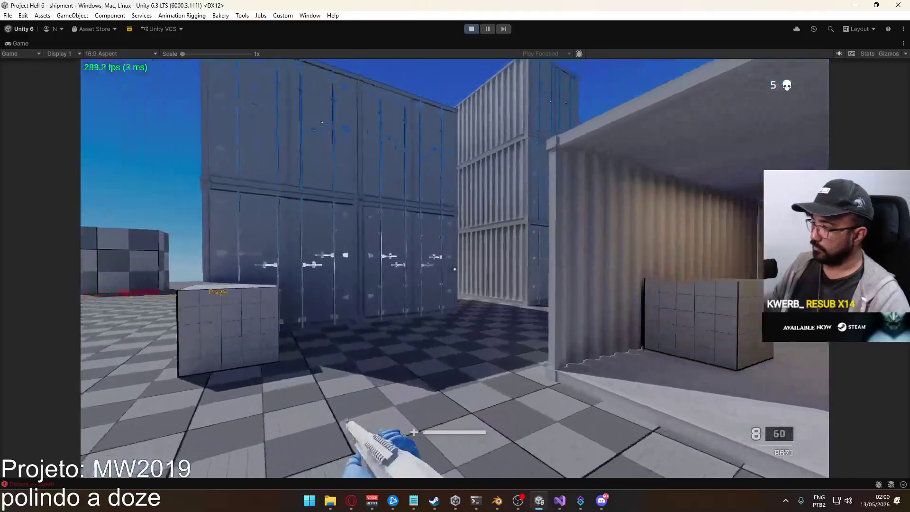
{"action": "key", "text": "w"}
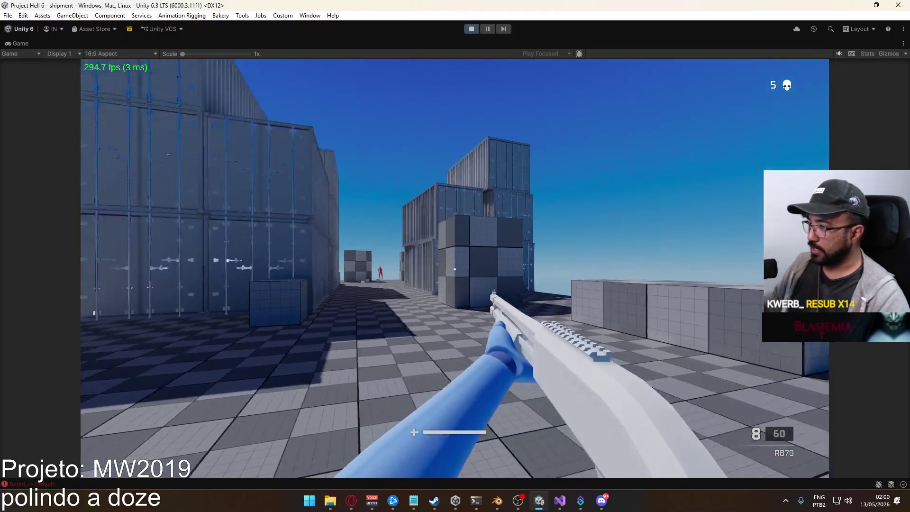
{"action": "right_click", "coordinate": [455, 268]}
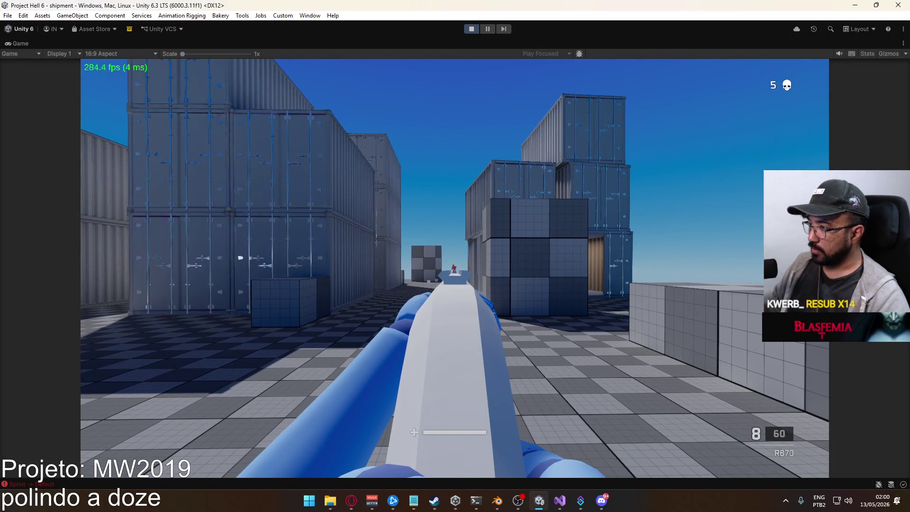
{"action": "left_click", "coordinate": [455, 268]}
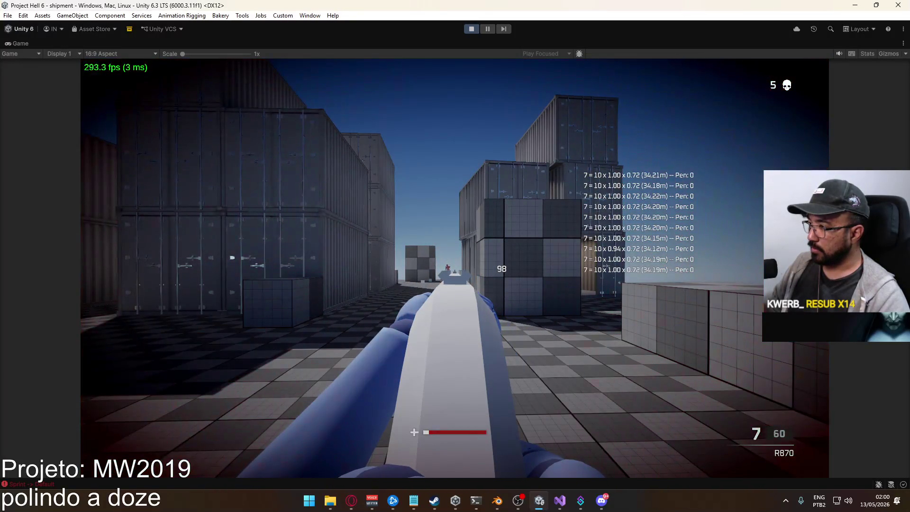
{"action": "key", "text": "a"}
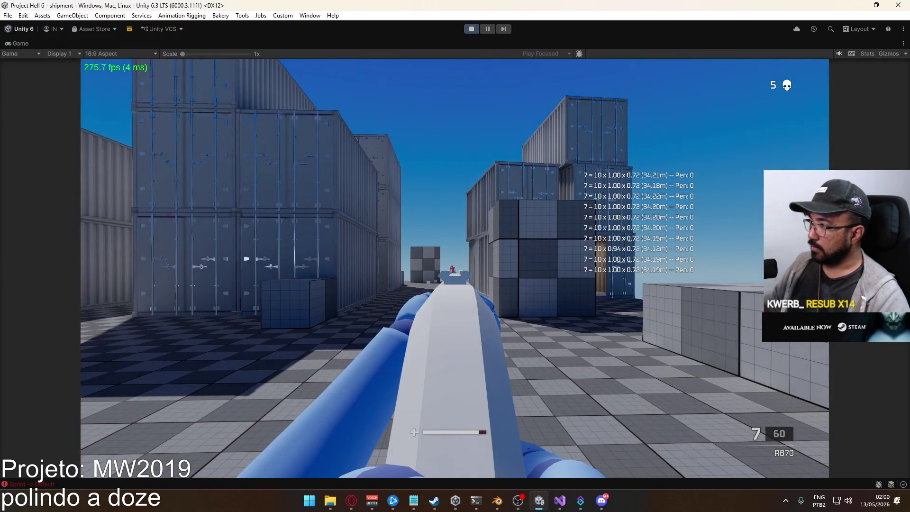
{"action": "key", "text": "a"}
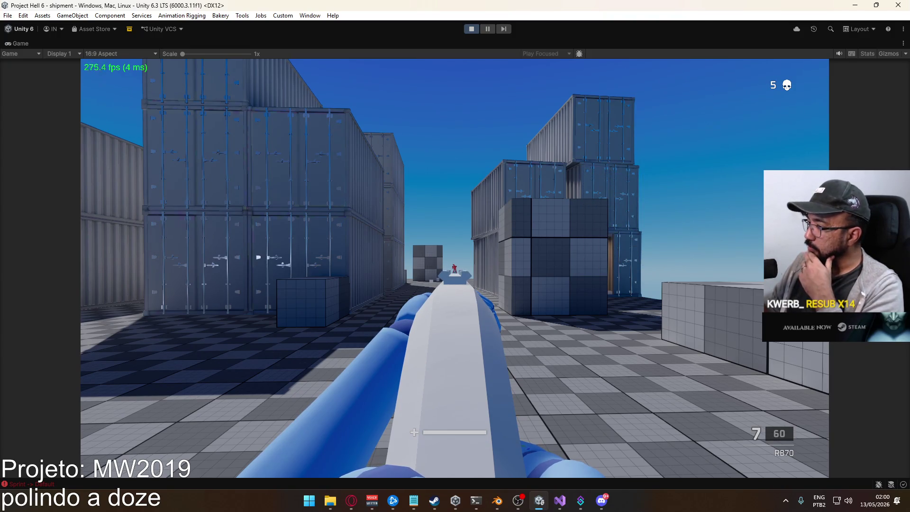
{"action": "left_click", "coordinate": [454, 273]}
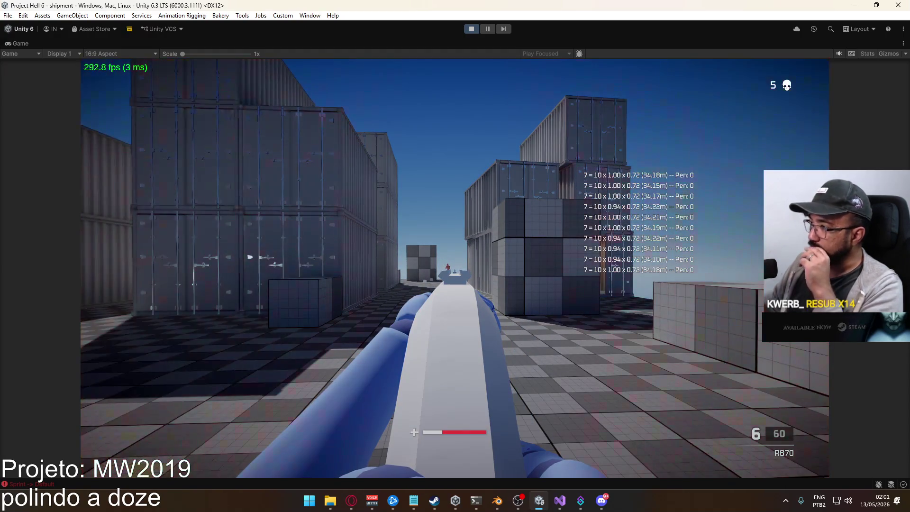
Free the mouse and restore the full editor layout from the Game tab
{"action": "key", "text": "super"}
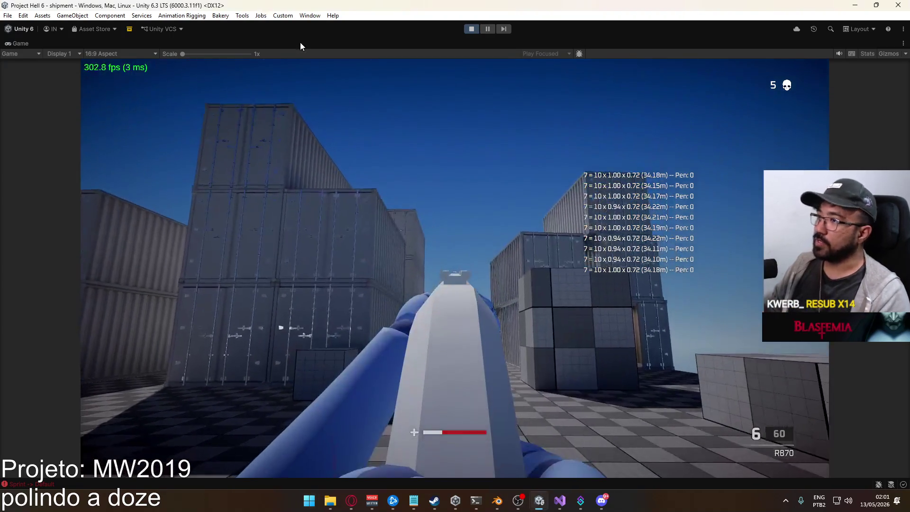
{"action": "right_click", "coordinate": [305, 43]}
{"action": "left_click", "coordinate": [333, 81]}
Select the Weapon R870 asset in ScriptableObjects/Weapons
{"action": "key", "text": "super"}
{"action": "left_click", "coordinate": [243, 411]}
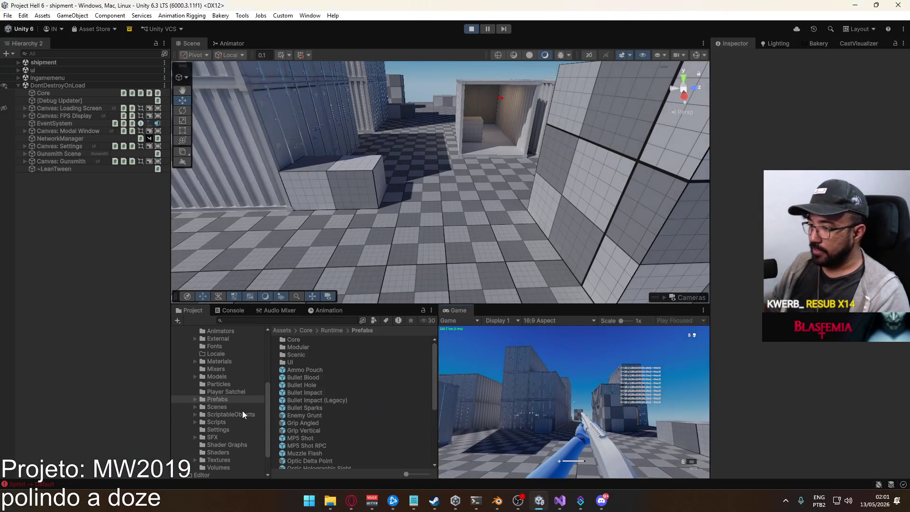
{"action": "left_click", "coordinate": [243, 414]}
{"action": "scroll", "coordinate": [328, 377], "scroll_direction": "down", "scroll_amount": 1}
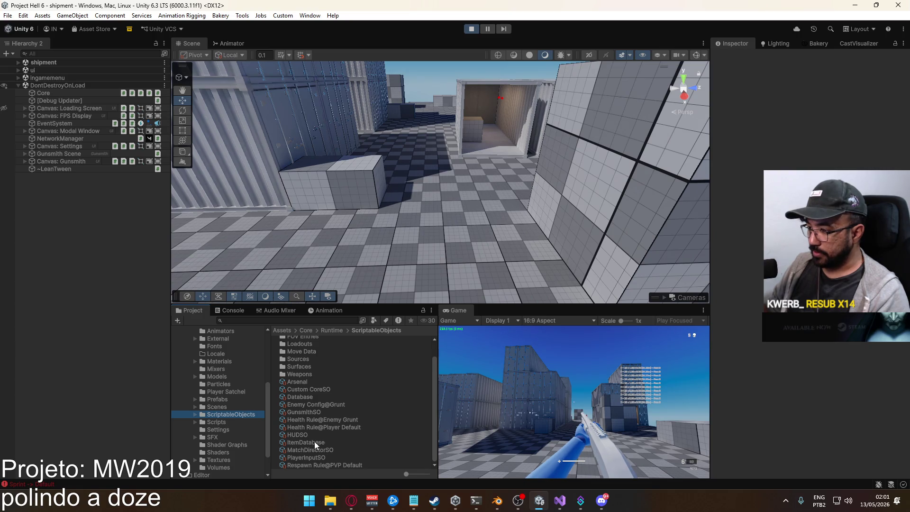
{"action": "double_click", "coordinate": [317, 374]}
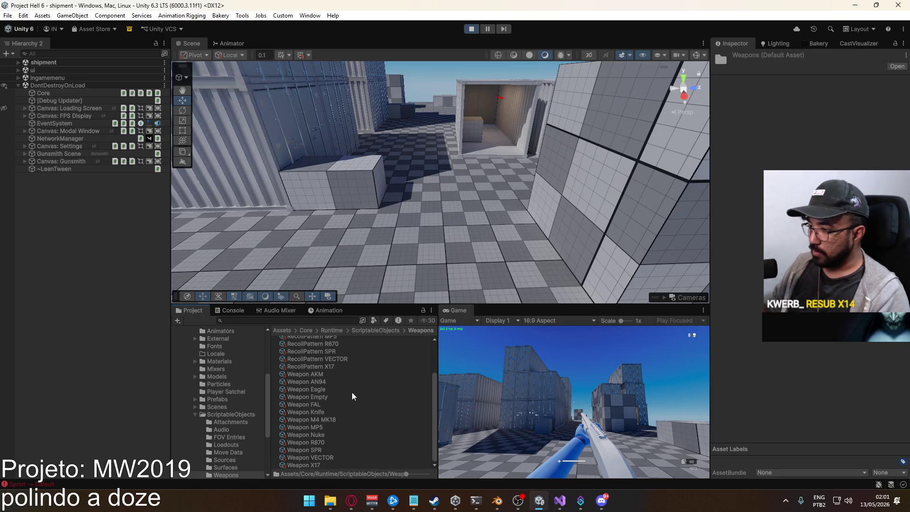
{"action": "scroll", "coordinate": [358, 402], "scroll_direction": "up", "scroll_amount": 3}
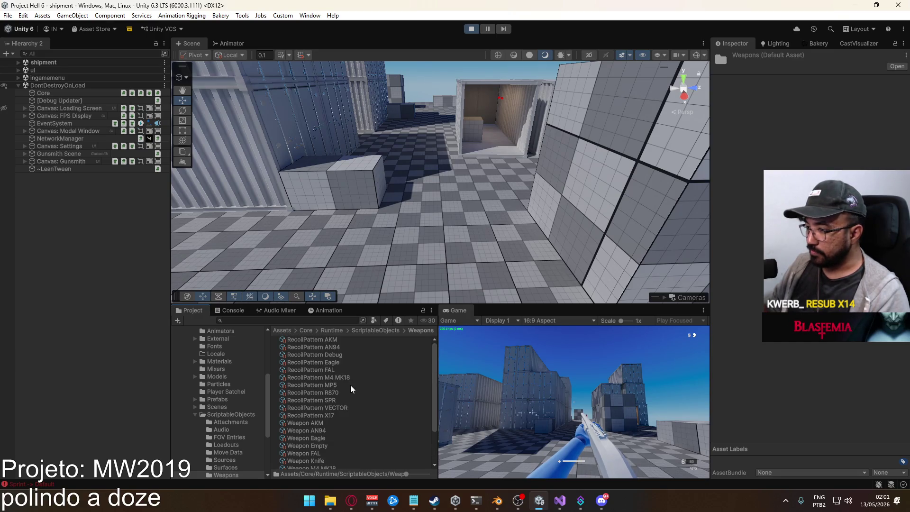
{"action": "scroll", "coordinate": [361, 397], "scroll_direction": "down", "scroll_amount": 3}
{"action": "left_click", "coordinate": [323, 442]}
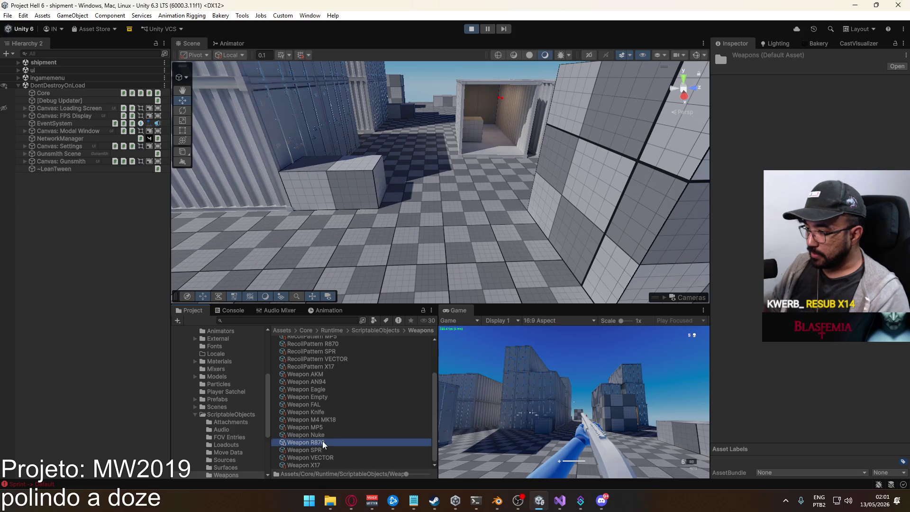
Change the Weapon R870's Base Damage from 10 to 1 in the Inspector
{"action": "scroll", "coordinate": [806, 246], "scroll_direction": "down", "scroll_amount": 5}
{"action": "scroll", "coordinate": [806, 247], "scroll_direction": "down", "scroll_amount": 8}
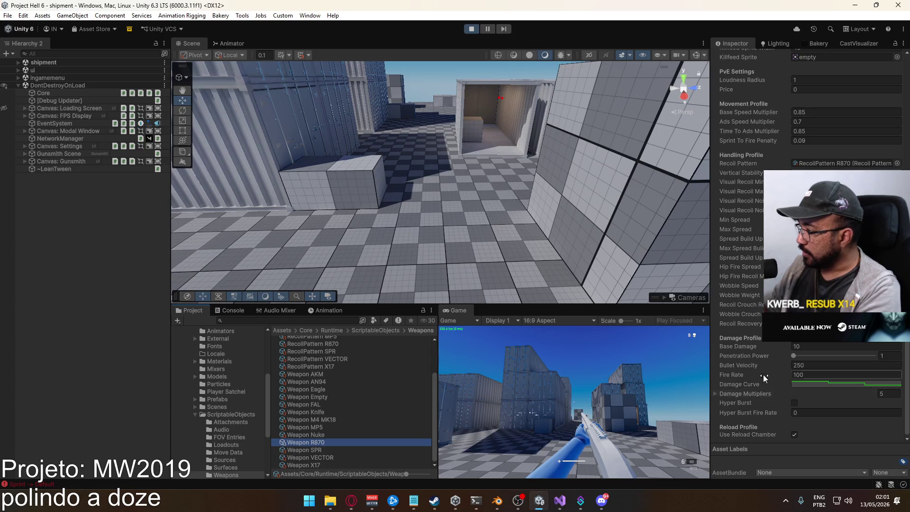
{"action": "scroll", "coordinate": [805, 260], "scroll_direction": "up", "scroll_amount": 6}
{"action": "scroll", "coordinate": [806, 247], "scroll_direction": "up", "scroll_amount": 9}
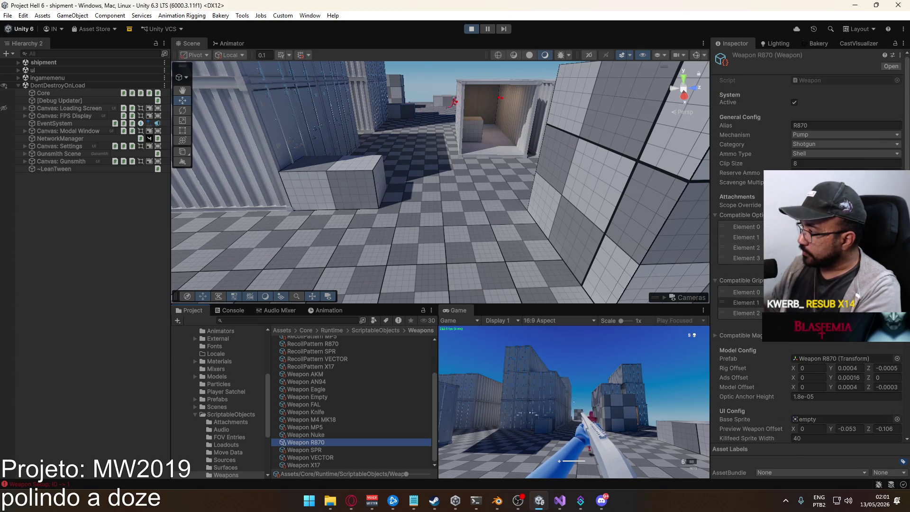
{"action": "scroll", "coordinate": [806, 247], "scroll_direction": "down", "scroll_amount": 4}
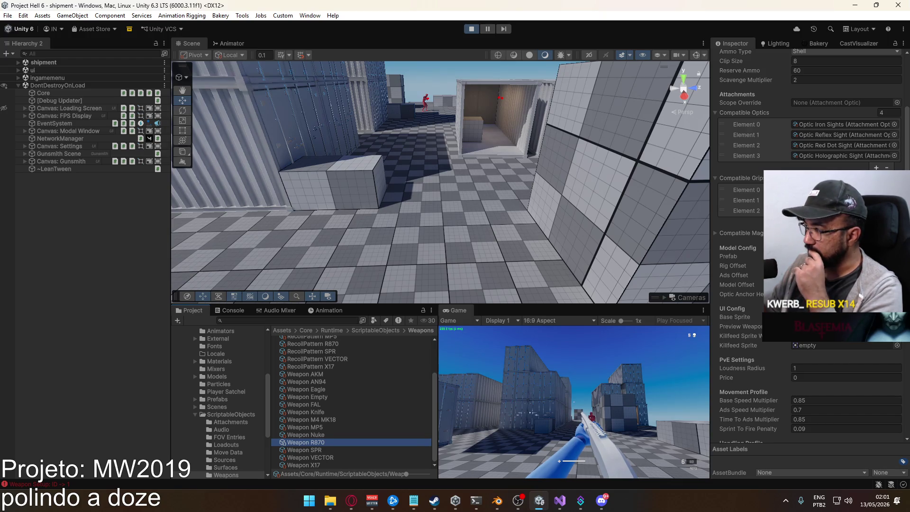
{"action": "scroll", "coordinate": [805, 246], "scroll_direction": "down", "scroll_amount": 10}
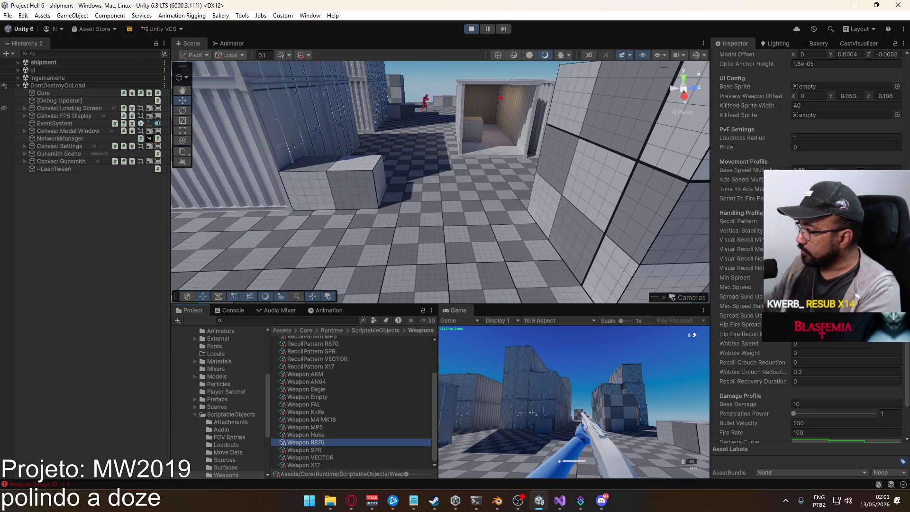
{"action": "left_click", "coordinate": [804, 347]}
{"action": "key", "text": "BackSpace"}
{"action": "left_click", "coordinate": [653, 390]}
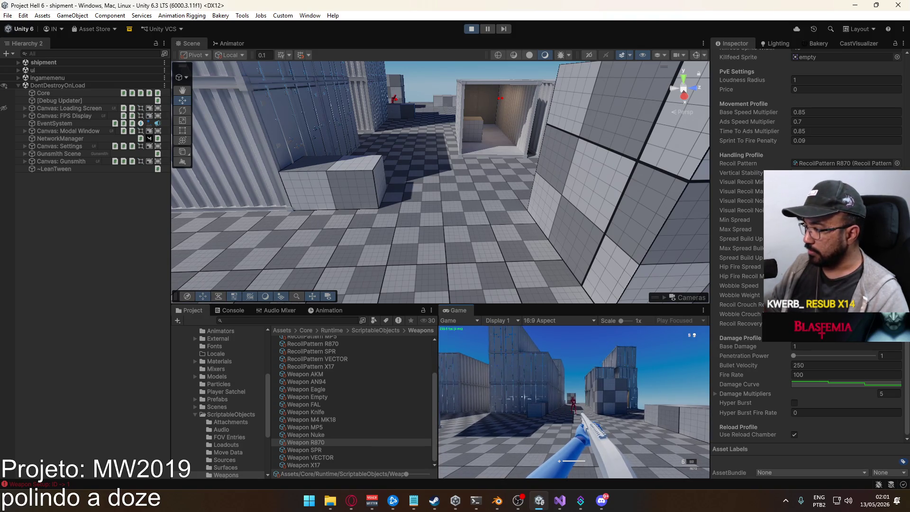
Check the Game settings page from the pause menu, resume the match, and reload
{"action": "key", "text": "Escape"}
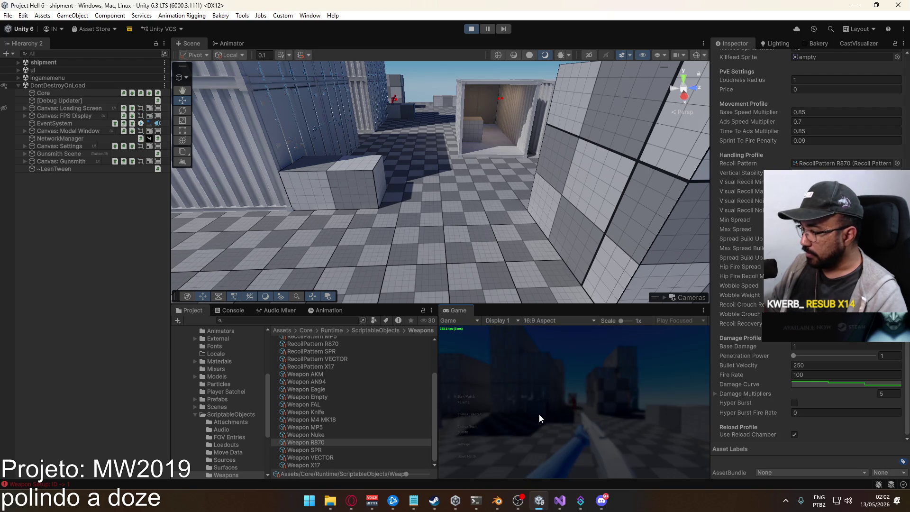
{"action": "left_click", "coordinate": [468, 445]}
{"action": "left_click", "coordinate": [465, 434]}
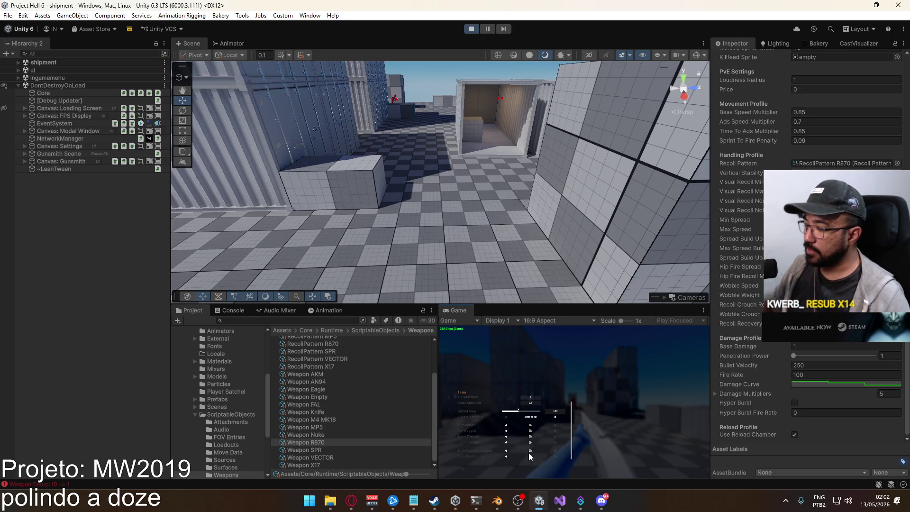
{"action": "left_click", "coordinate": [470, 469]}
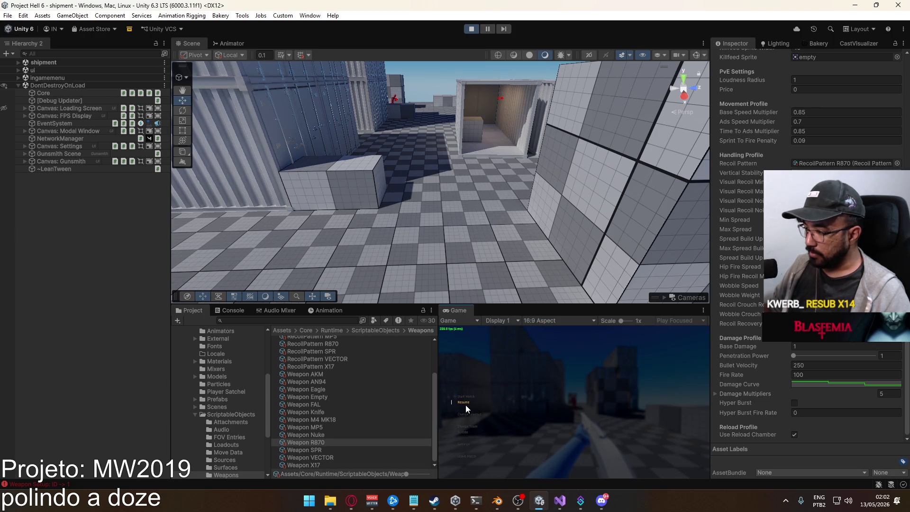
{"action": "left_click", "coordinate": [466, 405]}
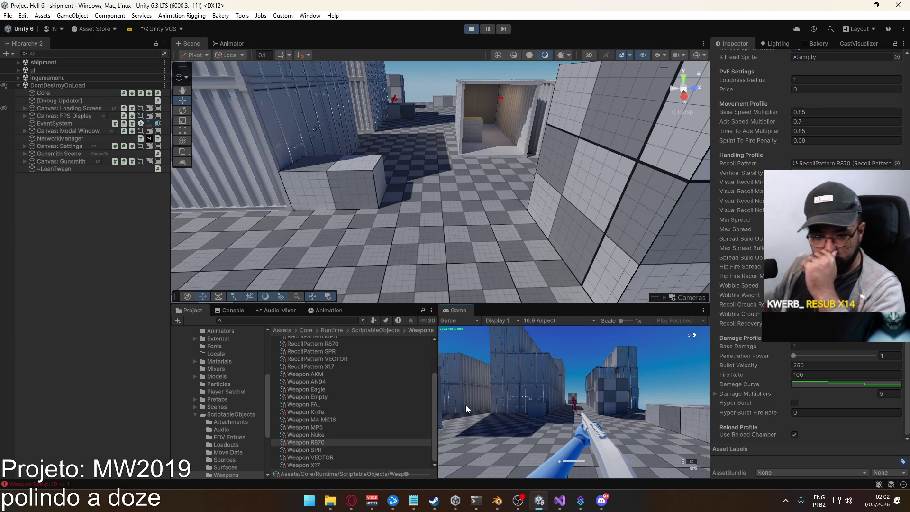
{"action": "key", "text": "w"}
{"action": "key", "text": "r"}
{"action": "key", "text": "super"}
{"action": "key", "text": "super"}
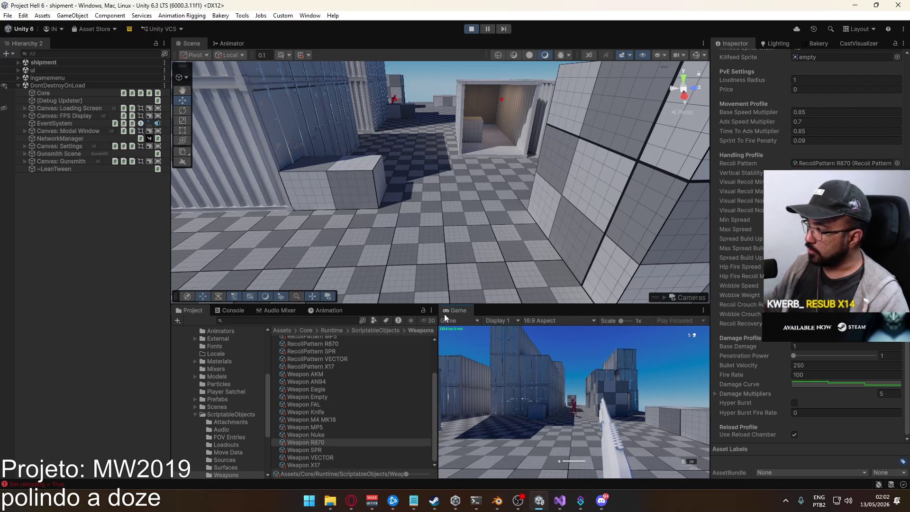
{"action": "key", "text": "super"}
Float the R870 settings in their own window beside a maximized Game view
{"action": "right_click", "coordinate": [742, 43]}
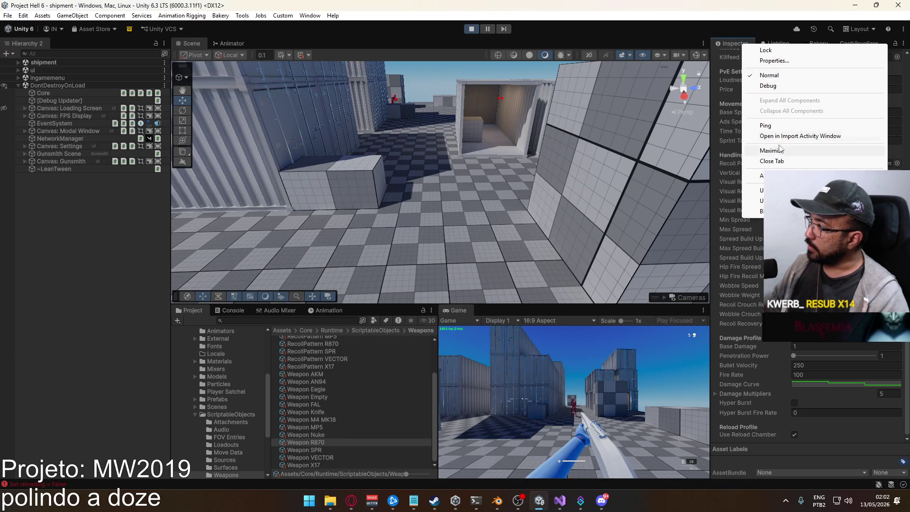
{"action": "left_click", "coordinate": [774, 61]}
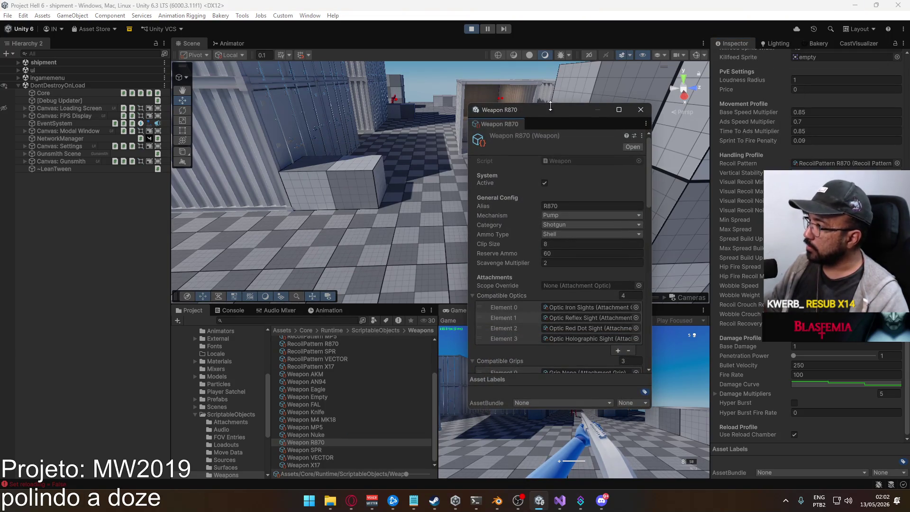
{"action": "left_click_drag", "start_coordinate": [549, 108], "coordinate": [178, 115]}
{"action": "right_click", "coordinate": [454, 311]}
{"action": "left_click", "coordinate": [493, 342]}
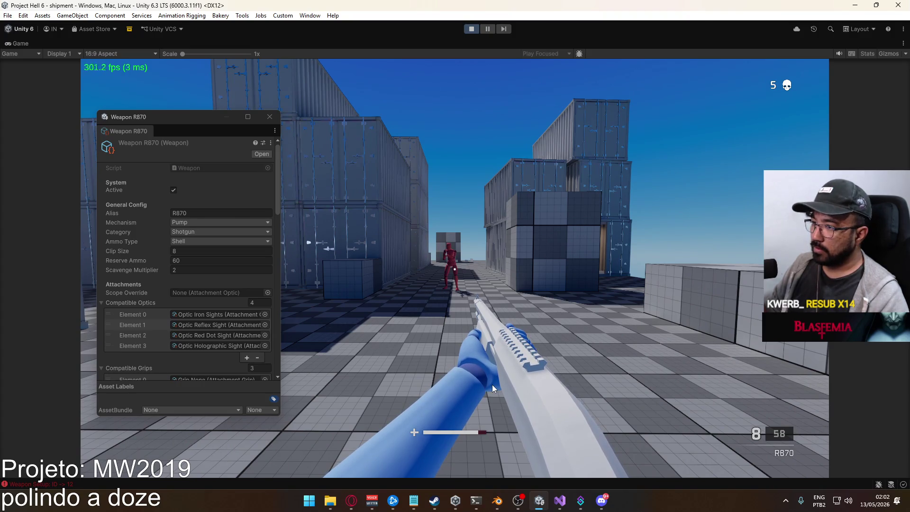
Fire a test shot at the dummy with Base Damage still at 1
{"action": "key", "text": "super"}
{"action": "left_click", "coordinate": [271, 192]}
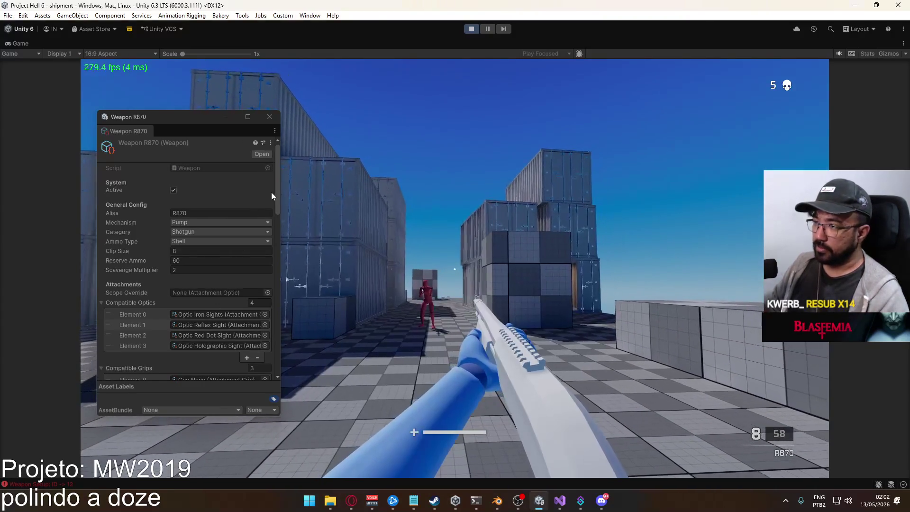
{"action": "left_click_drag", "start_coordinate": [275, 192], "coordinate": [260, 348]}
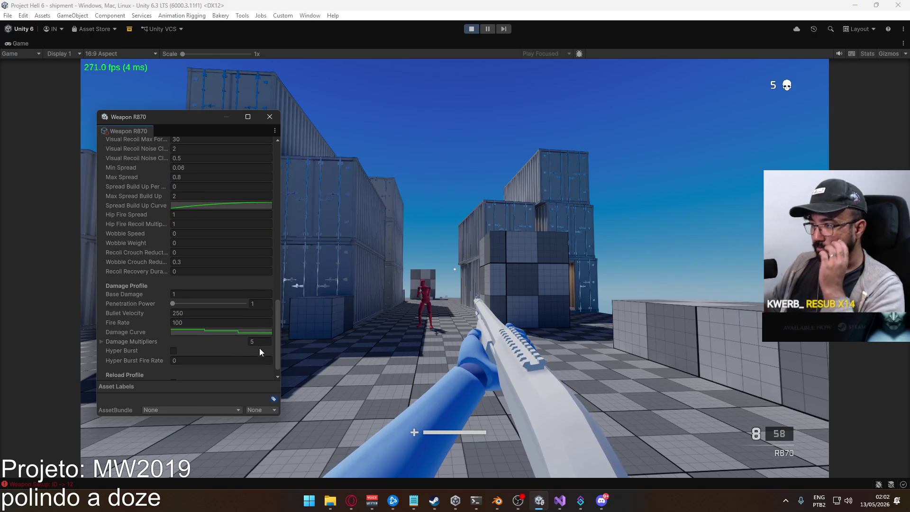
{"action": "scroll", "coordinate": [259, 348], "scroll_direction": "down", "scroll_amount": 1}
{"action": "left_click", "coordinate": [419, 363]}
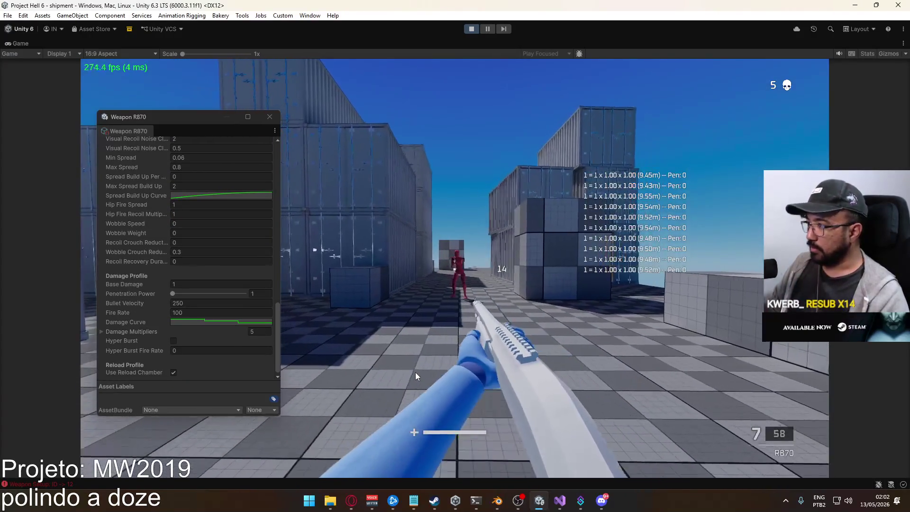
Set the R870's Base Damage to 8
{"action": "key", "text": "super"}
{"action": "left_click", "coordinate": [249, 278]}
{"action": "key", "text": "super"}
{"action": "left_click", "coordinate": [211, 284]}
{"action": "type", "text": "8"}
{"action": "left_click", "coordinate": [513, 308]}
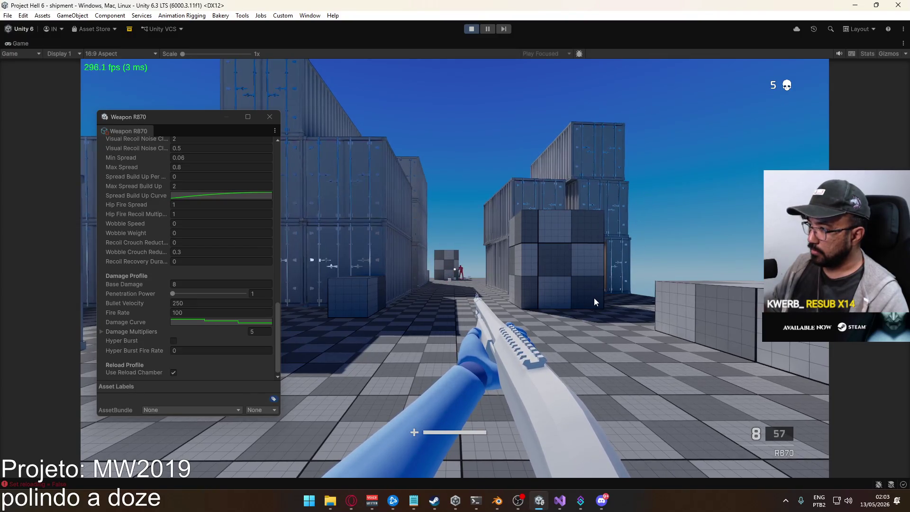
Aim and fire the R870 at the dummy several times, reading the pellet damage log
{"action": "right_click", "coordinate": [601, 298]}
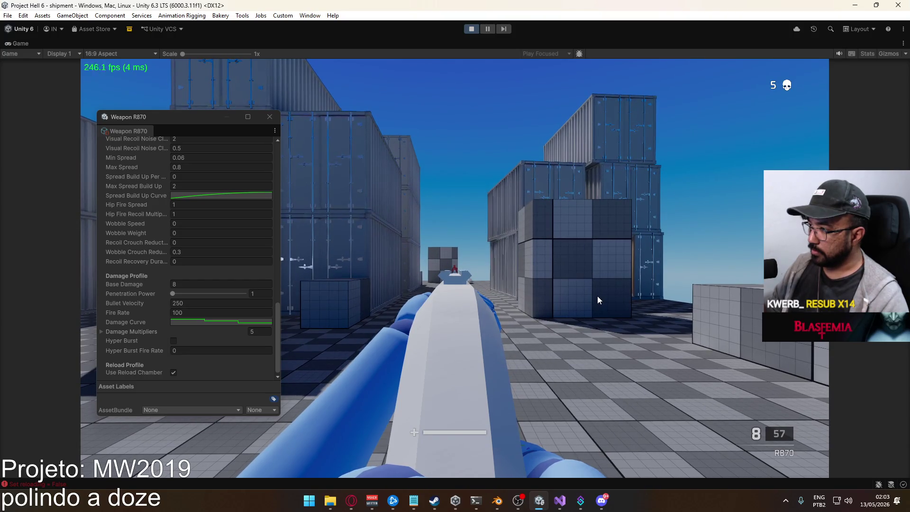
{"action": "left_click", "coordinate": [598, 296]}
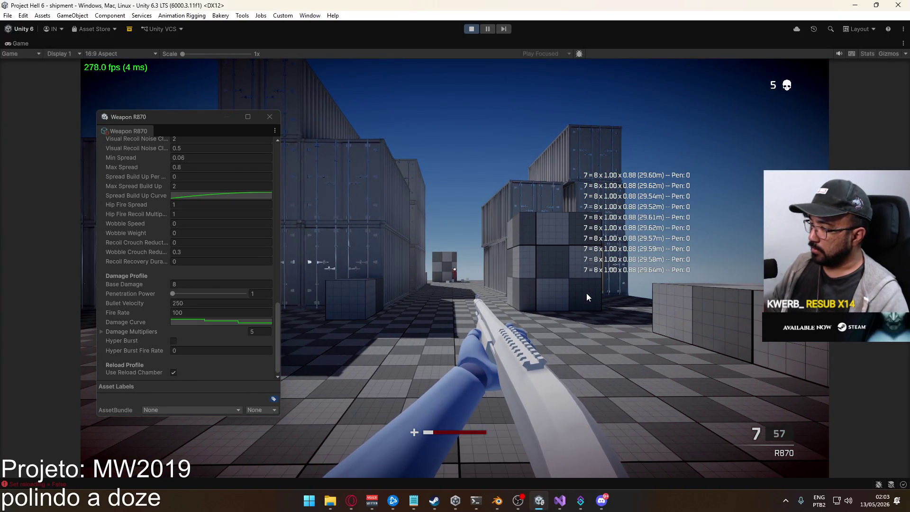
{"action": "right_click", "coordinate": [587, 293]}
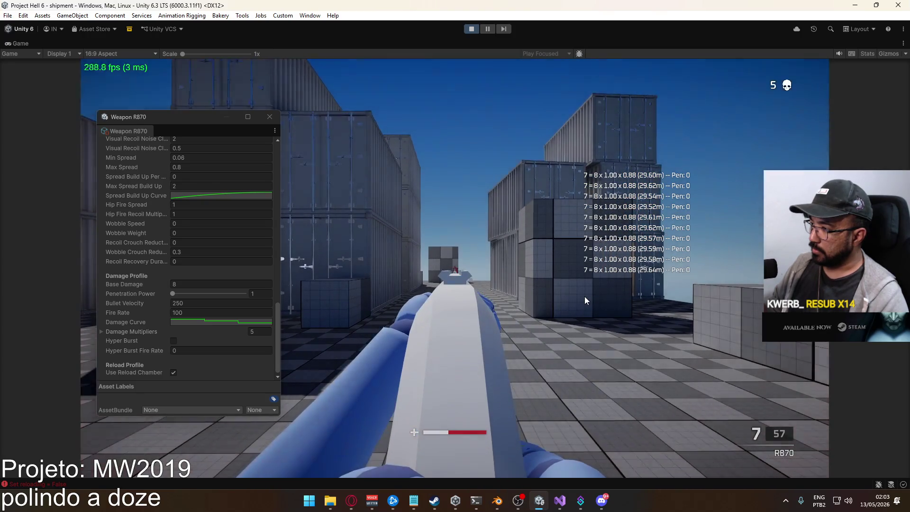
{"action": "left_click", "coordinate": [585, 294]}
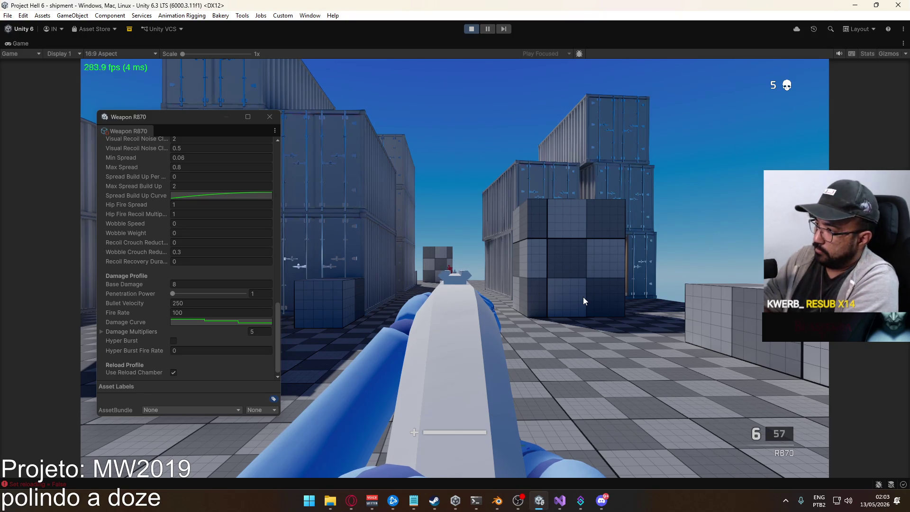
{"action": "key", "text": "a"}
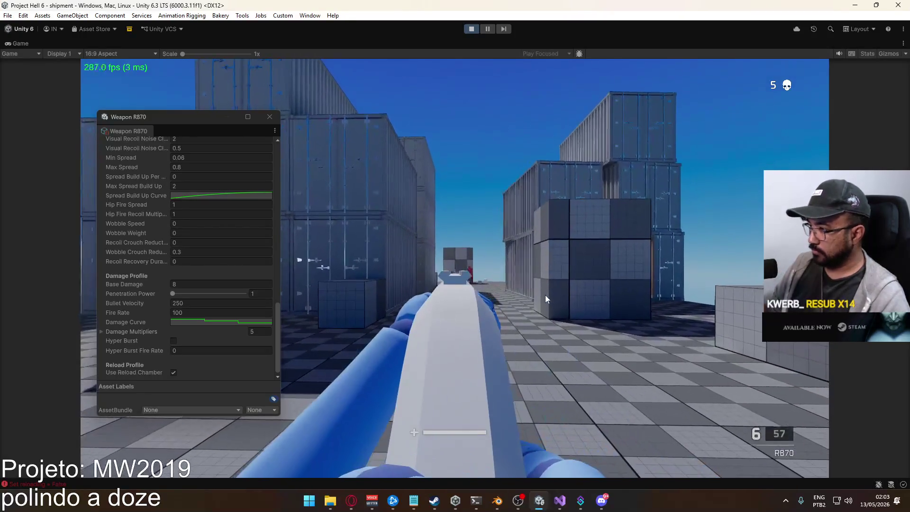
{"action": "left_click", "coordinate": [547, 292]}
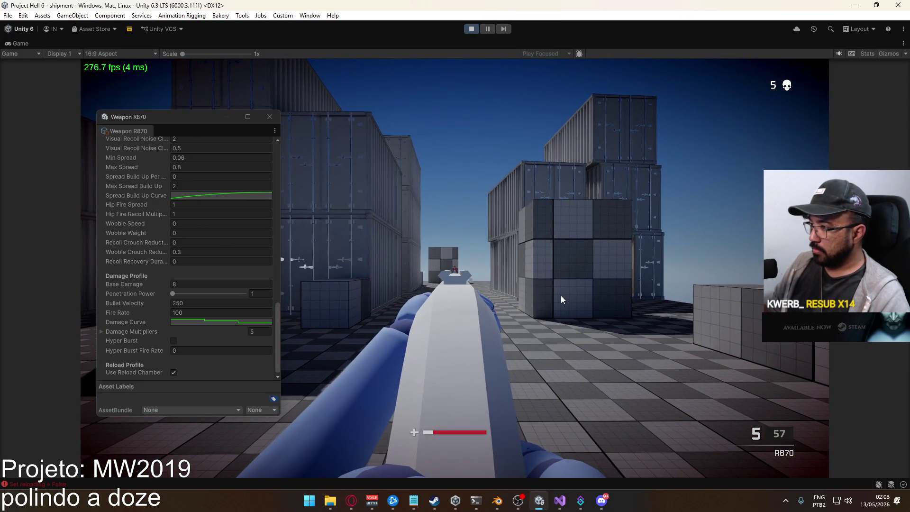
{"action": "left_click", "coordinate": [561, 295]}
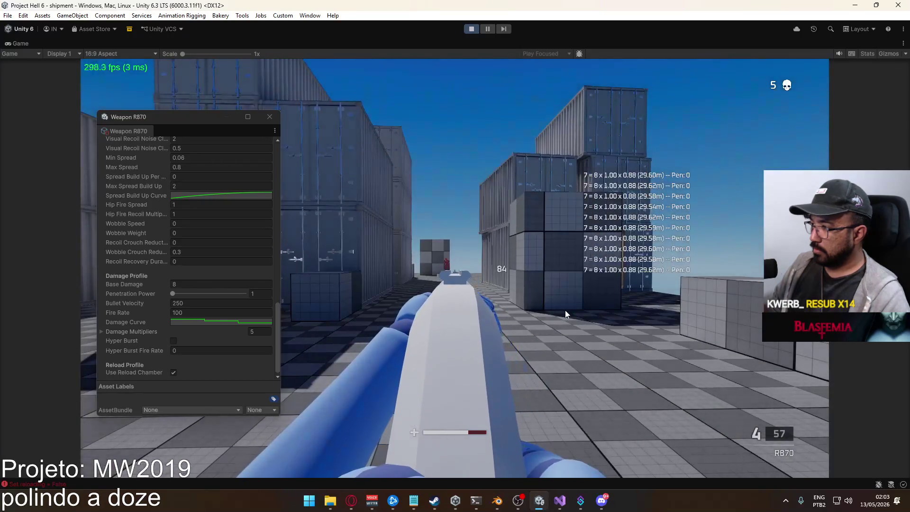
Reload, leave the running game and expand the R870's Damage Multipliers list
{"action": "key", "text": "r"}
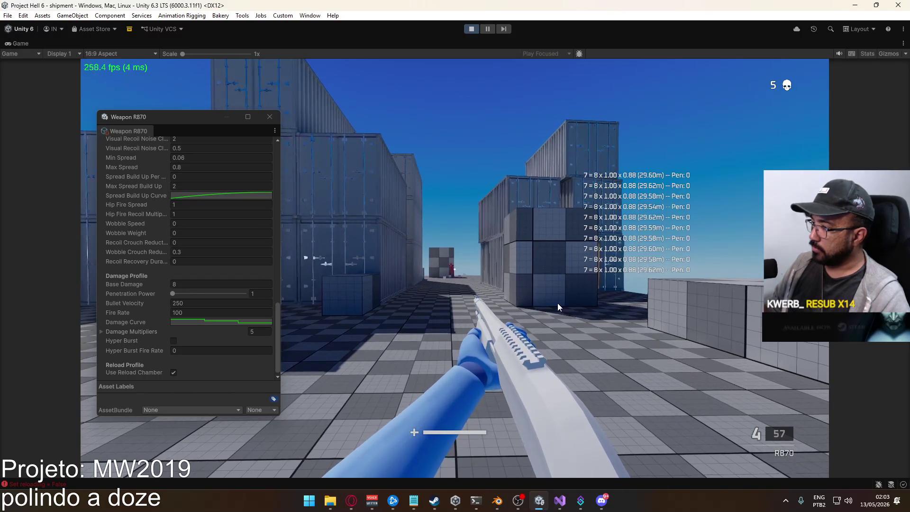
{"action": "key", "text": "super"}
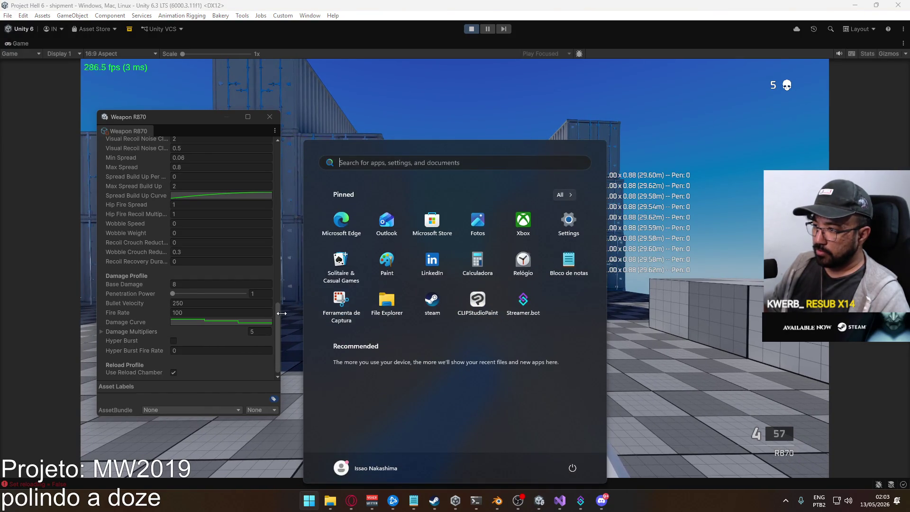
{"action": "left_click", "coordinate": [102, 330]}
Set Damage Multipliers Element 2 to 0.94 in the floating R870 window
{"action": "left_click", "coordinate": [235, 344]}
{"action": "scroll", "coordinate": [219, 339], "scroll_direction": "down", "scroll_amount": 3}
{"action": "left_click", "coordinate": [204, 324]}
{"action": "type", "text": ".94"}
{"action": "left_click", "coordinate": [214, 320]}
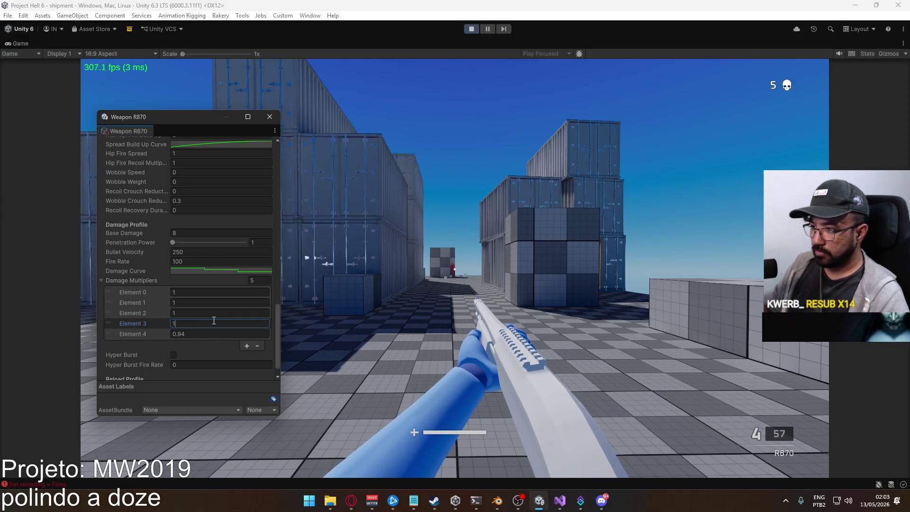
{"action": "left_click", "coordinate": [201, 313]}
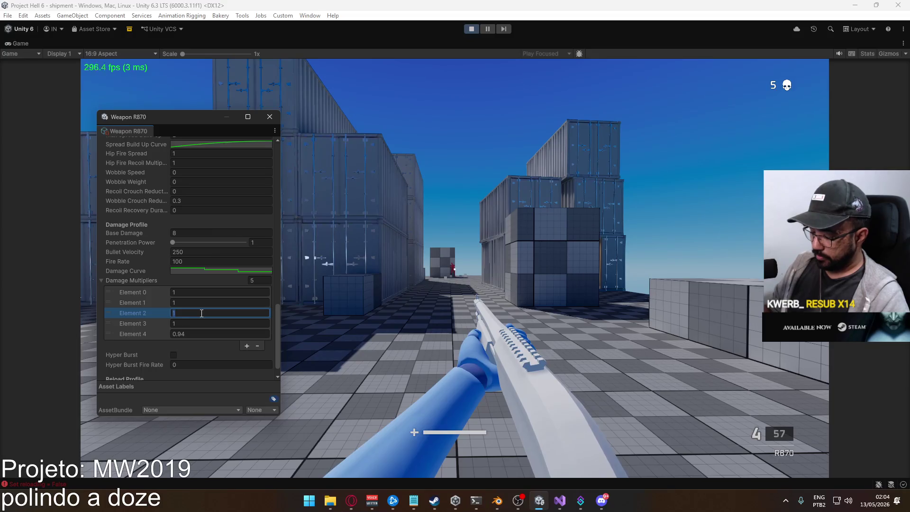
{"action": "type", "text": ".90.94"}
{"action": "left_click", "coordinate": [474, 283]}
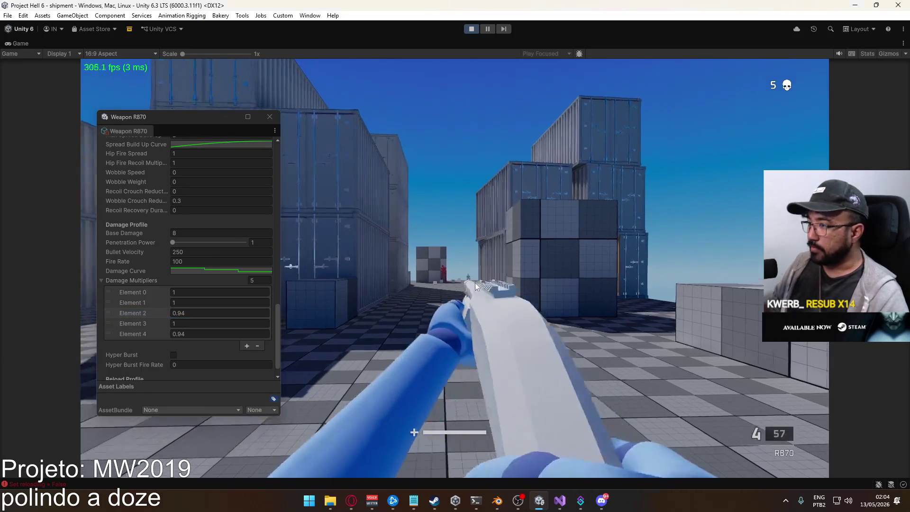
Aim and fire at the dummy to test the 0.94 multiplier
{"action": "right_click", "coordinate": [452, 276]}
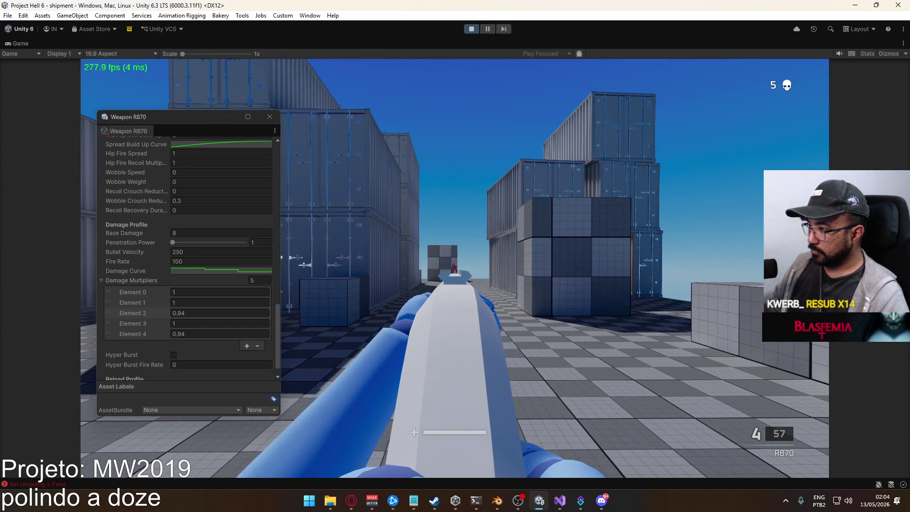
{"action": "left_click", "coordinate": [455, 269]}
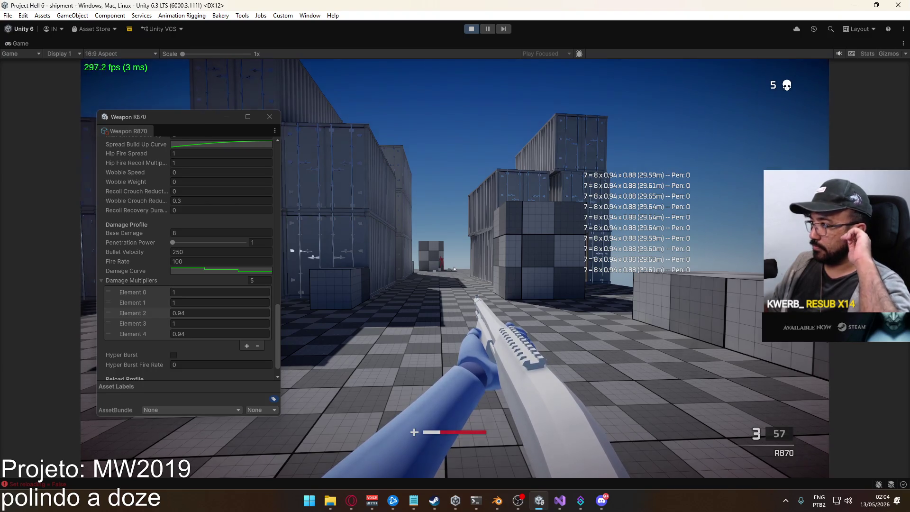
{"action": "key", "text": "super"}
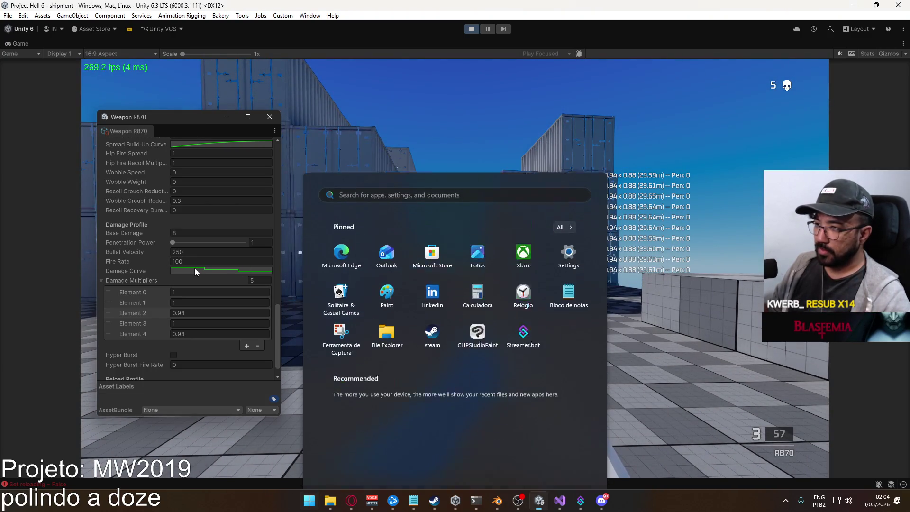
Lower the Damage Curve key at time 0.15 and close the Curve window
{"action": "left_click", "coordinate": [194, 271]}
{"action": "left_click", "coordinate": [206, 270]}
{"action": "left_click", "coordinate": [354, 322]}
{"action": "key", "text": "Return"}
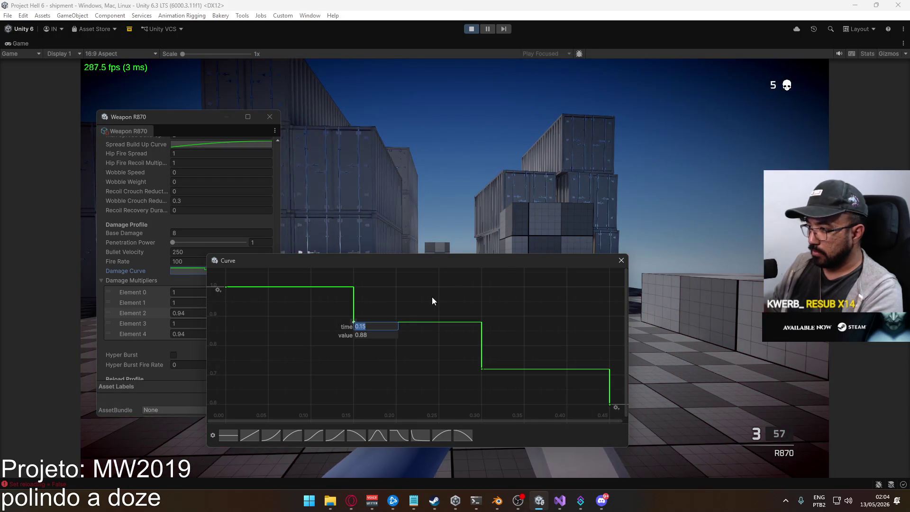
{"action": "left_click", "coordinate": [372, 335]}
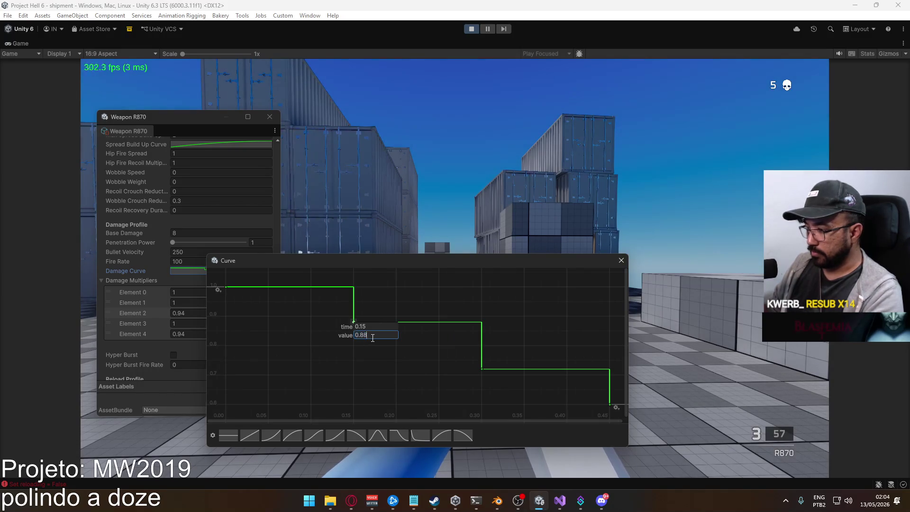
{"action": "type", "text": "0.8"}
{"action": "key", "text": "Return"}
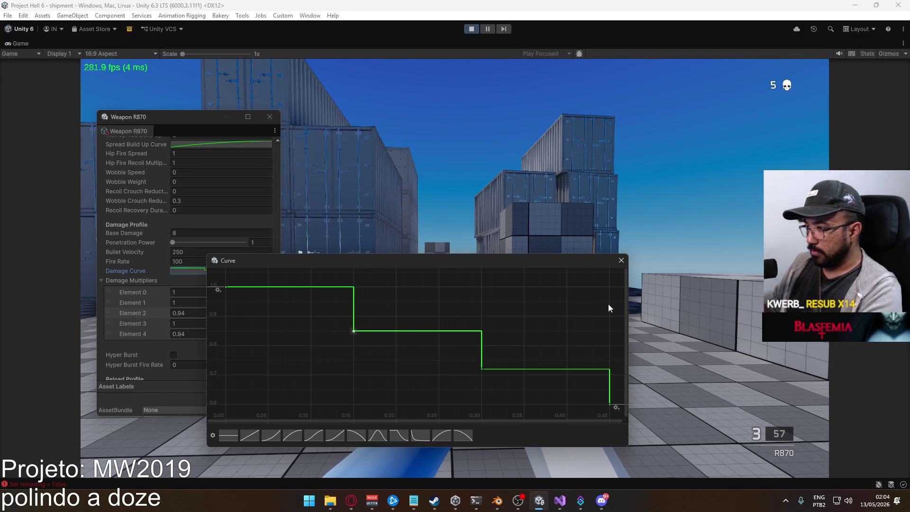
{"action": "left_click", "coordinate": [622, 259]}
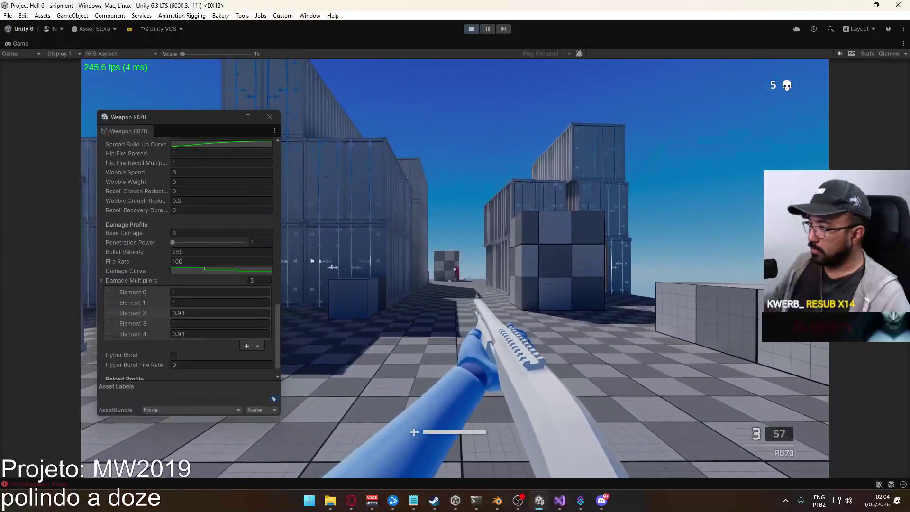
Aim, fire and reload the R870 until the dummy is finished off
{"action": "left_click", "coordinate": [454, 268]}
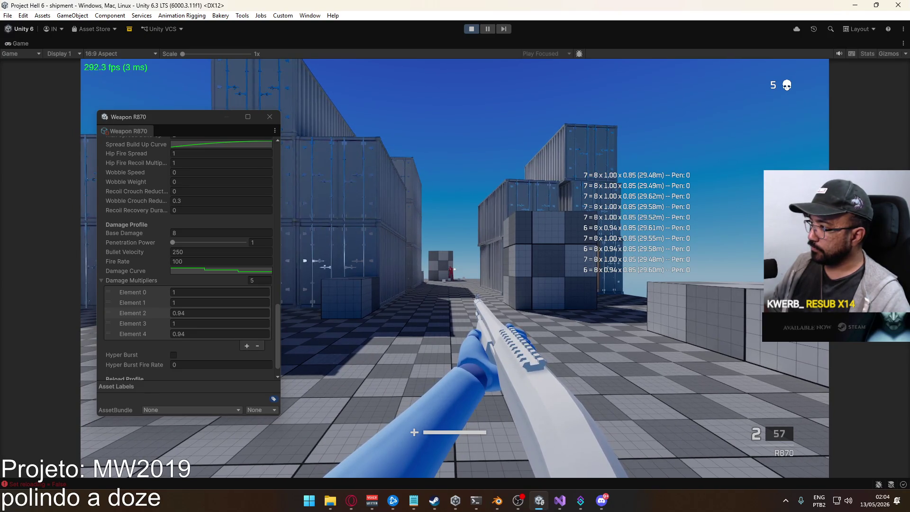
{"action": "key", "text": "w"}
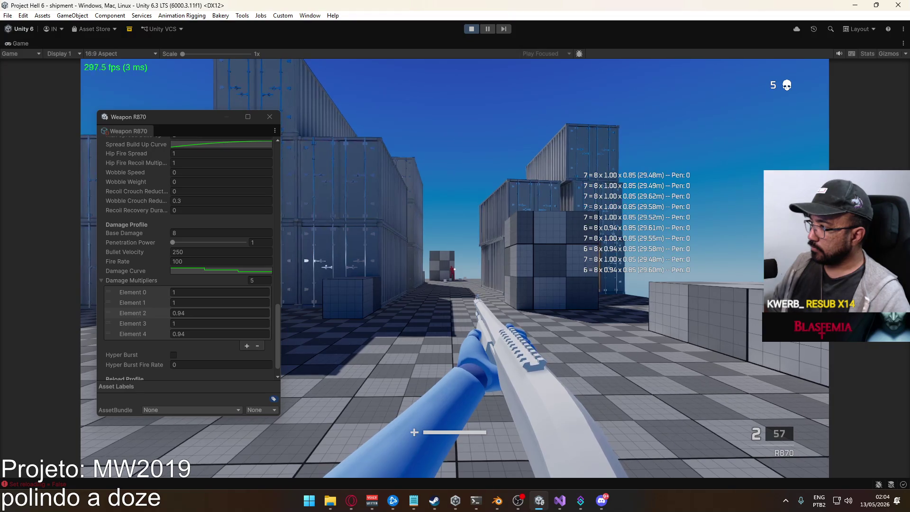
{"action": "right_click", "coordinate": [455, 268]}
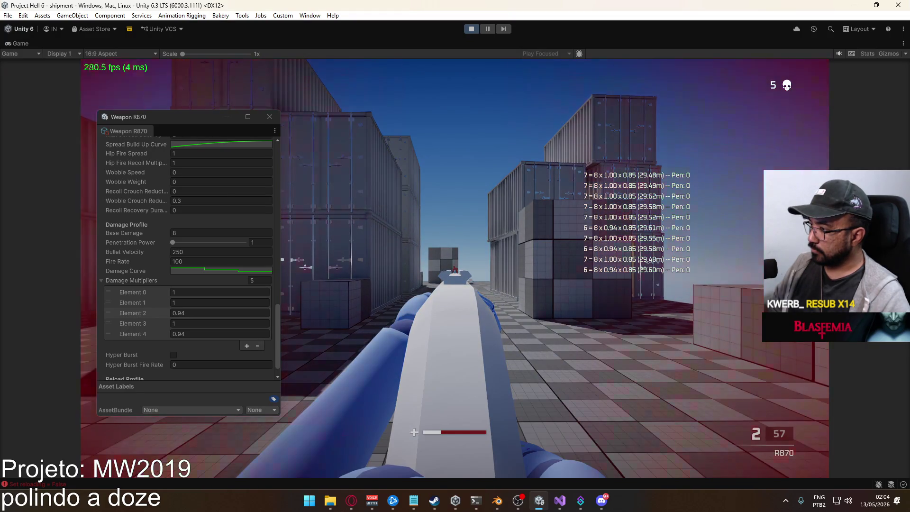
{"action": "key", "text": "r"}
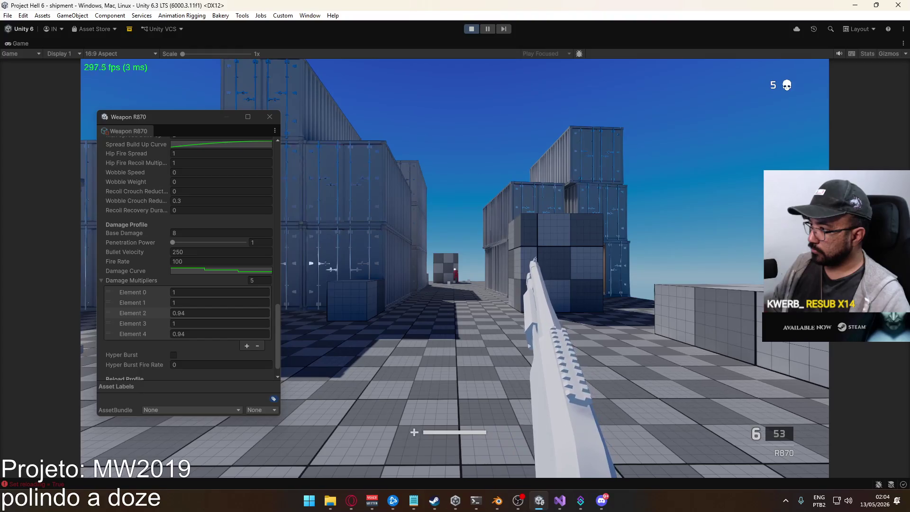
{"action": "right_click", "coordinate": [454, 268]}
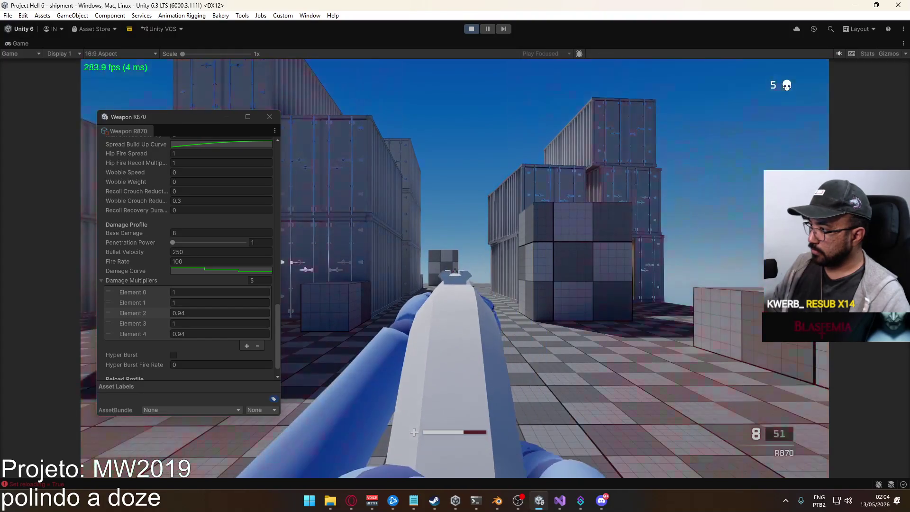
{"action": "left_click", "coordinate": [455, 267]}
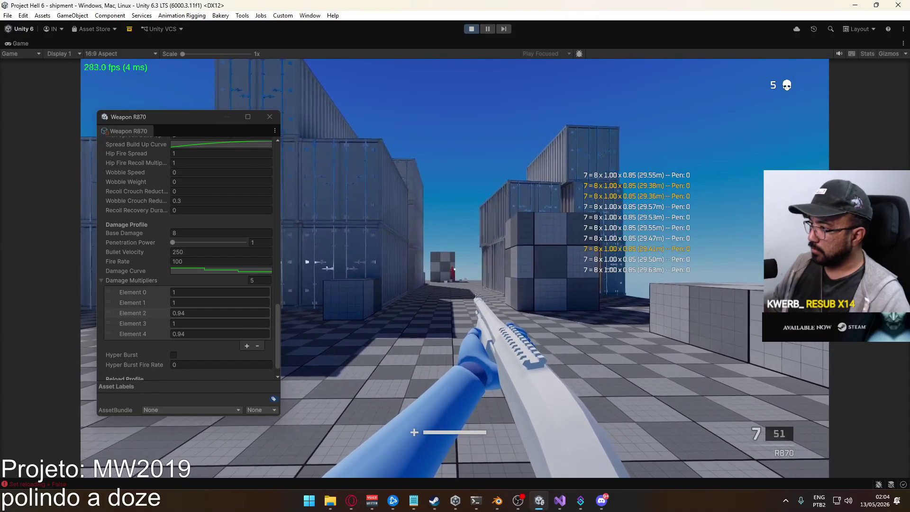
{"action": "left_click", "coordinate": [455, 268]}
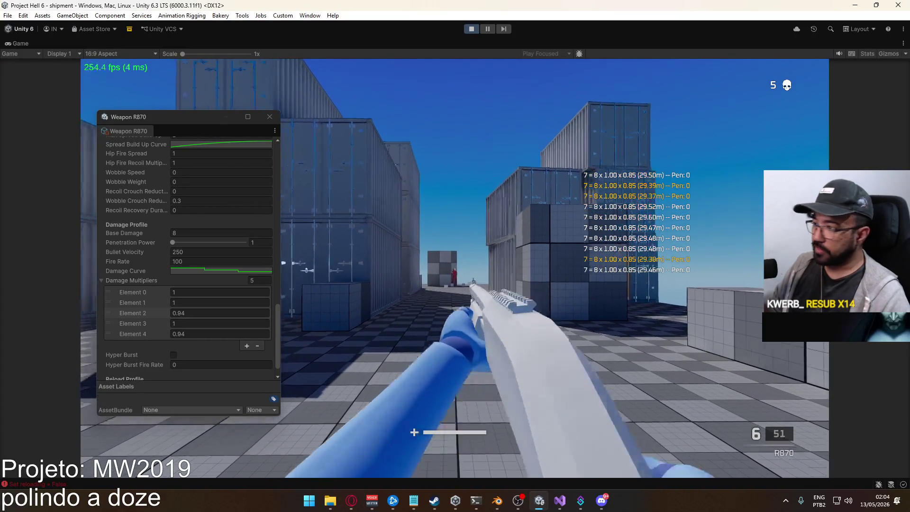
{"action": "right_click", "coordinate": [455, 267]}
{"action": "left_click", "coordinate": [454, 267]}
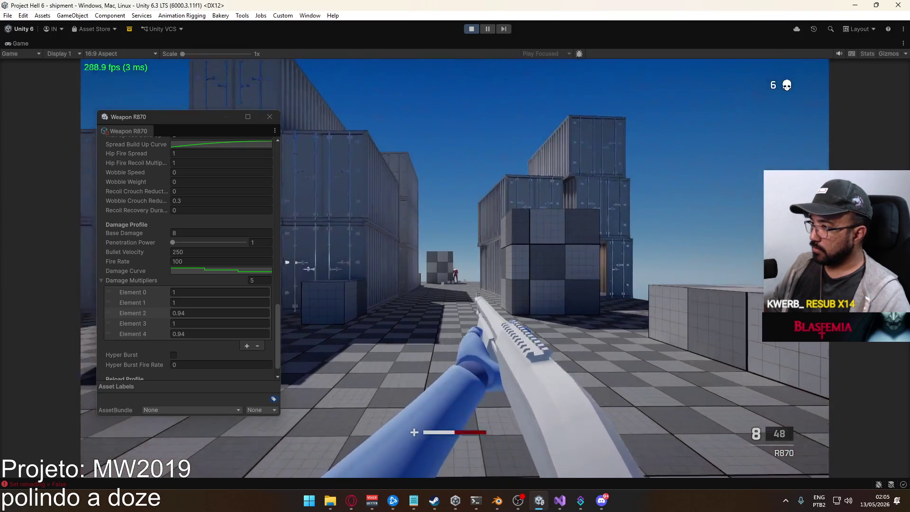
Push down the container alley and shoot the red dummy again, raising kills to 8
{"action": "right_click", "coordinate": [455, 269]}
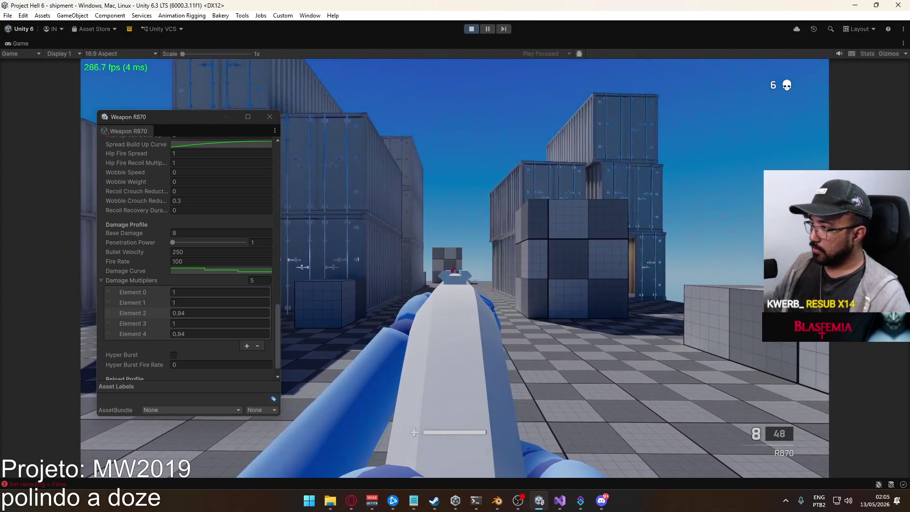
{"action": "left_click", "coordinate": [455, 268]}
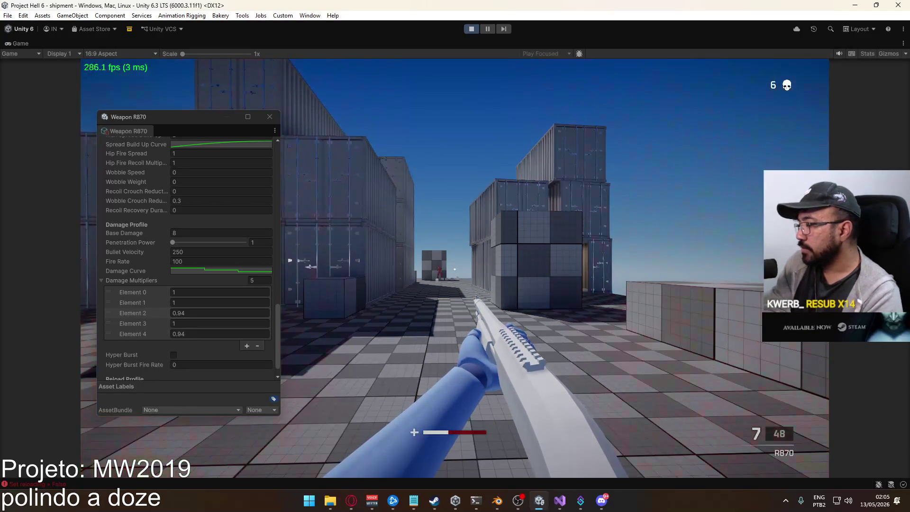
{"action": "key", "text": "shift+w"}
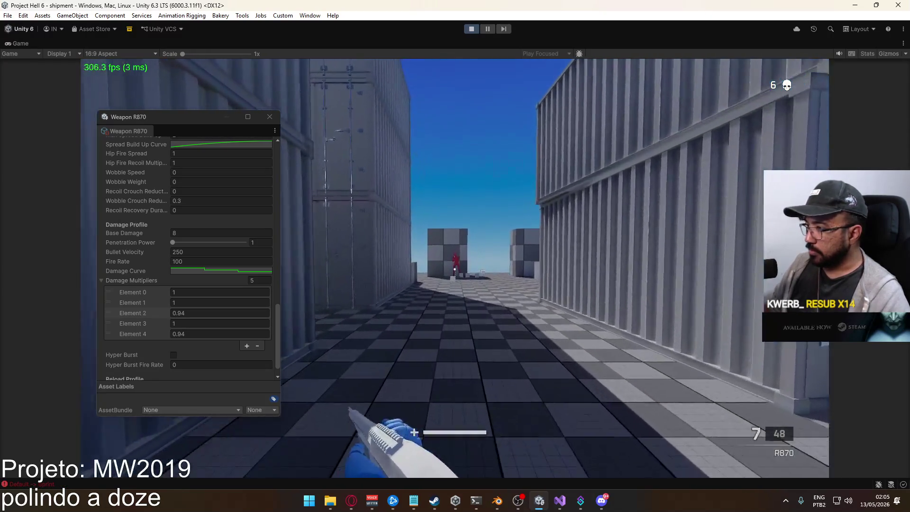
{"action": "left_click", "coordinate": [454, 267]}
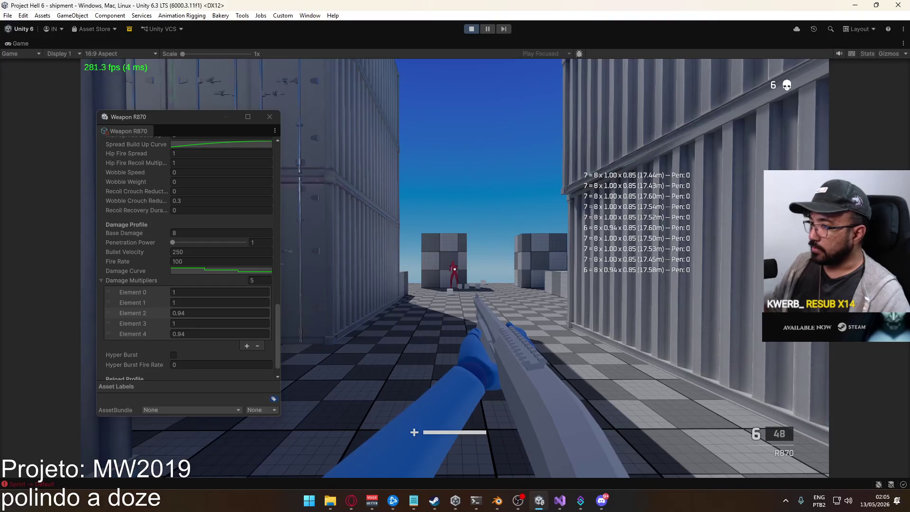
{"action": "key", "text": "w"}
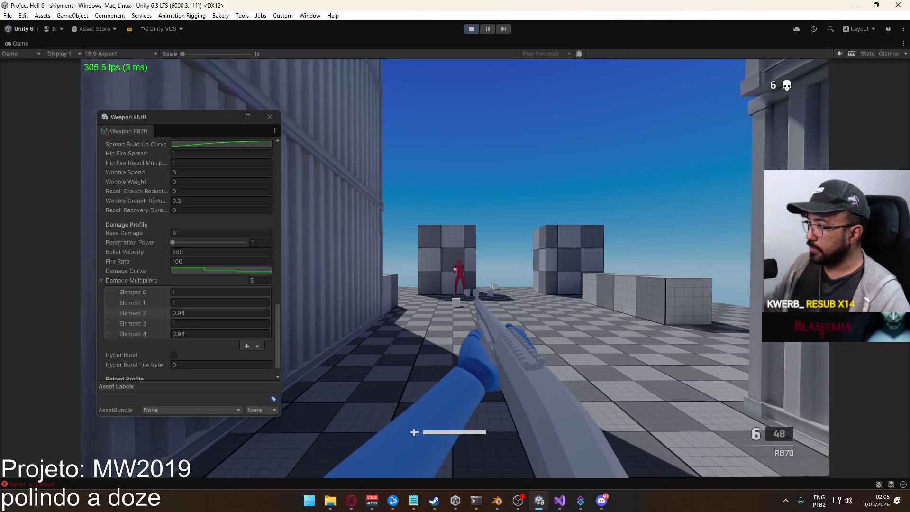
{"action": "right_click", "coordinate": [455, 268]}
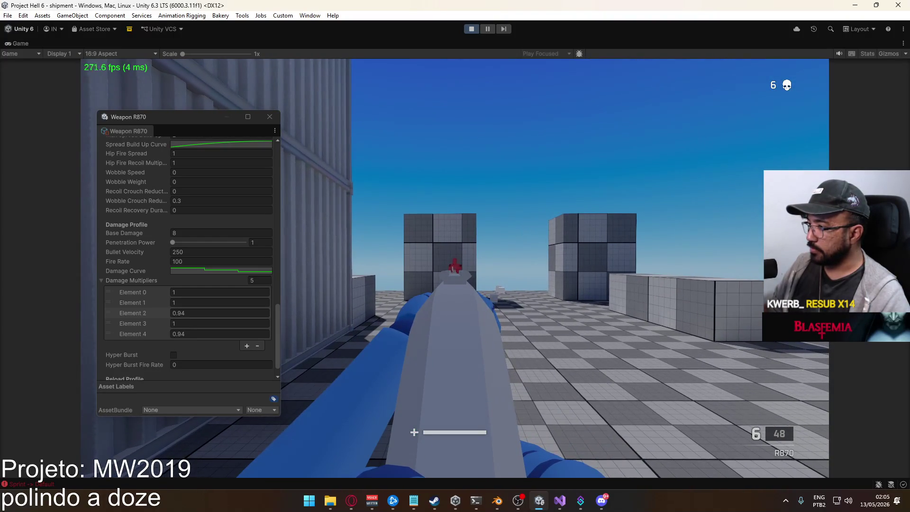
{"action": "left_click", "coordinate": [455, 268]}
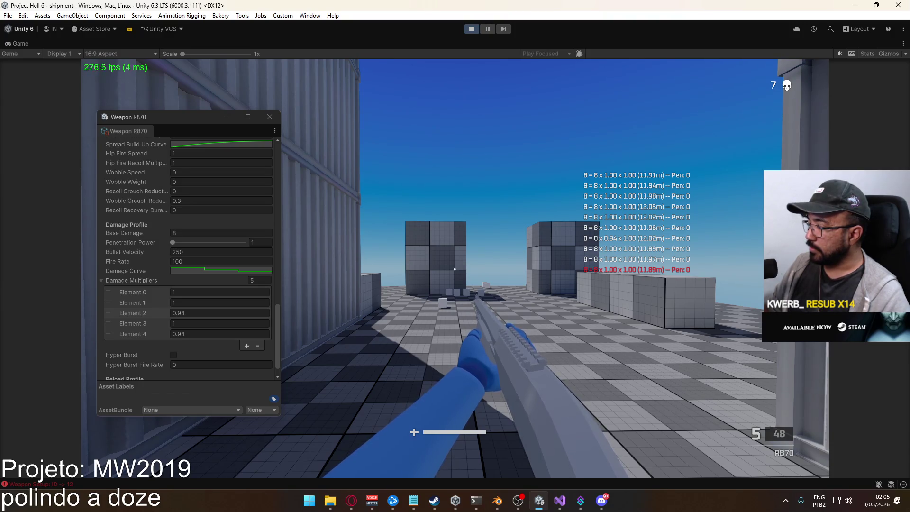
{"action": "key", "text": "r"}
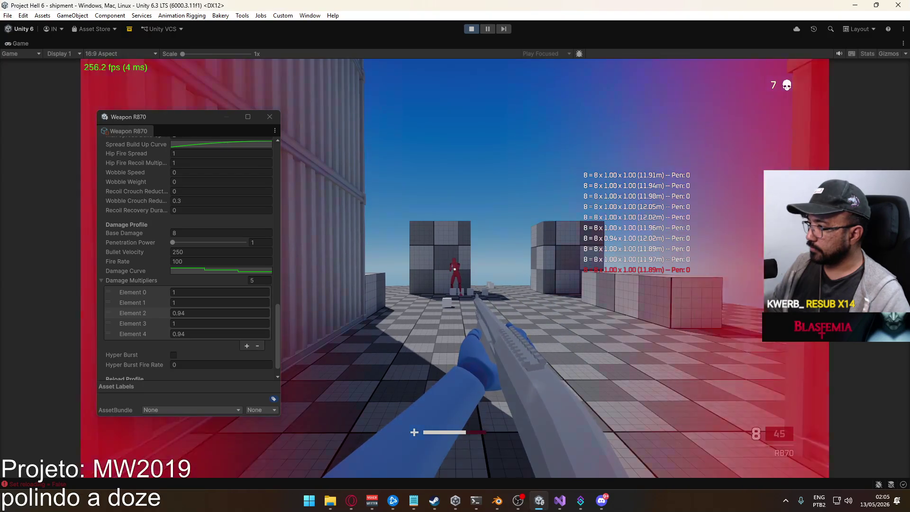
{"action": "left_click", "coordinate": [454, 269]}
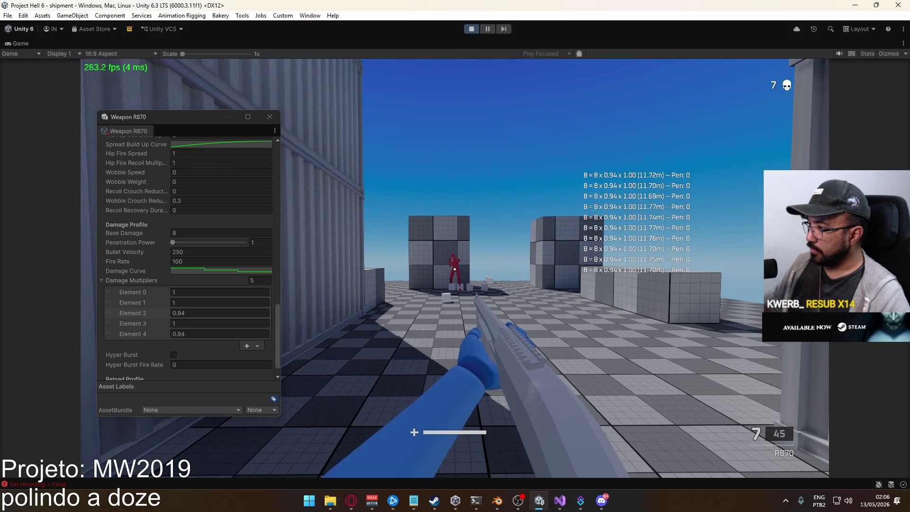
{"action": "right_click", "coordinate": [455, 256]}
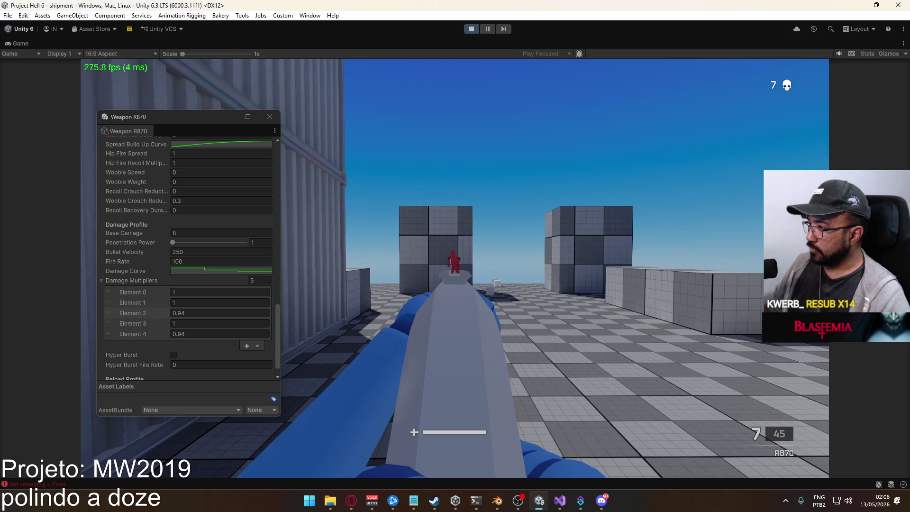
{"action": "left_click", "coordinate": [455, 256]}
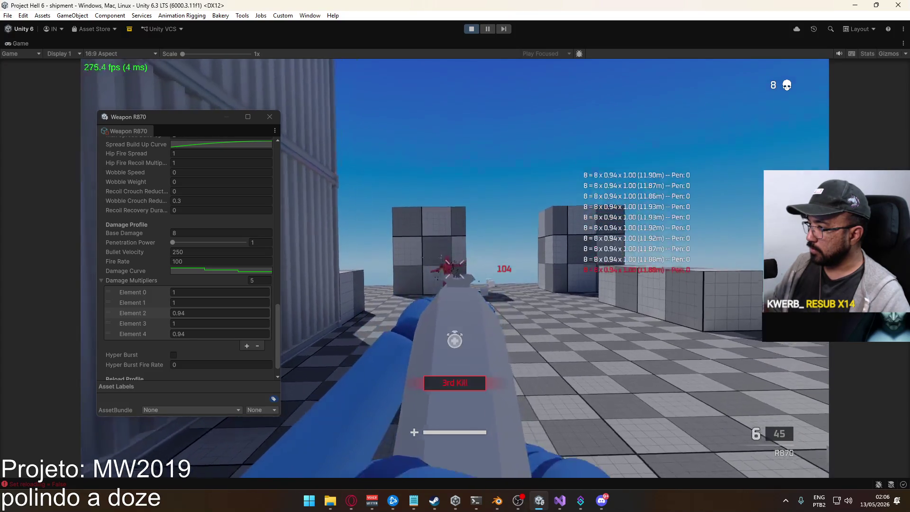
{"action": "key", "text": "r"}
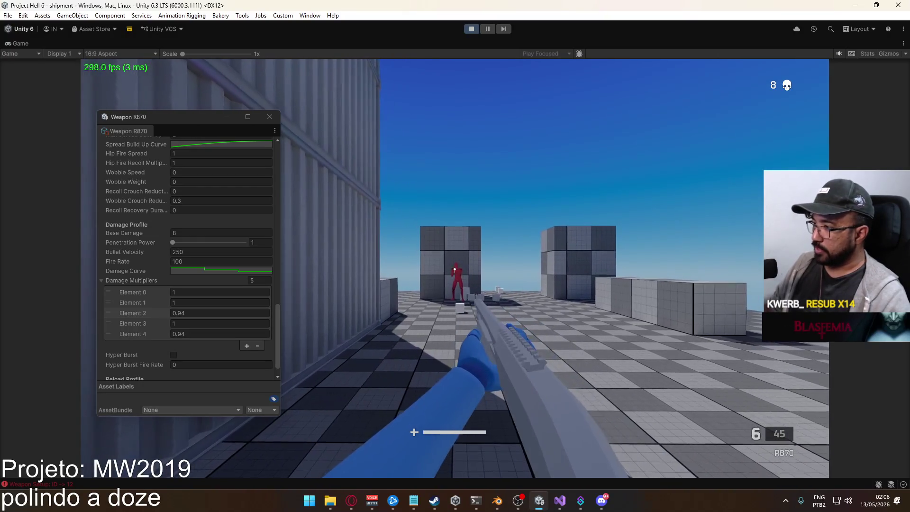
Shoot the dummy three times up close, bringing the kill count to 9
{"action": "left_click", "coordinate": [455, 269]}
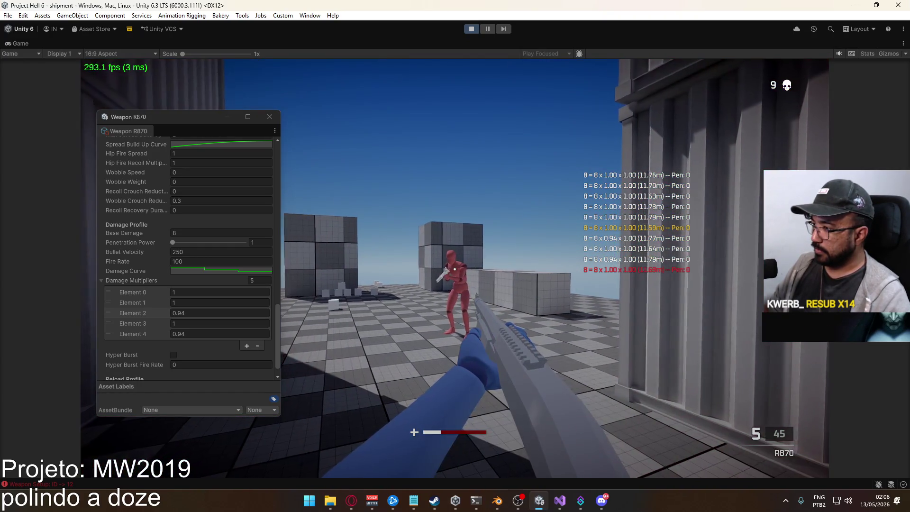
{"action": "left_click", "coordinate": [454, 269]}
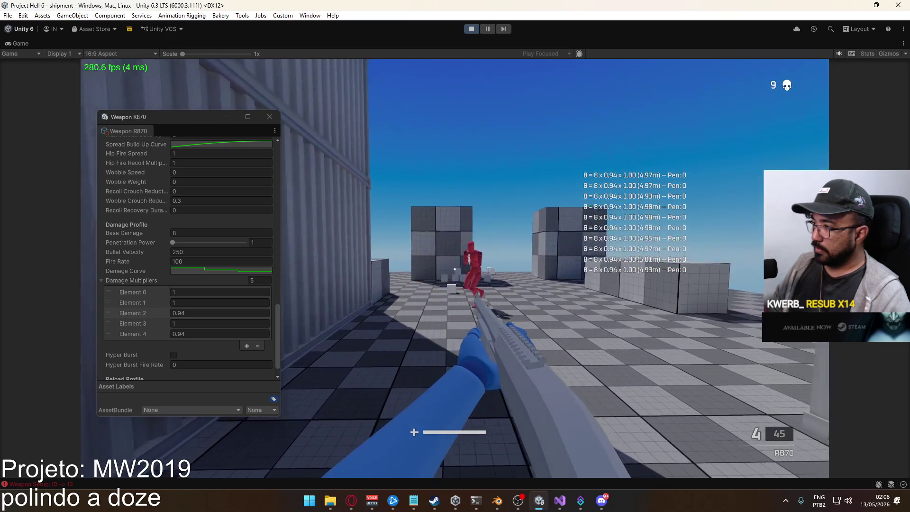
{"action": "left_click", "coordinate": [455, 269]}
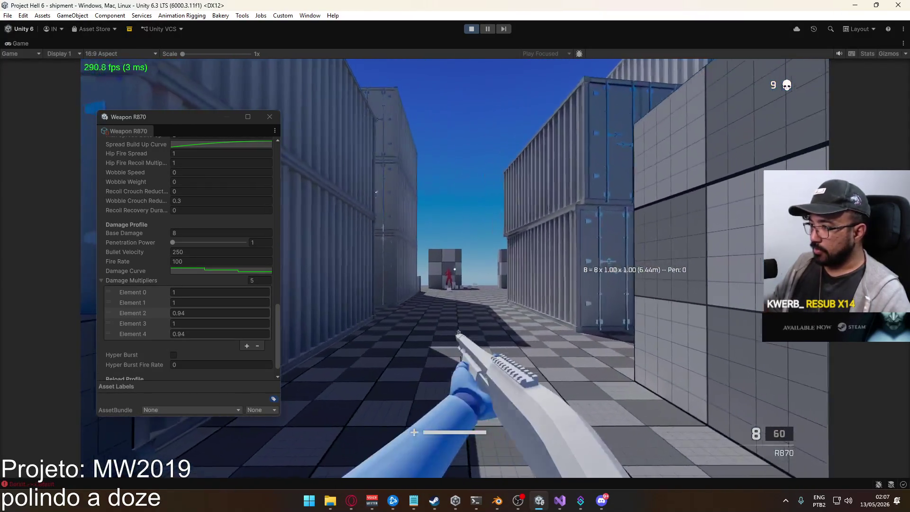
Shoot the dummy from long range, closer, about 3 m and about 10 m, then reload
{"action": "left_click", "coordinate": [455, 270]}
{"action": "left_click", "coordinate": [455, 269]}
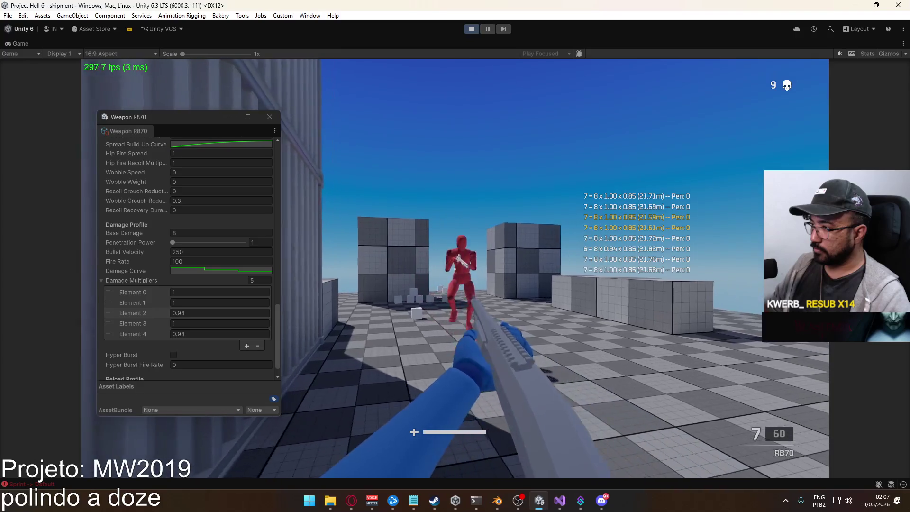
{"action": "left_click", "coordinate": [455, 268]}
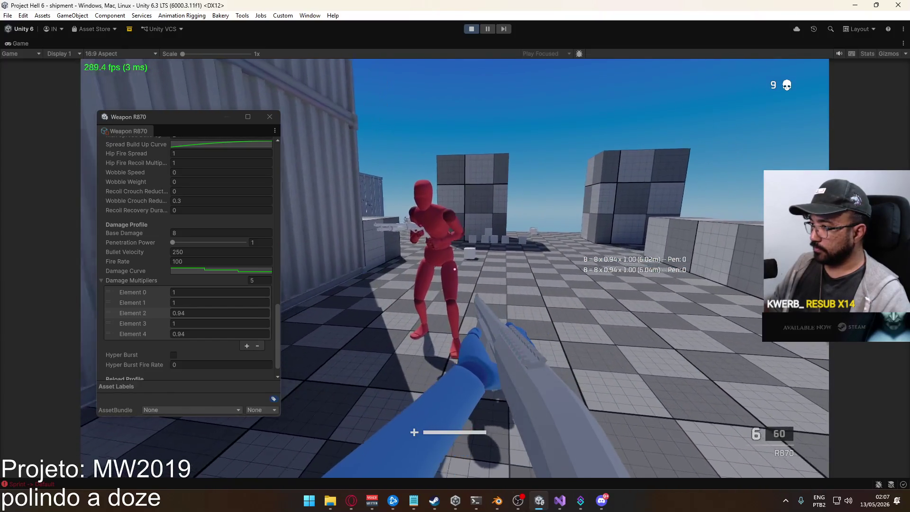
{"action": "left_click", "coordinate": [454, 269]}
{"action": "key", "text": "s"}
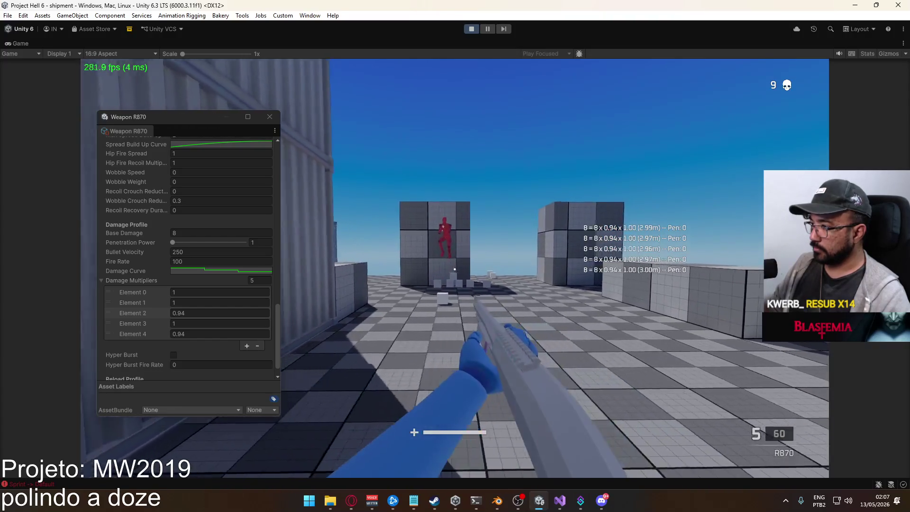
{"action": "left_click", "coordinate": [455, 268]}
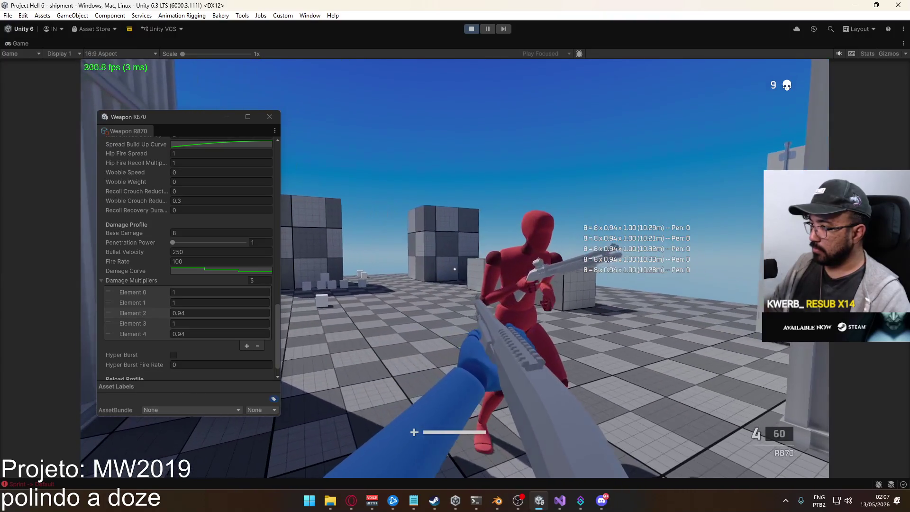
{"action": "key", "text": "r"}
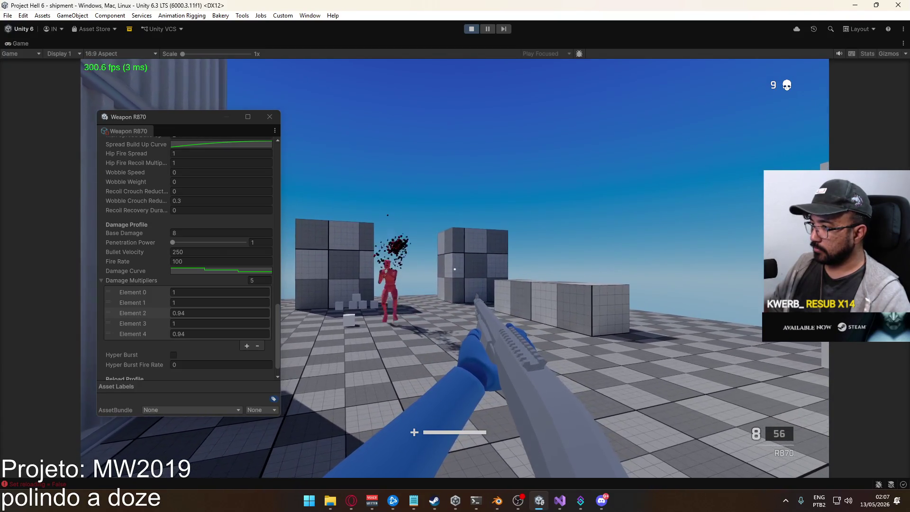
Strafe and shoot the dummy from mid range, then close in and kill it
{"action": "key", "text": "a"}
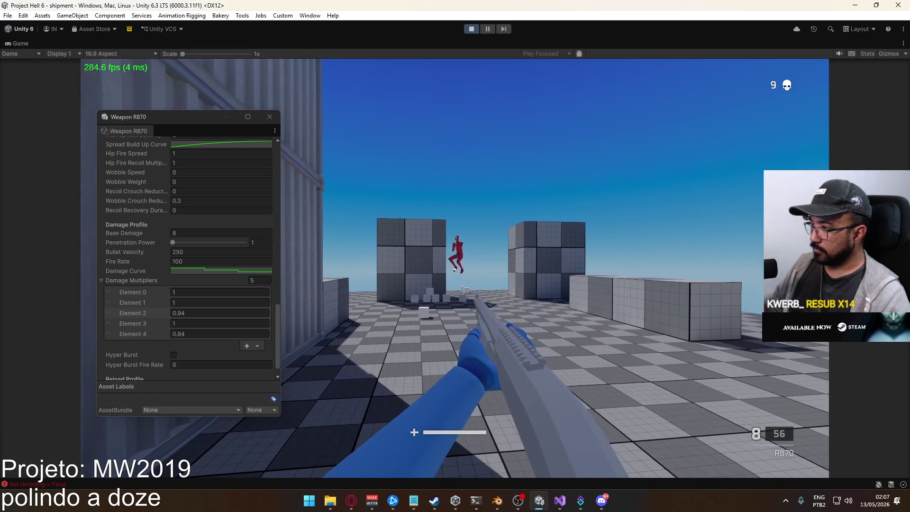
{"action": "key", "text": "d"}
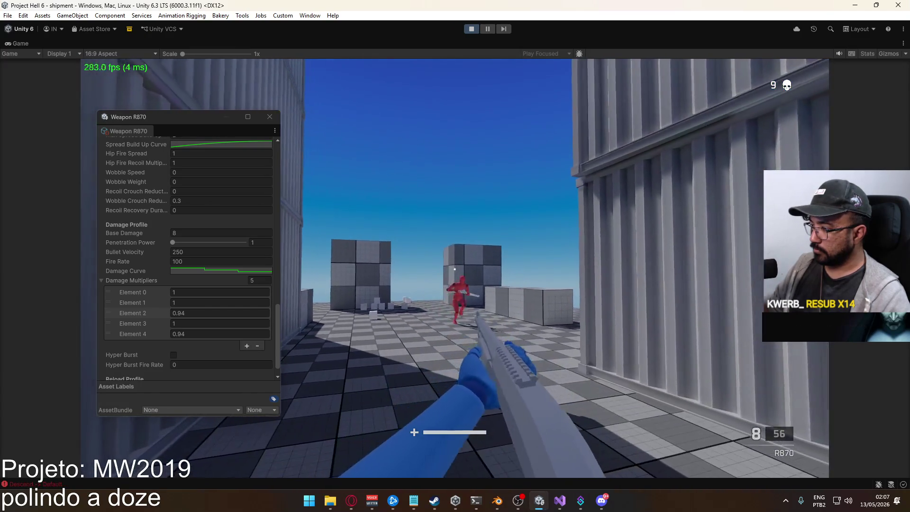
{"action": "key", "text": "a"}
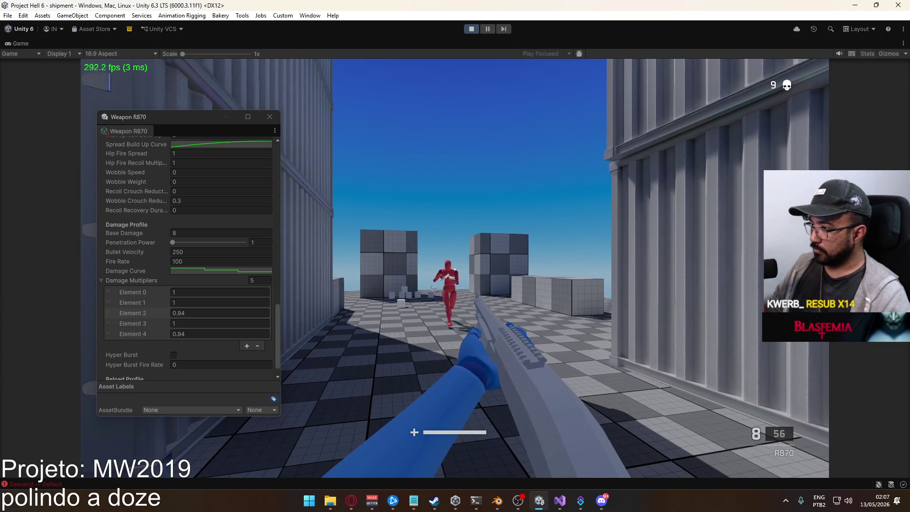
{"action": "key", "text": "a"}
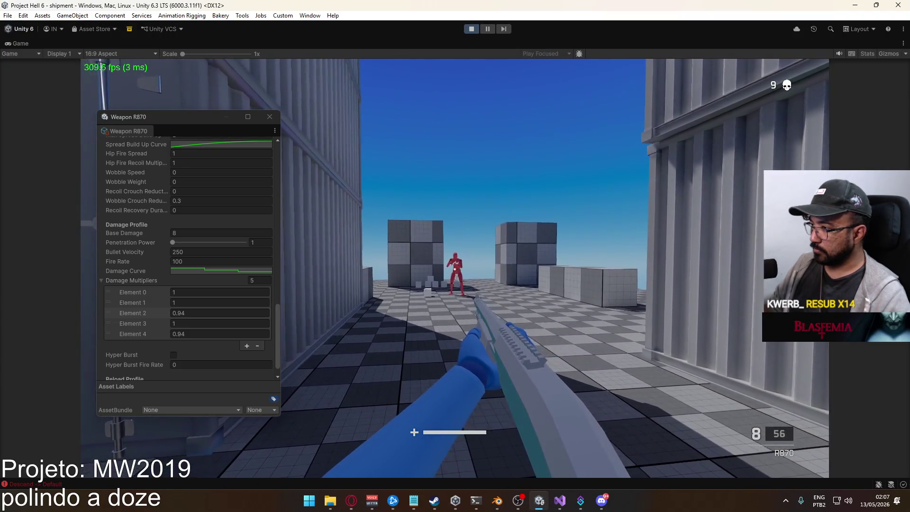
{"action": "left_click", "coordinate": [455, 268]}
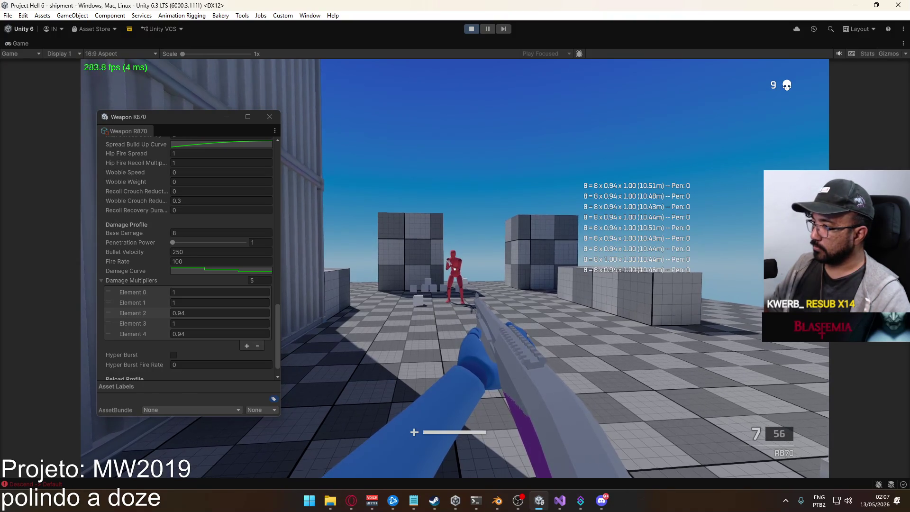
{"action": "key", "text": "w"}
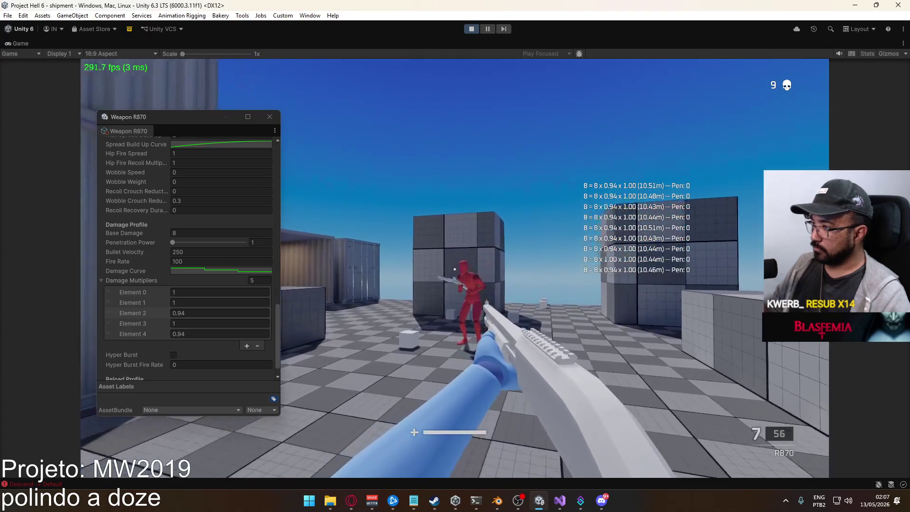
{"action": "key", "text": "s"}
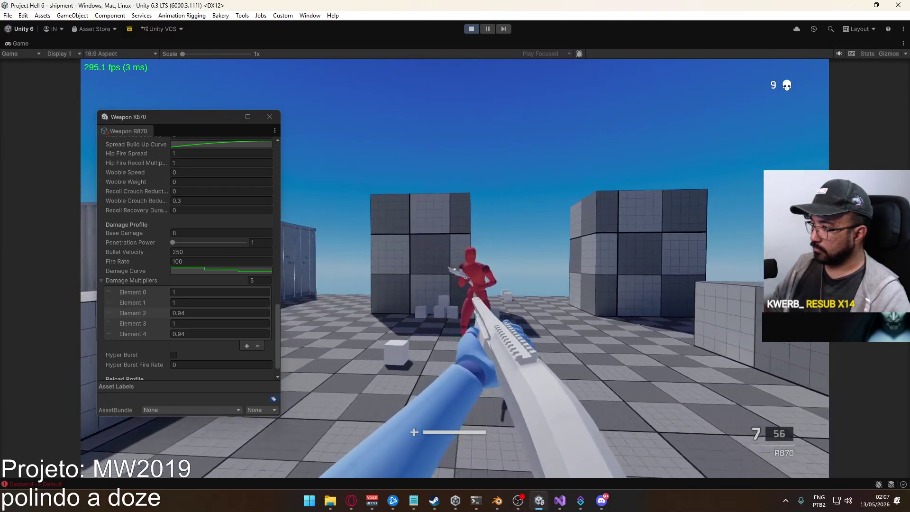
{"action": "key", "text": "s"}
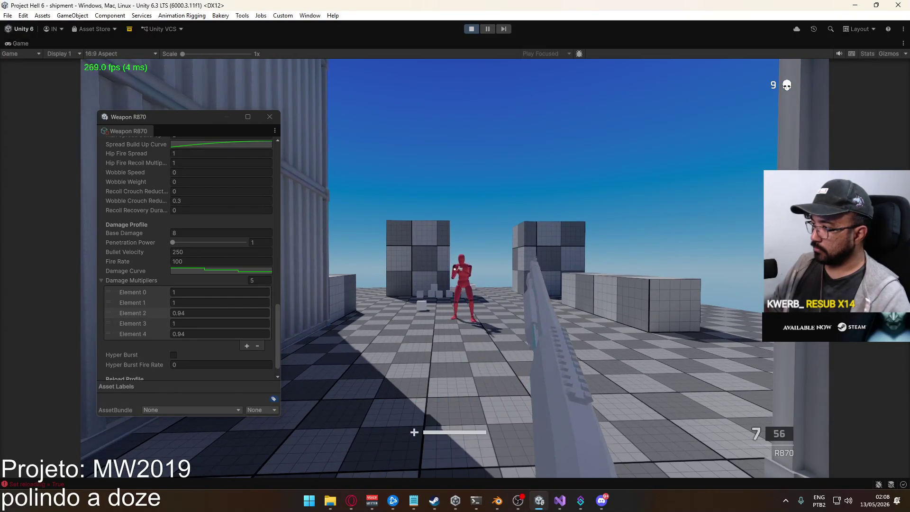
{"action": "key", "text": "w"}
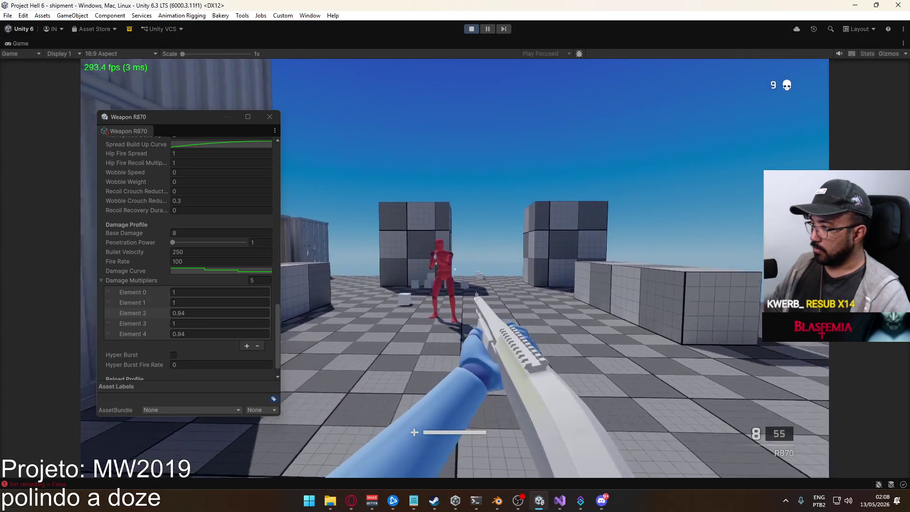
{"action": "left_click", "coordinate": [454, 269]}
{"action": "left_click", "coordinate": [454, 269]}
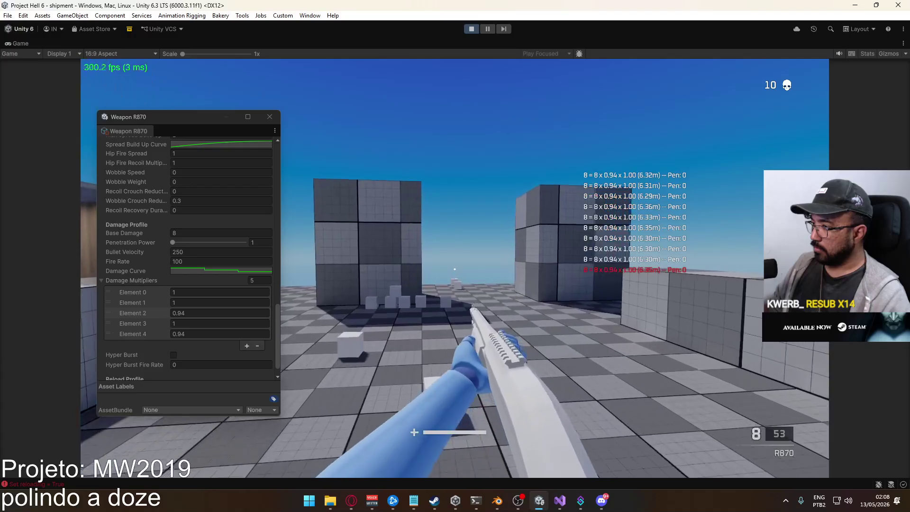
Empty the R870's loaded shells into the cube
{"action": "key", "text": "s"}
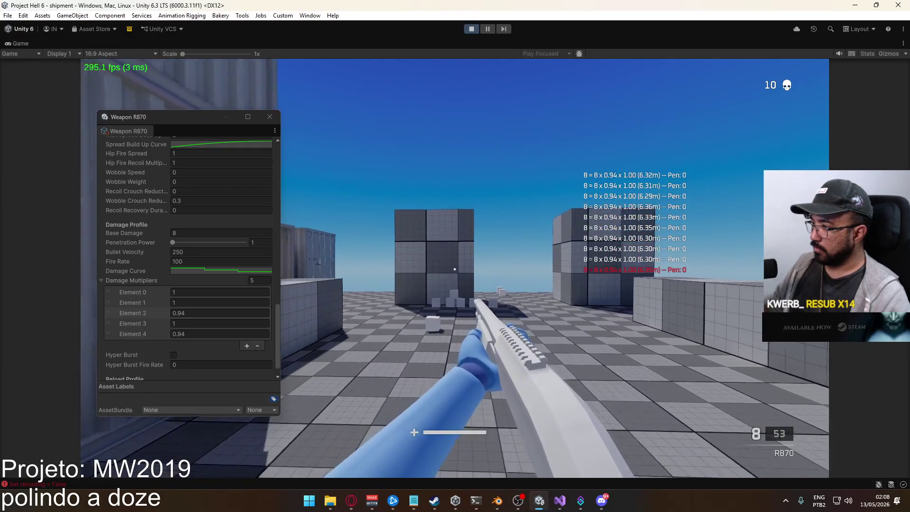
{"action": "left_click", "coordinate": [454, 268]}
{"action": "left_click", "coordinate": [455, 268]}
{"action": "left_click", "coordinate": [454, 268]}
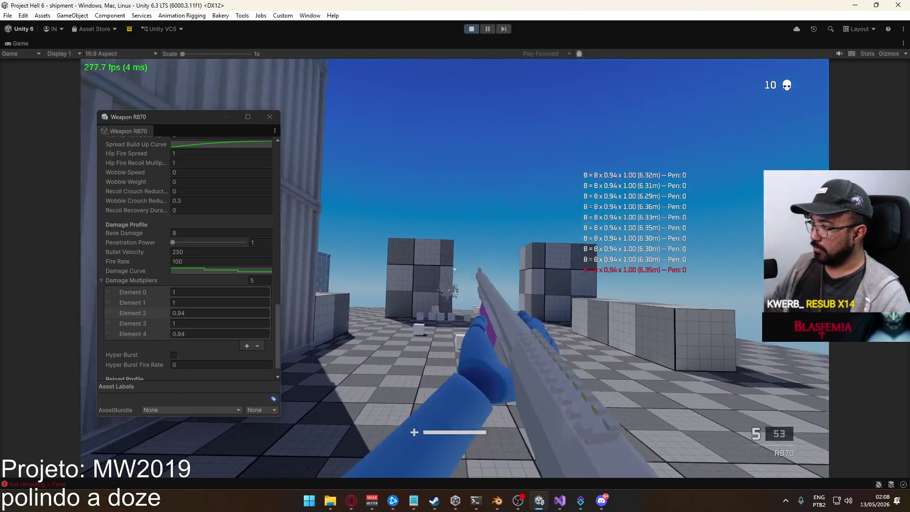
{"action": "left_click", "coordinate": [454, 269]}
{"action": "left_click", "coordinate": [455, 268]}
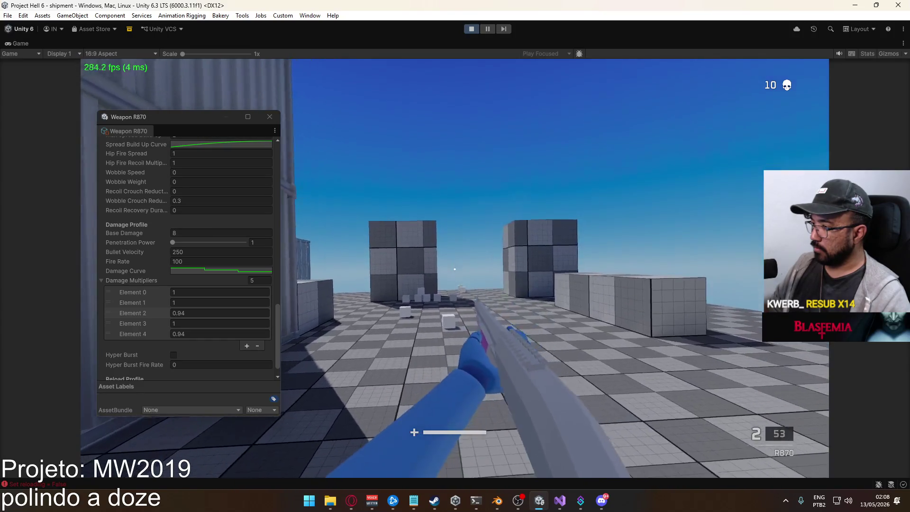
{"action": "left_click", "coordinate": [454, 269]}
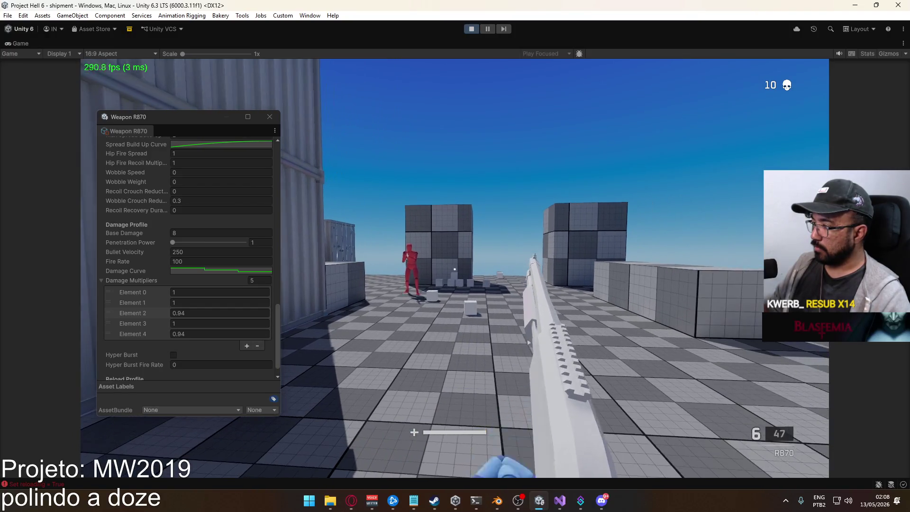
Fire repeatedly at the dummy by the box until it dies
{"action": "left_click", "coordinate": [454, 269]}
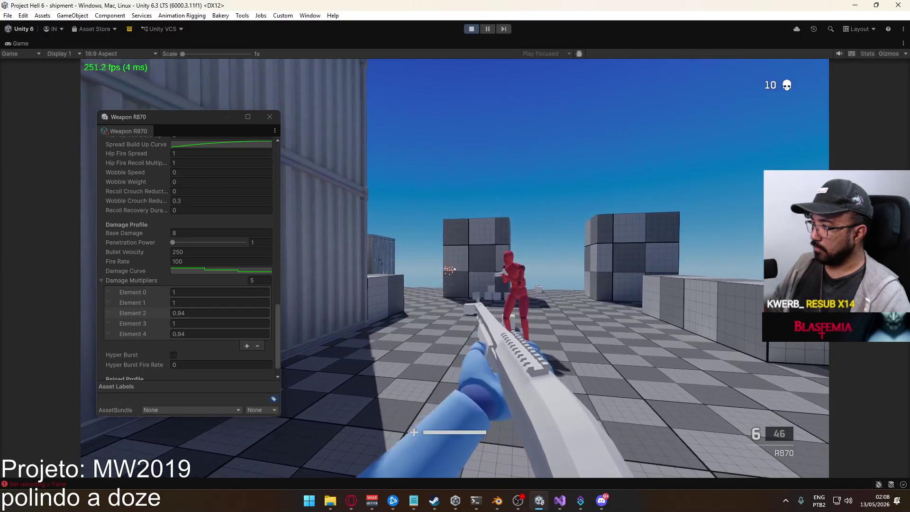
{"action": "left_click", "coordinate": [455, 268]}
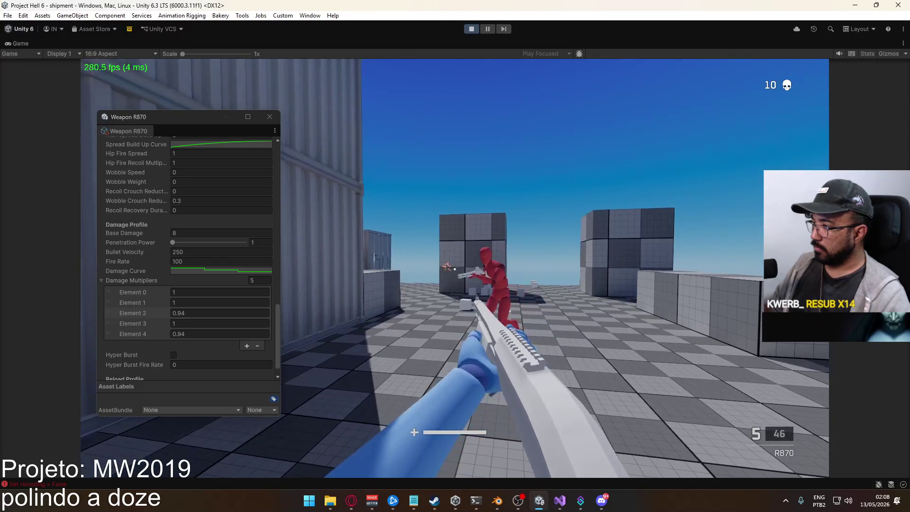
{"action": "left_click", "coordinate": [454, 269]}
{"action": "left_click", "coordinate": [455, 269]}
{"action": "left_click", "coordinate": [455, 269]}
{"action": "left_click", "coordinate": [455, 269]}
{"action": "left_click", "coordinate": [455, 268]}
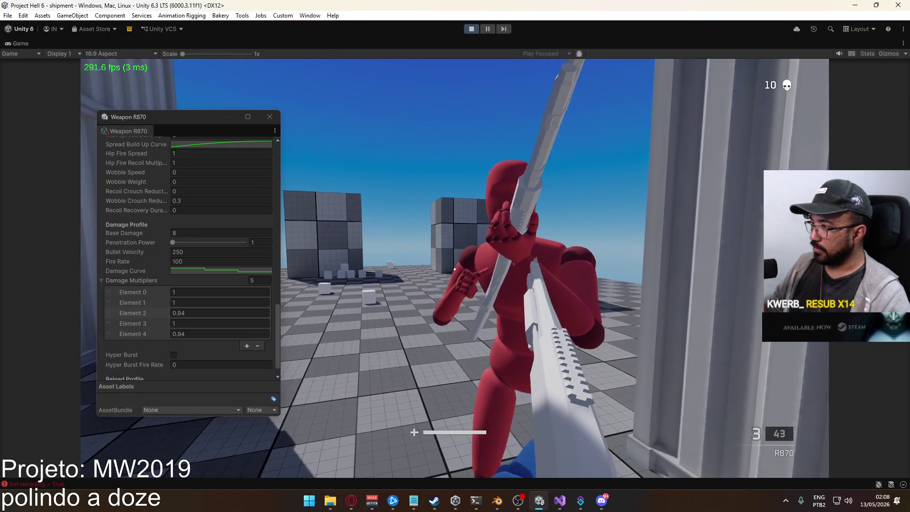
{"action": "left_click", "coordinate": [454, 269]}
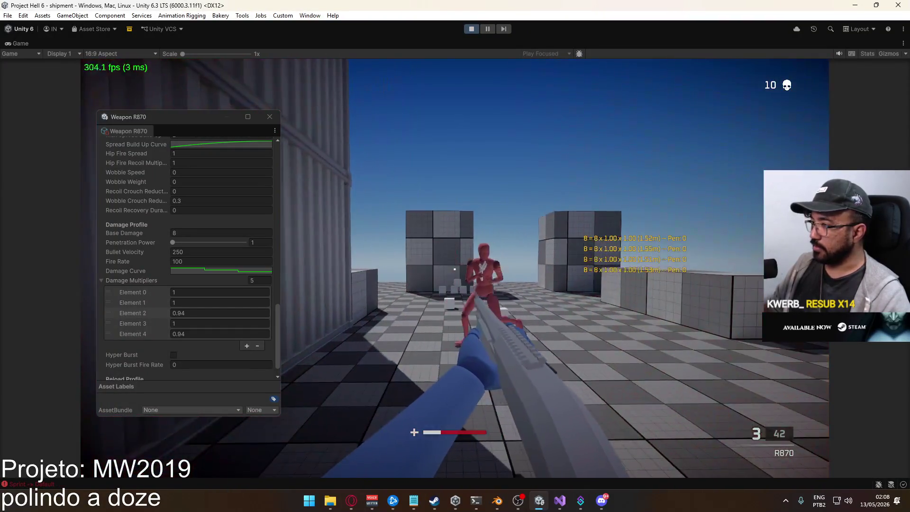
{"action": "left_click", "coordinate": [454, 269]}
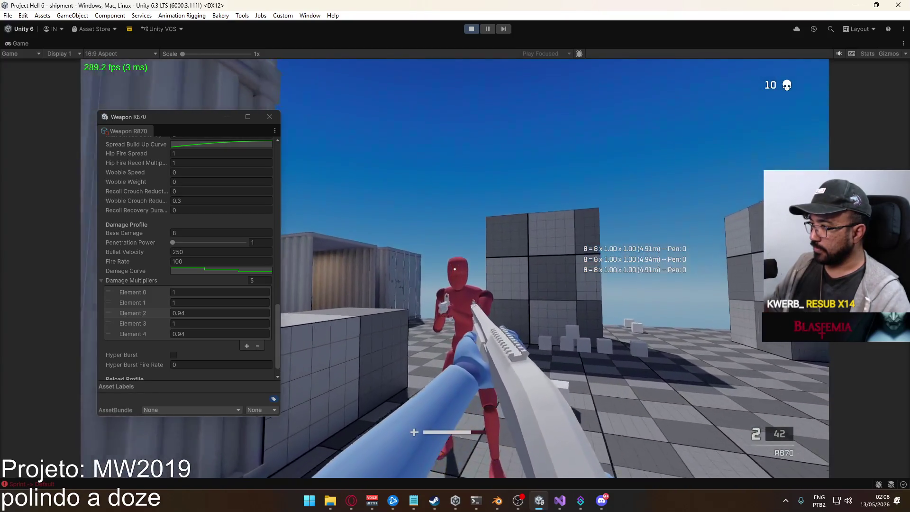
{"action": "left_click", "coordinate": [454, 269]}
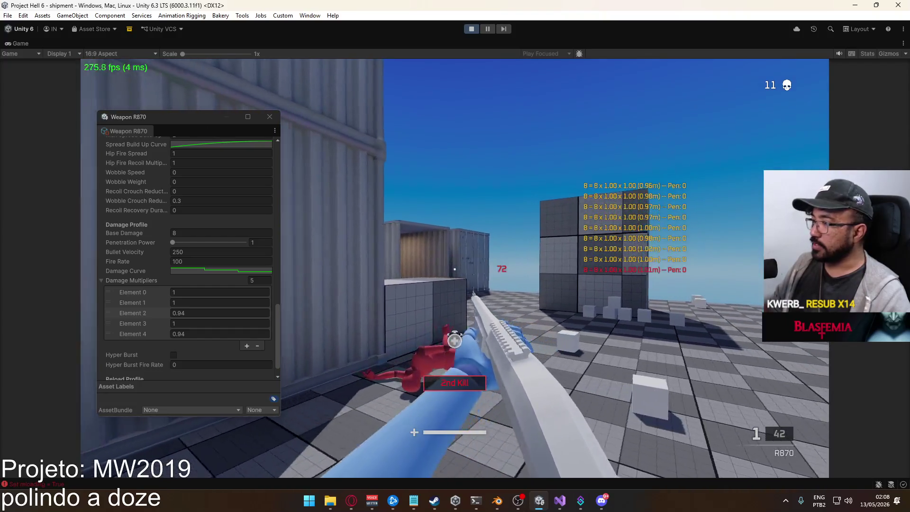
Reload, sprint out and kill the dummy near the container
{"action": "key", "text": "r"}
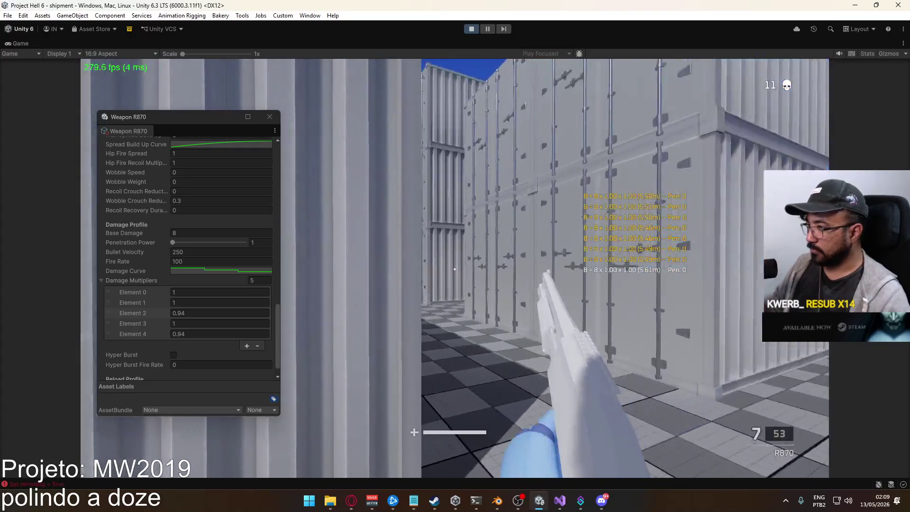
{"action": "key", "text": "shift"}
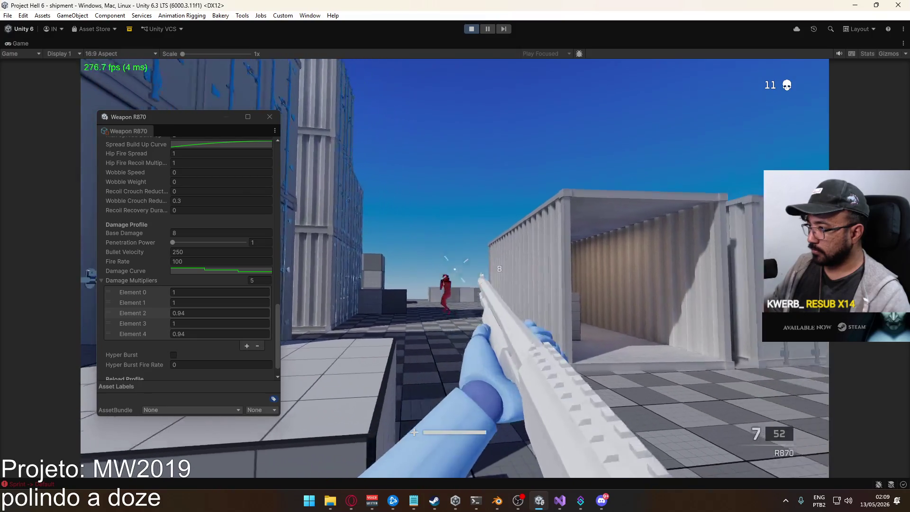
{"action": "left_click", "coordinate": [455, 269]}
{"action": "left_click", "coordinate": [455, 269]}
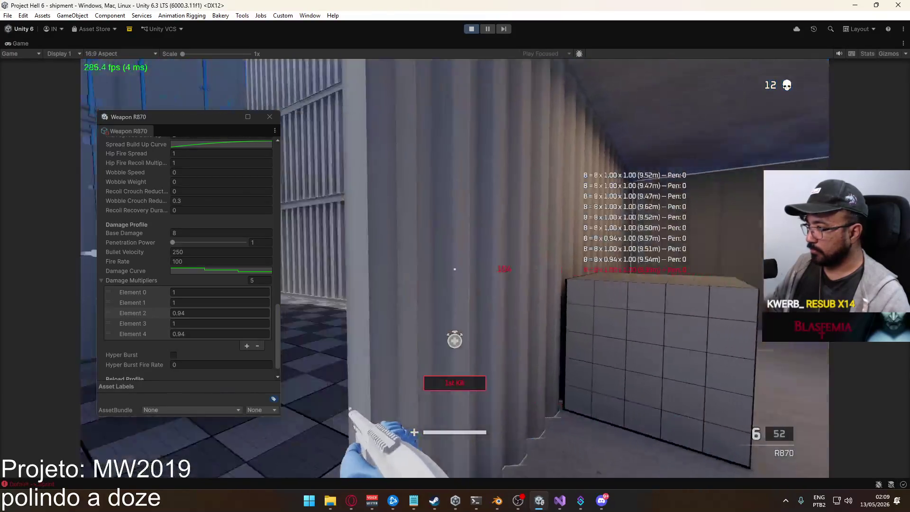
{"action": "key", "text": "1"}
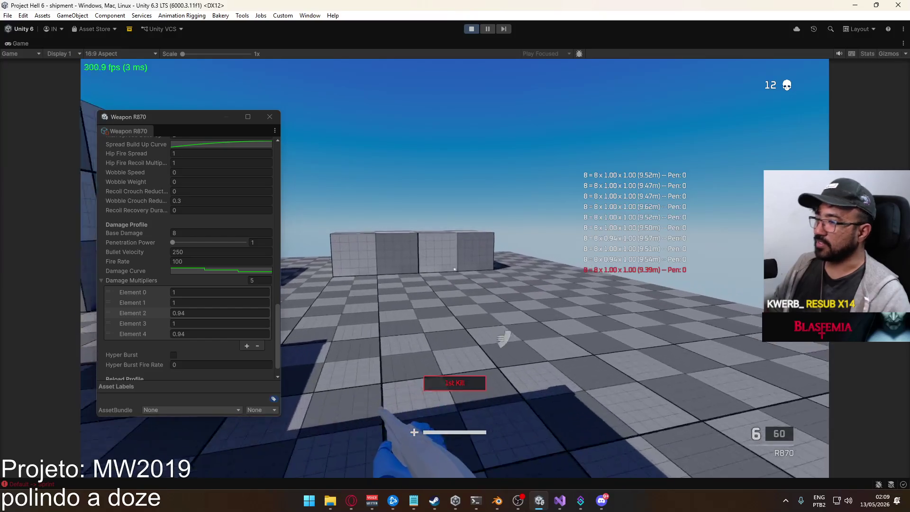
Reload and fire at distant targets and the red dummy along the containers
{"action": "key", "text": "r"}
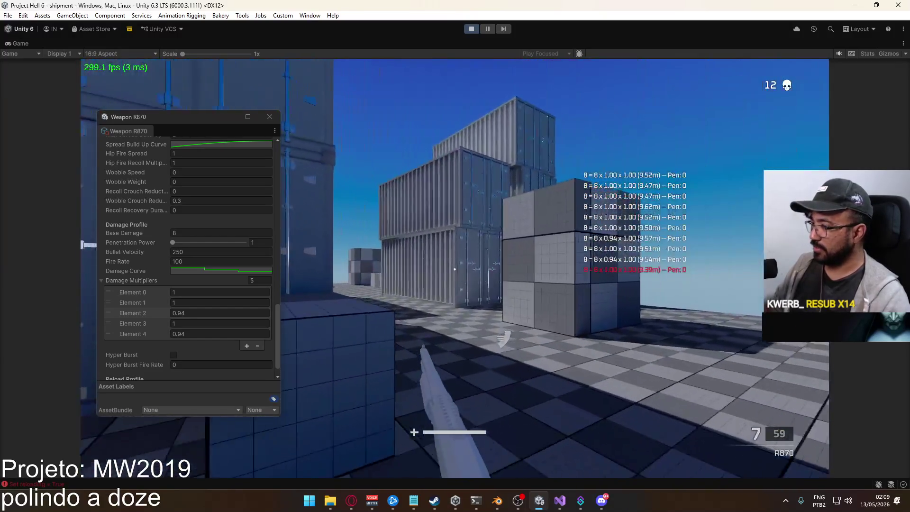
{"action": "key", "text": "w"}
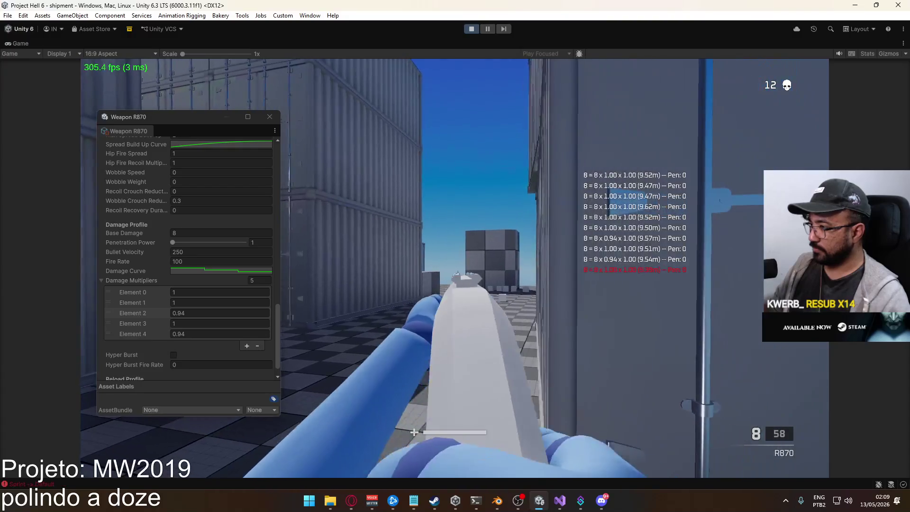
{"action": "left_click", "coordinate": [454, 275]}
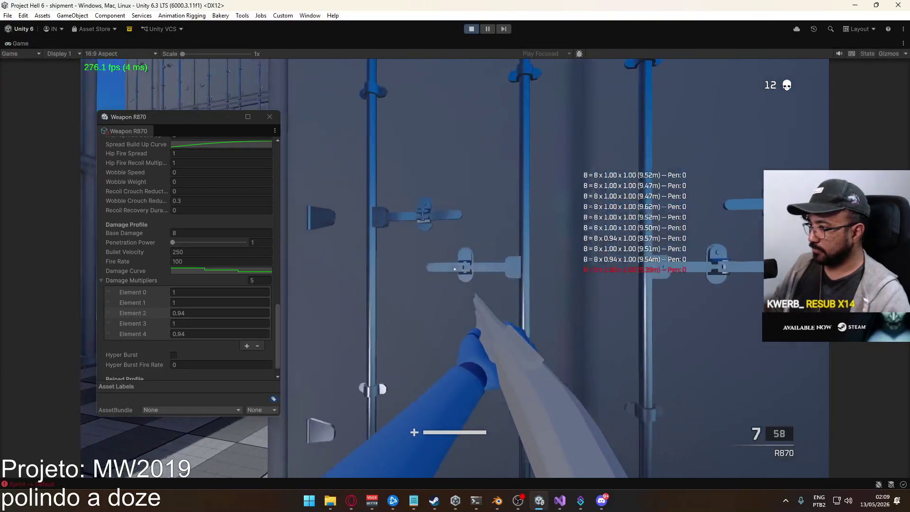
{"action": "left_click", "coordinate": [455, 269]}
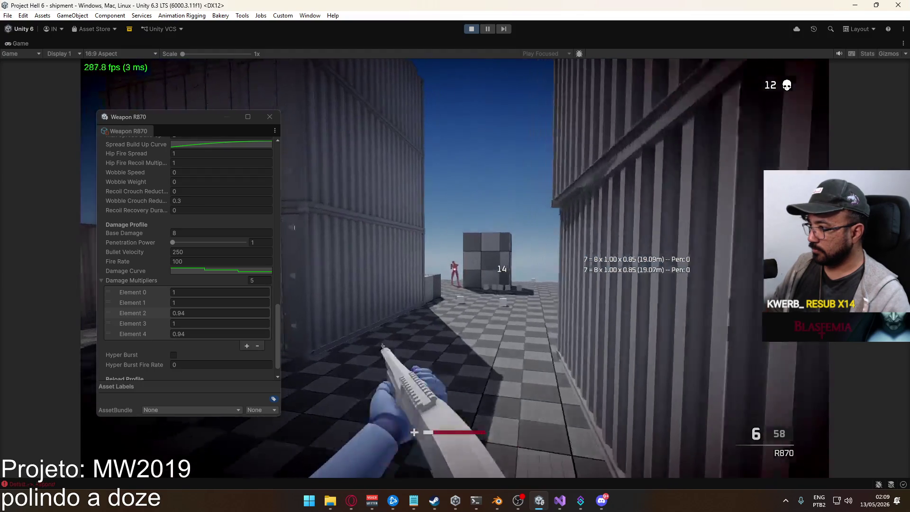
{"action": "left_click", "coordinate": [454, 269]}
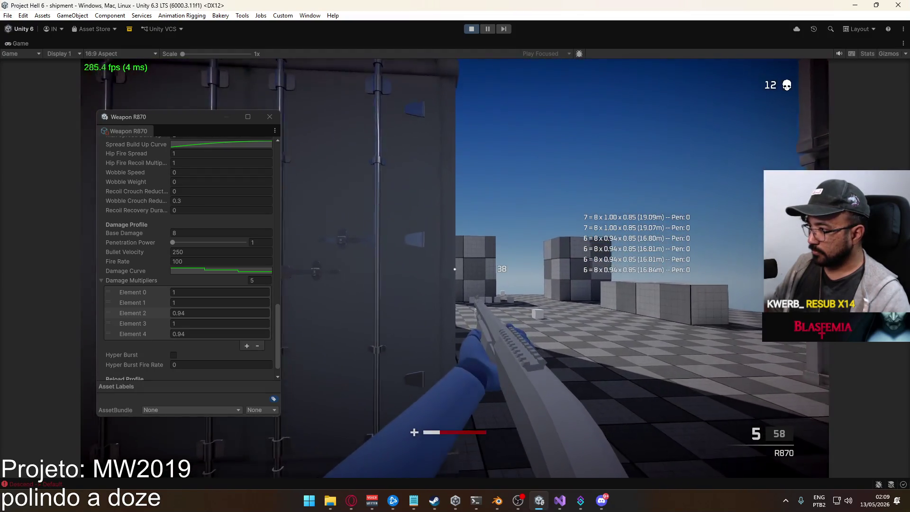
{"action": "left_click", "coordinate": [455, 269]}
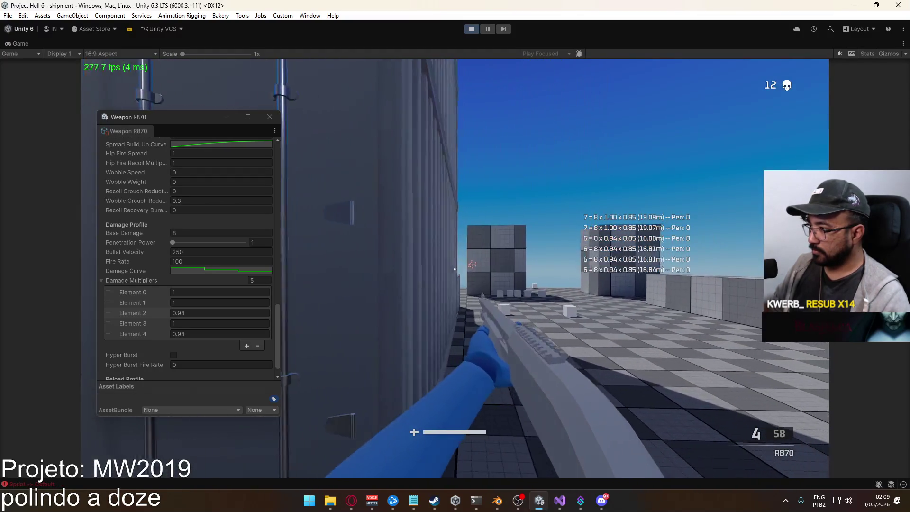
{"action": "left_click", "coordinate": [454, 268]}
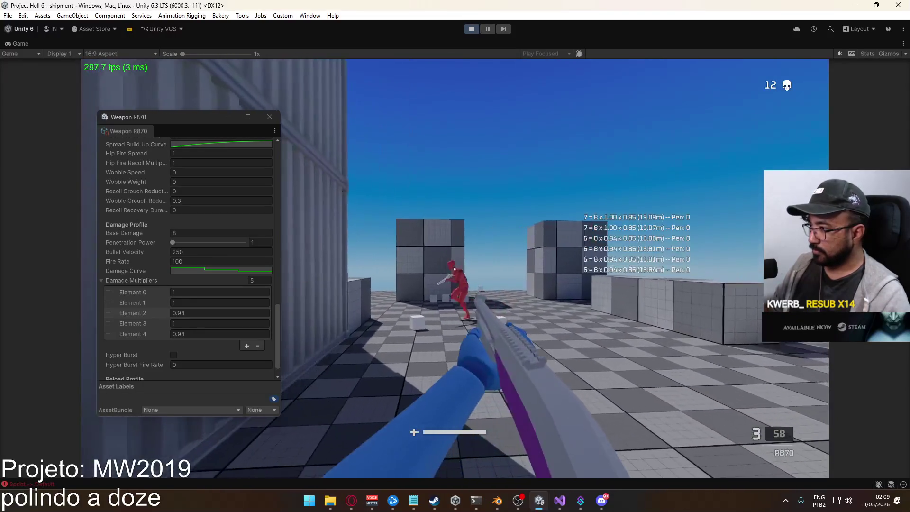
{"action": "left_click", "coordinate": [455, 269]}
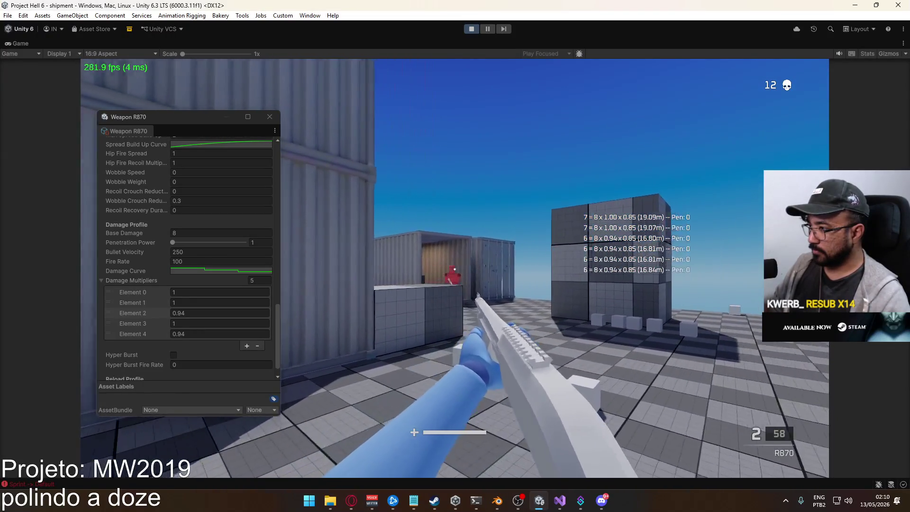
{"action": "left_click", "coordinate": [455, 268]}
{"action": "left_click", "coordinate": [455, 269]}
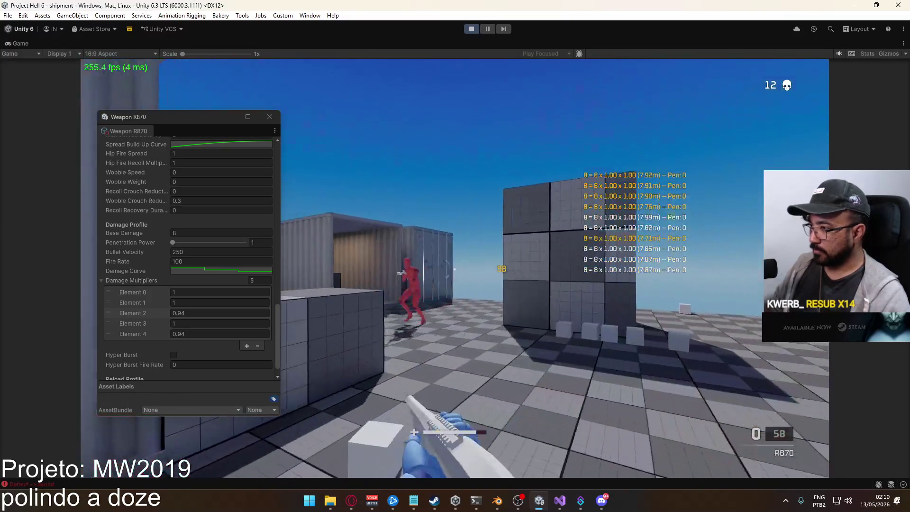
Reload and shoot the enemy down the corridor between containers
{"action": "key", "text": "r"}
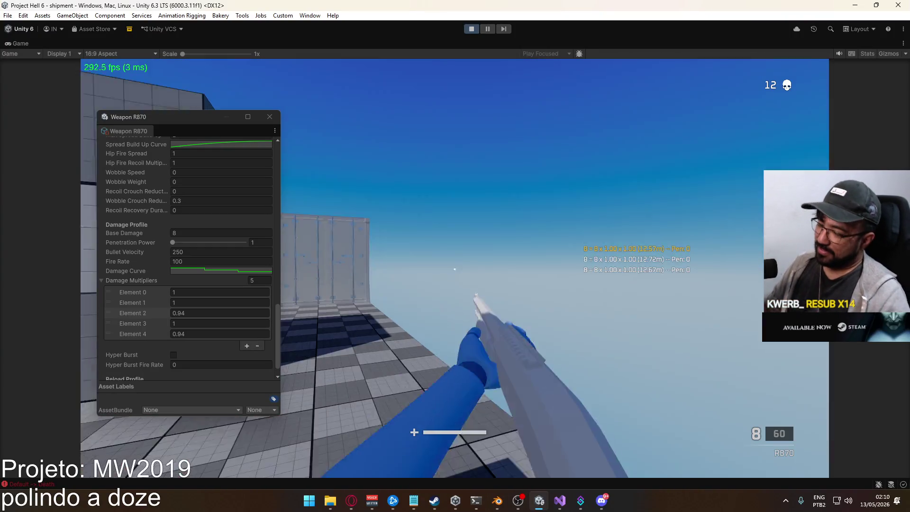
{"action": "key", "text": "w"}
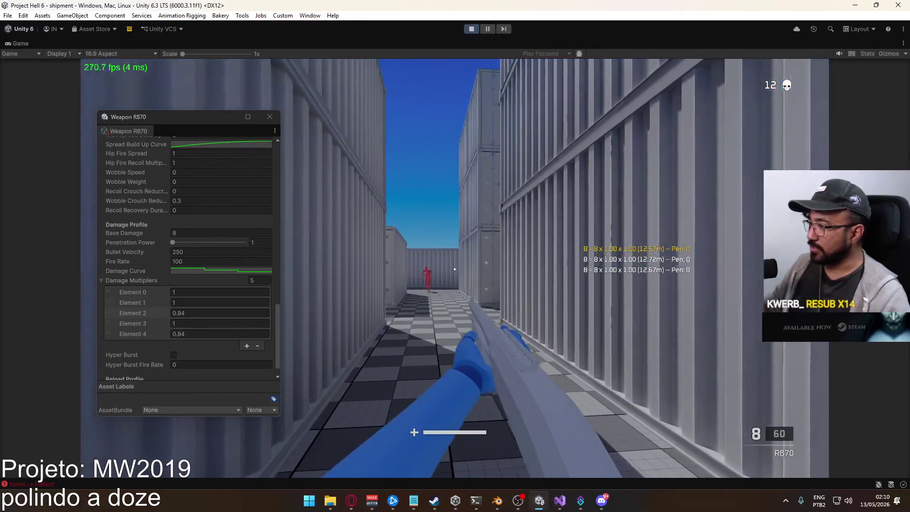
{"action": "left_click", "coordinate": [454, 269]}
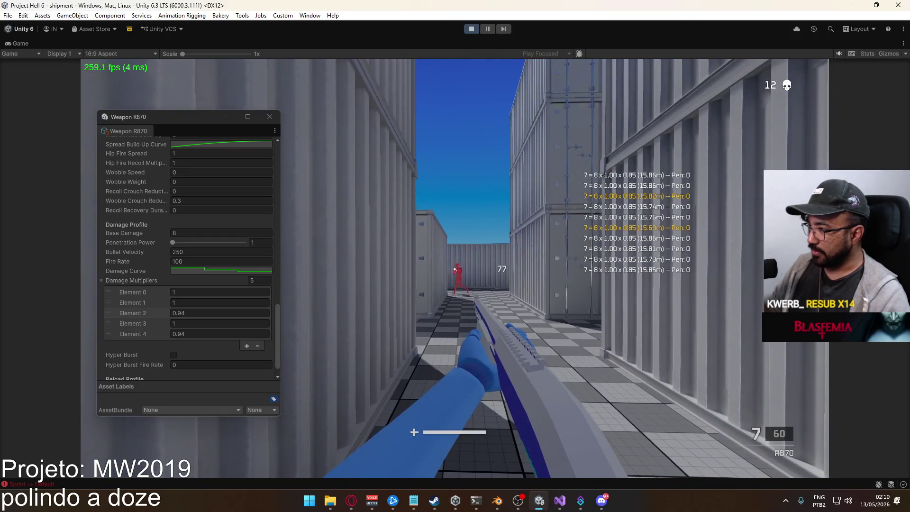
{"action": "left_click", "coordinate": [455, 268]}
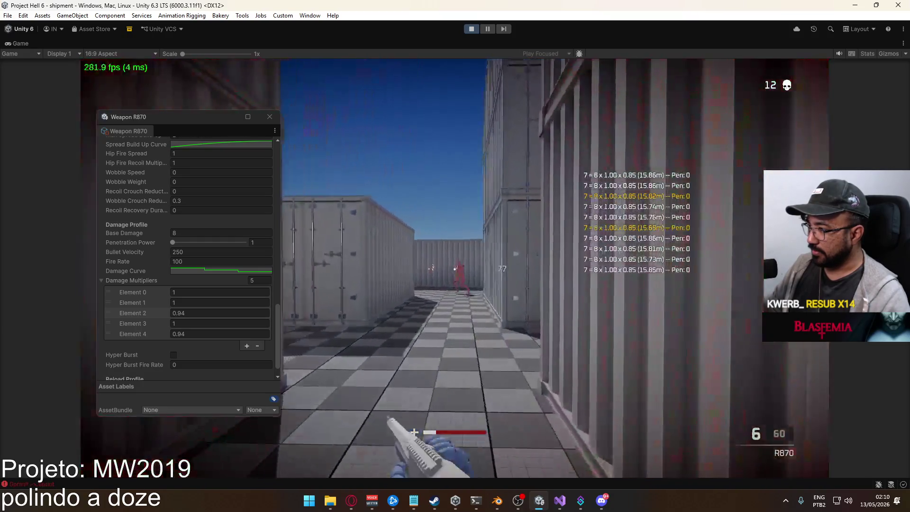
{"action": "left_click", "coordinate": [454, 268]}
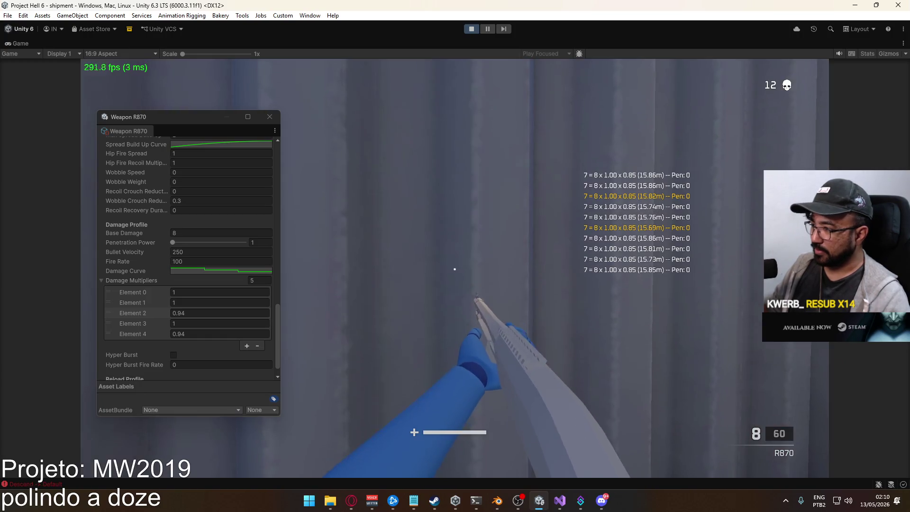
Give the R870 in the first loadout a Holographic Sight, then confirm and deploy
{"action": "key", "text": "Escape"}
{"action": "left_click_drag", "start_coordinate": [212, 118], "coordinate": [524, 125]}
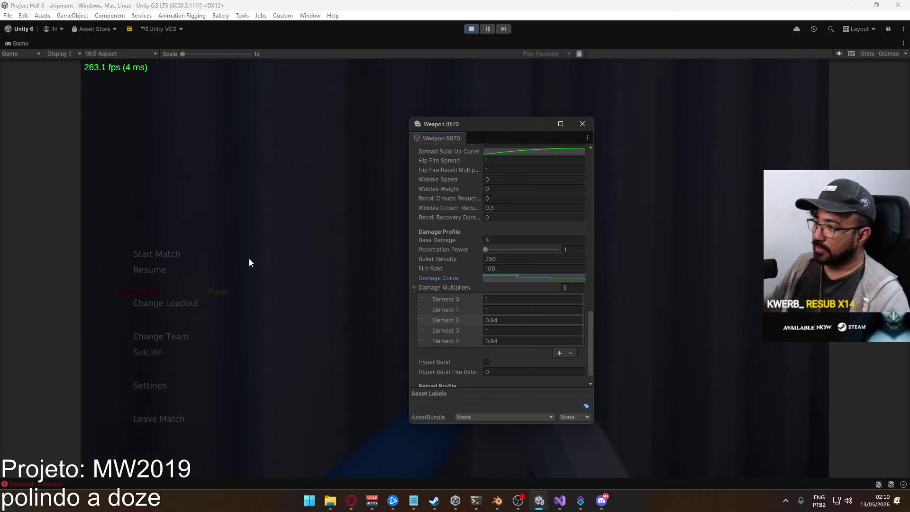
{"action": "left_click", "coordinate": [171, 300]}
{"action": "left_click", "coordinate": [293, 141]}
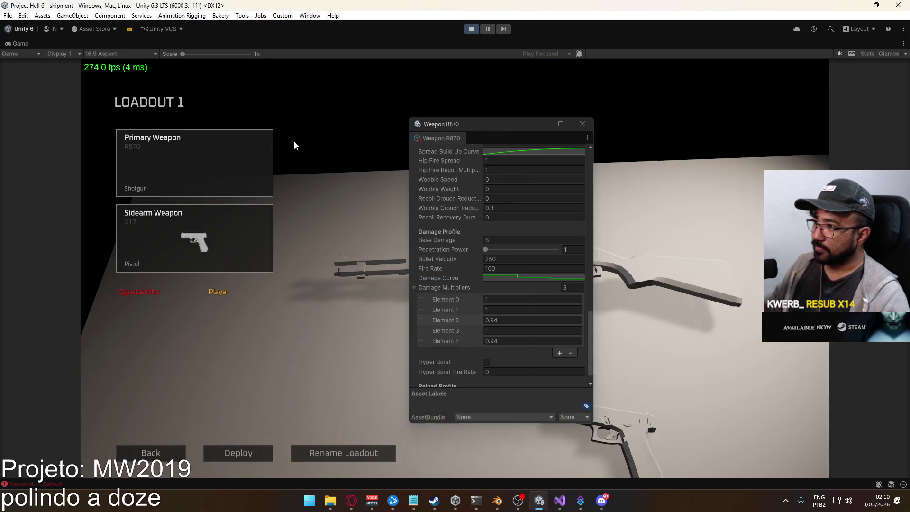
{"action": "left_click", "coordinate": [220, 152]}
{"action": "left_click", "coordinate": [277, 159]}
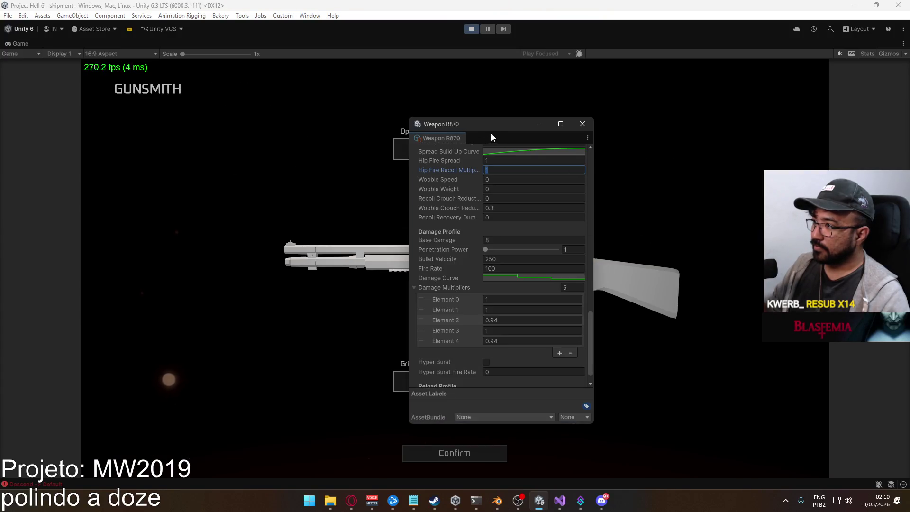
{"action": "left_click_drag", "start_coordinate": [491, 128], "coordinate": [583, 145]}
{"action": "left_click", "coordinate": [457, 150]}
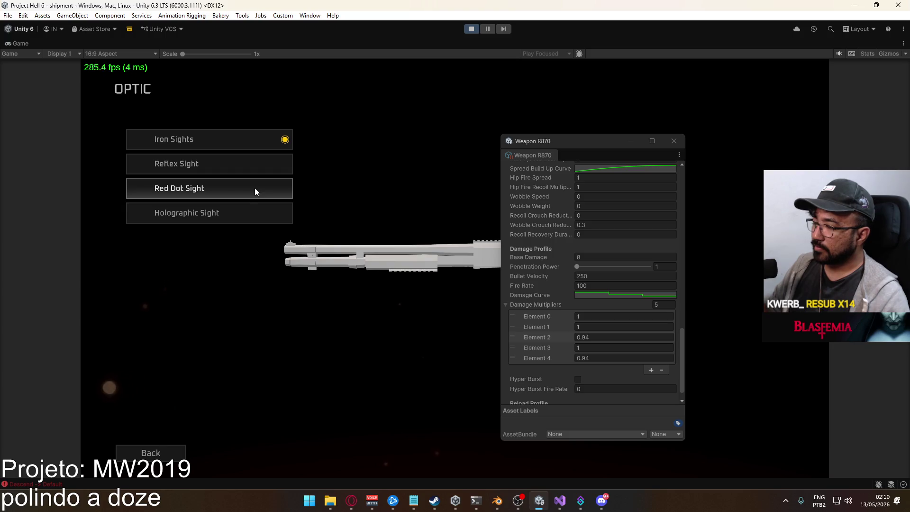
{"action": "left_click", "coordinate": [229, 209]}
{"action": "left_click", "coordinate": [452, 448]}
{"action": "left_click", "coordinate": [260, 456]}
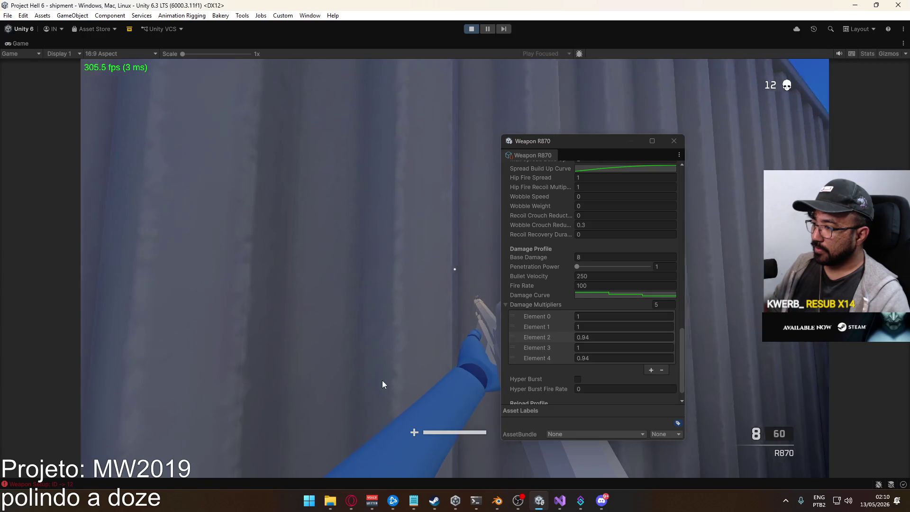
Move the weapon settings window left and walk through the container corridor toward the dummy
{"action": "mouse_move", "coordinate": [601, 140]}
{"action": "left_mouse_down"}
{"action": "mouse_move", "coordinate": [191, 140]}
{"action": "mouse_move", "coordinate": [346, 116]}
{"action": "mouse_move", "coordinate": [180, 126]}
{"action": "left_mouse_up"}
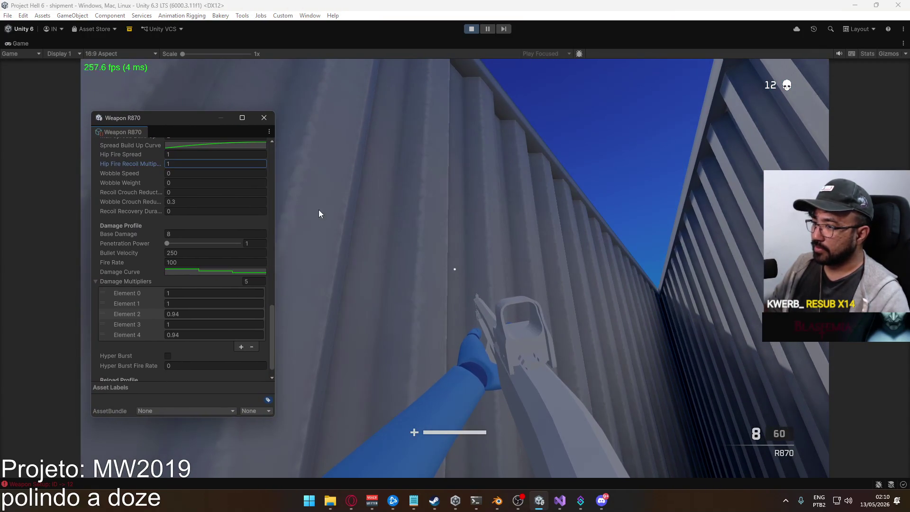
{"action": "left_click", "coordinate": [319, 213]}
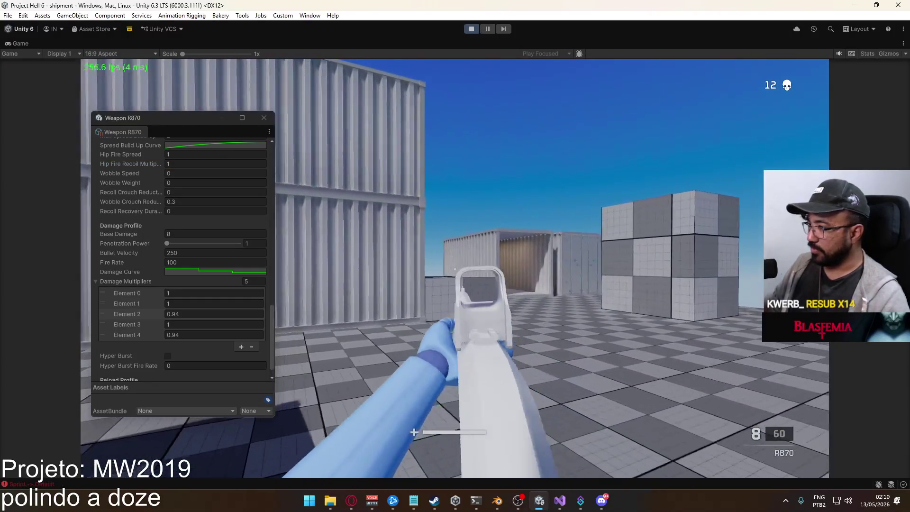
{"action": "key", "text": "shift+w"}
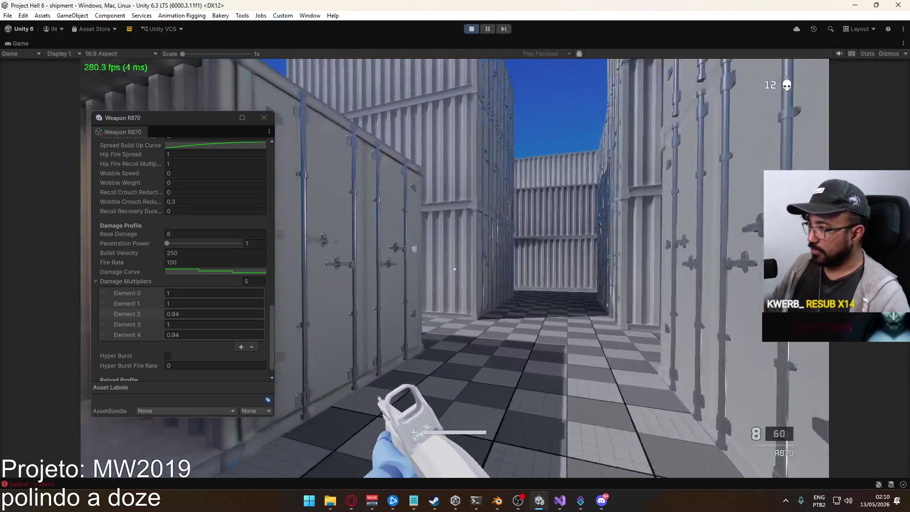
{"action": "key", "text": "w"}
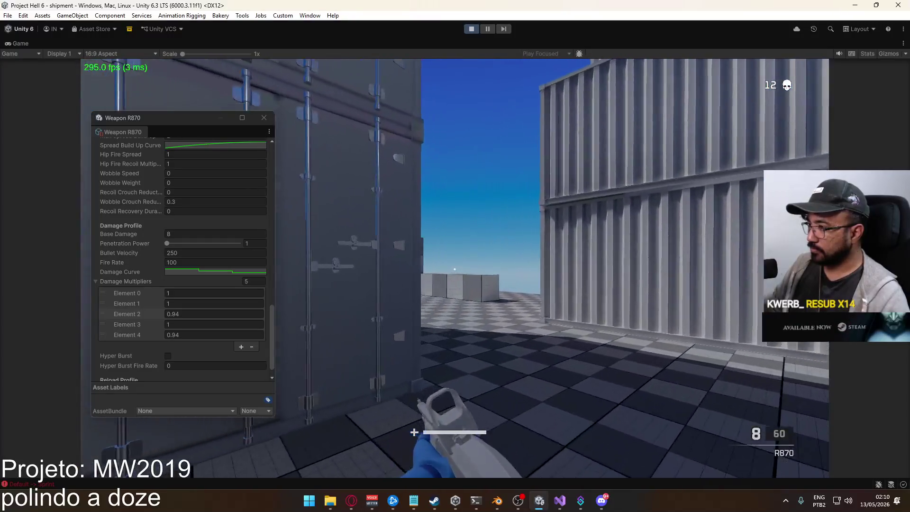
{"action": "key", "text": "w"}
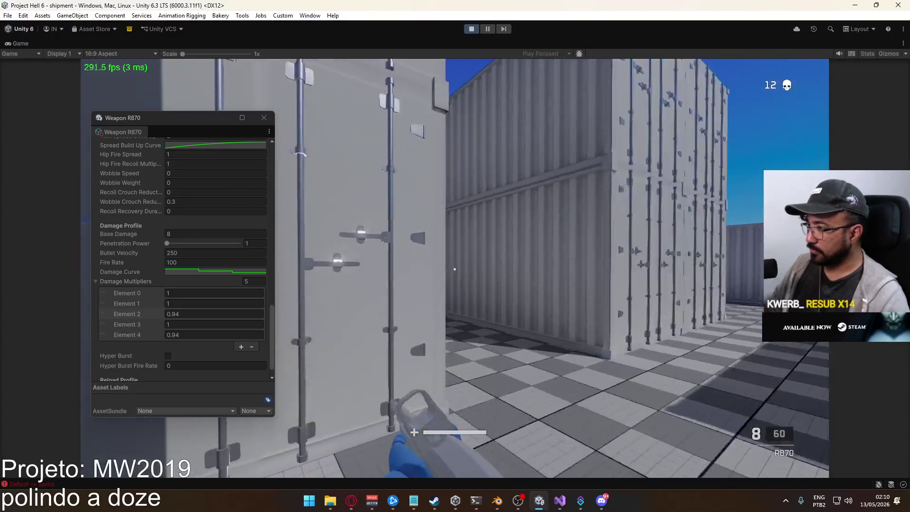
{"action": "key", "text": "w"}
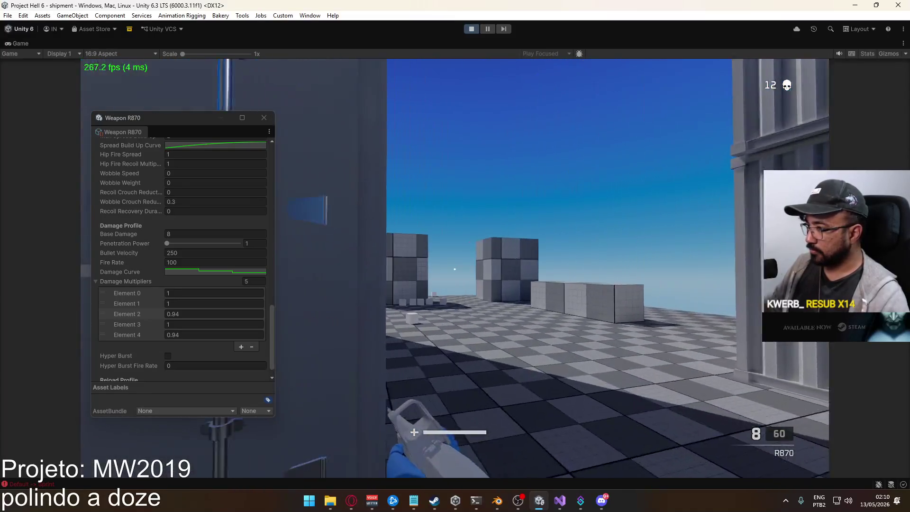
{"action": "key", "text": "w"}
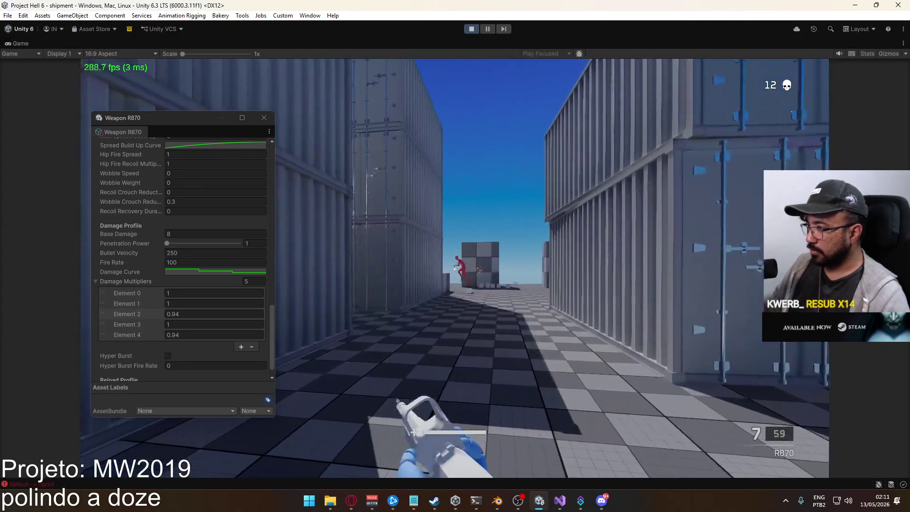
Aim down sights, kill the dummy with two shotgun blasts for 13 kills, and reload
{"action": "right_click", "coordinate": [455, 268]}
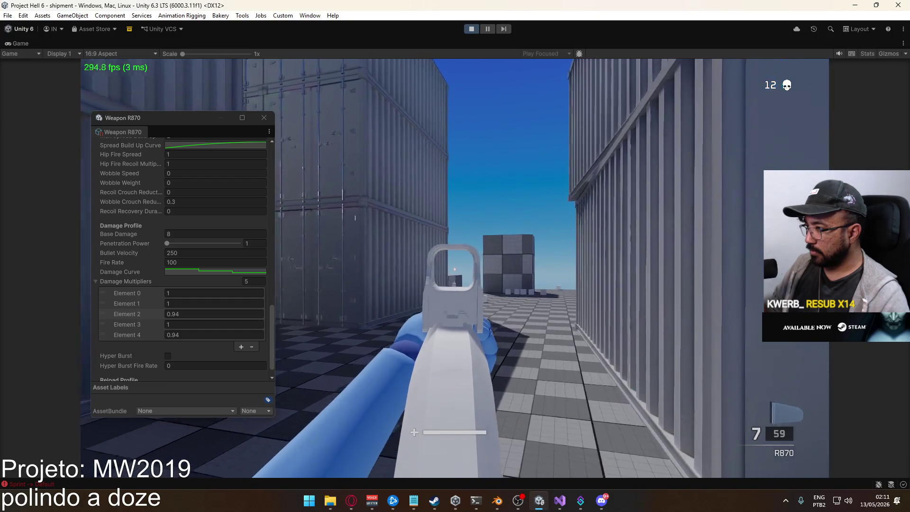
{"action": "key", "text": "shift"}
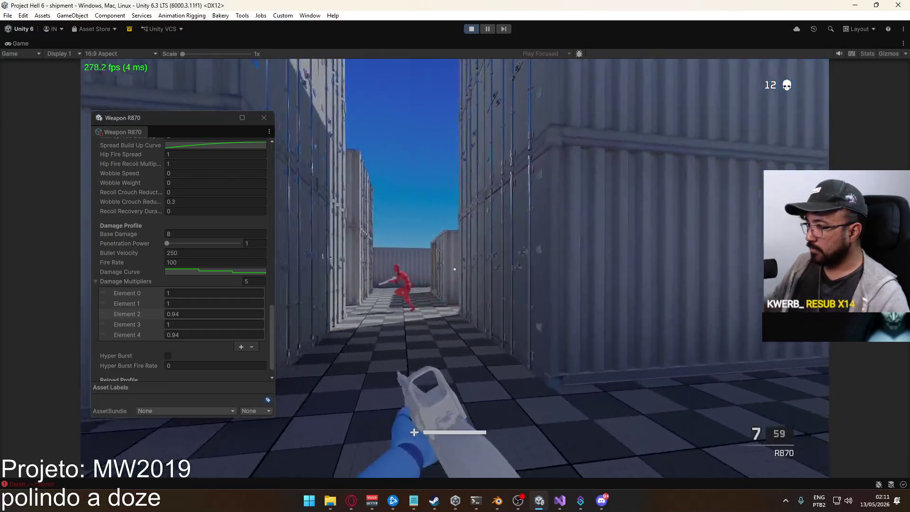
{"action": "left_click", "coordinate": [455, 269]}
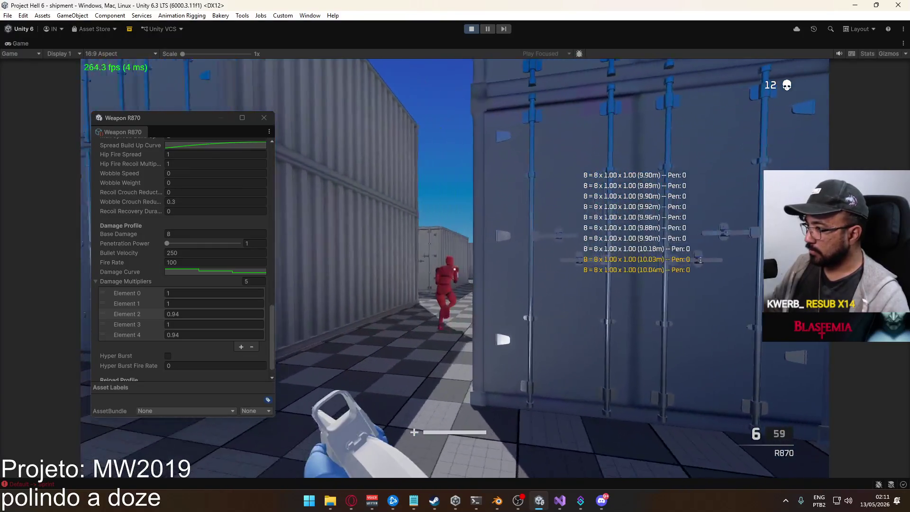
{"action": "left_click", "coordinate": [454, 269]}
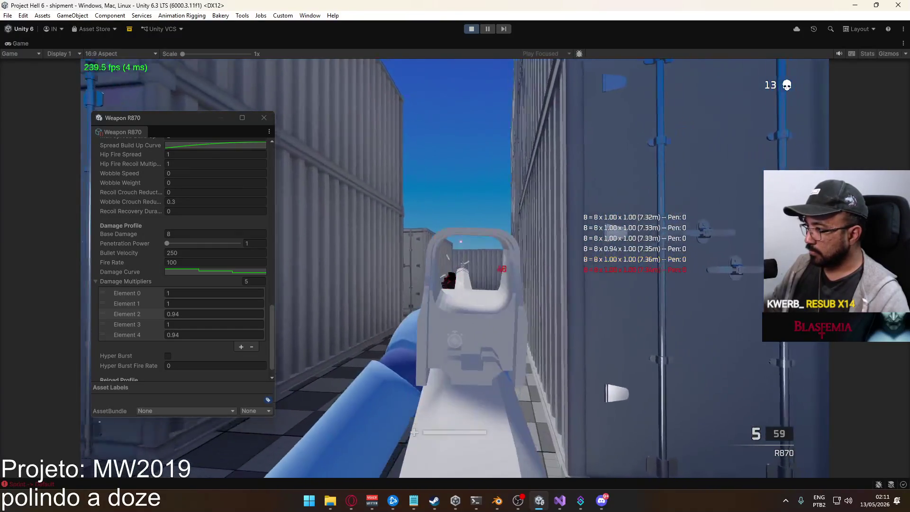
{"action": "key", "text": "r"}
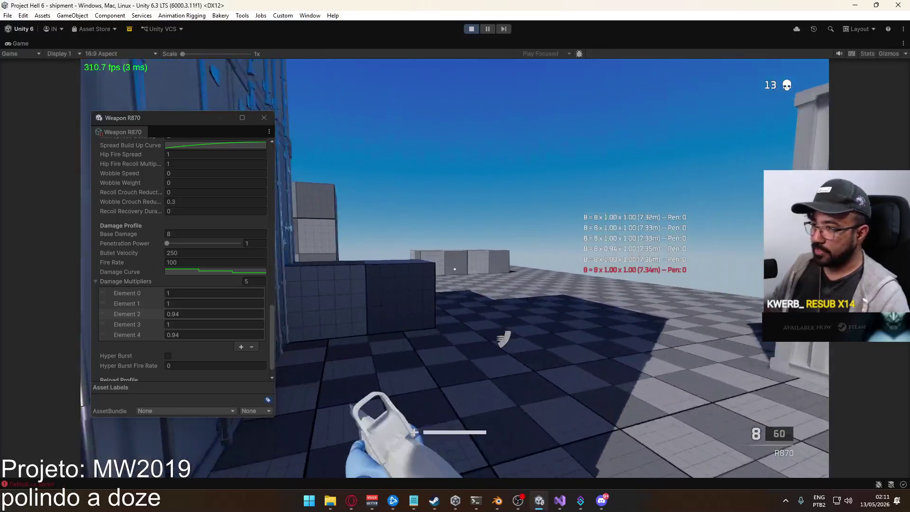
In the MW2019 notes, delete the two ammo box lines, undo that, and return to the game
{"action": "key", "text": "super"}
{"action": "left_click", "coordinate": [414, 501]}
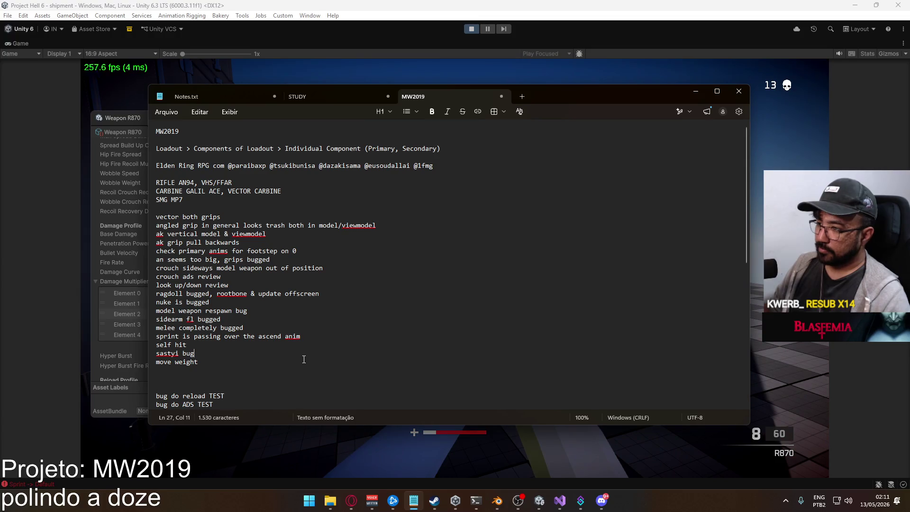
{"action": "scroll", "coordinate": [300, 361], "scroll_direction": "down", "scroll_amount": 7}
{"action": "scroll", "coordinate": [294, 346], "scroll_direction": "down", "scroll_amount": 2}
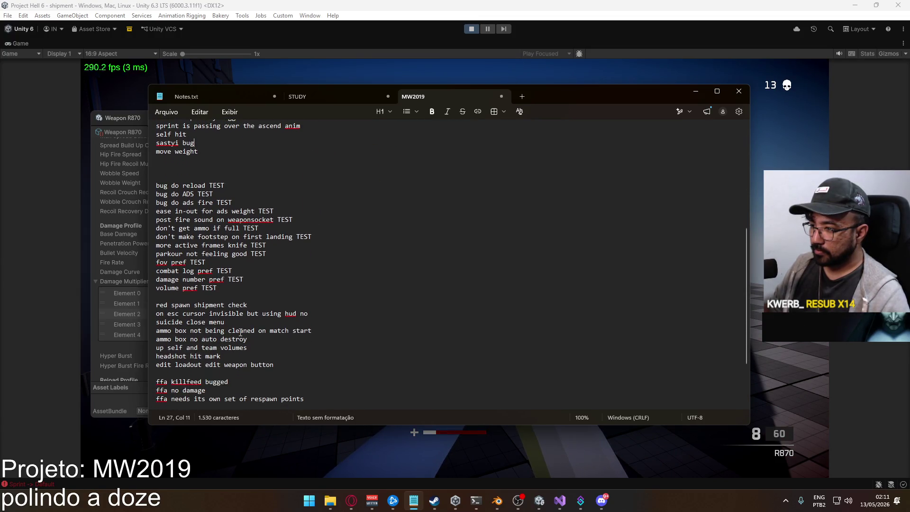
{"action": "mouse_move", "coordinate": [313, 340]}
{"action": "left_mouse_down"}
{"action": "mouse_move", "coordinate": [156, 313]}
{"action": "mouse_move", "coordinate": [156, 331]}
{"action": "left_mouse_up"}
{"action": "key", "text": "BackSpace"}
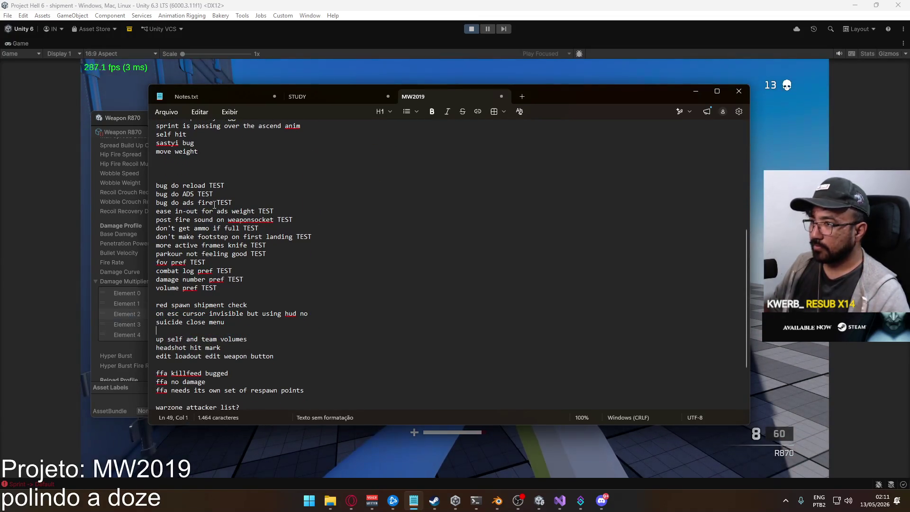
{"action": "key", "text": "ctrl+z"}
{"action": "key", "text": "alt+Tab"}
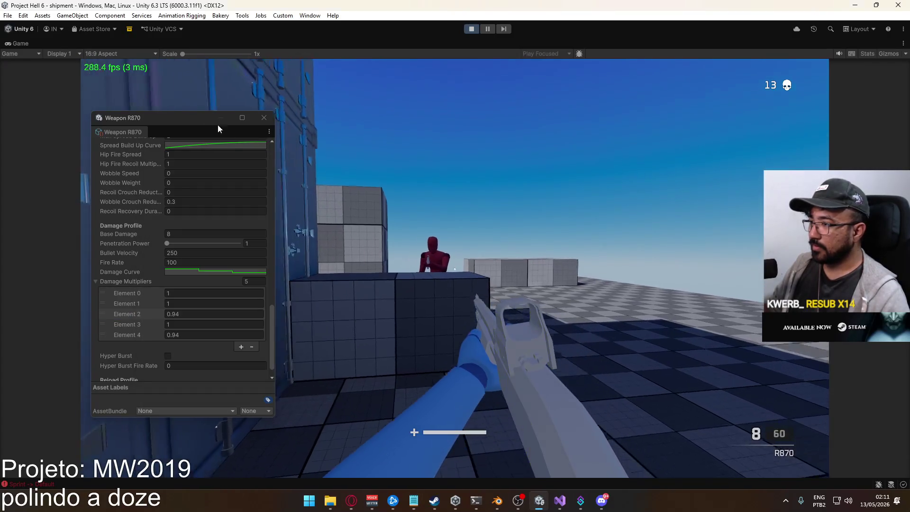
Move the Weapon R870 window to the left edge and fire at the dummy, reloading once
{"action": "left_click_drag", "start_coordinate": [167, 115], "coordinate": [90, 90]}
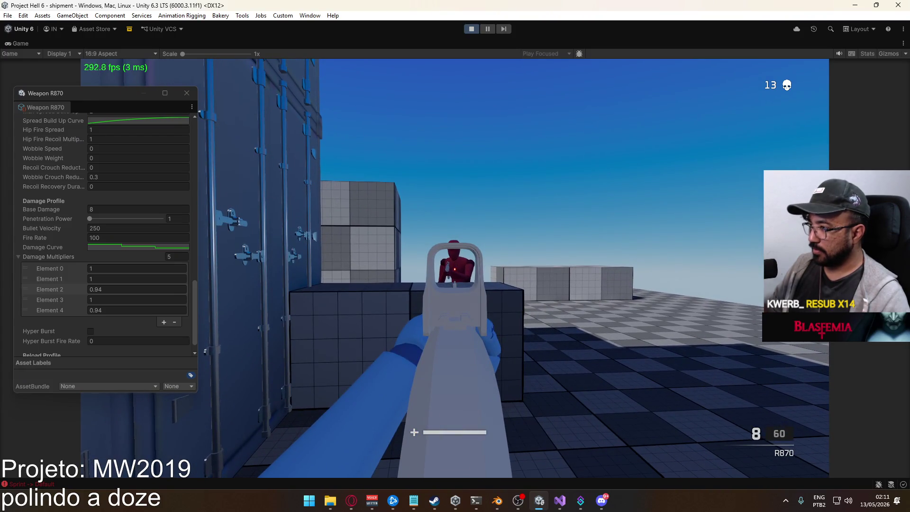
{"action": "left_click", "coordinate": [454, 268]}
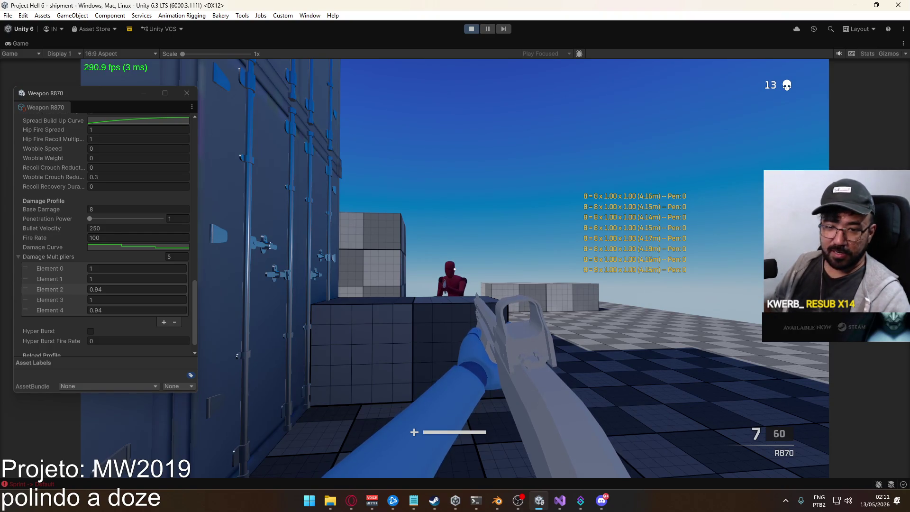
{"action": "right_click", "coordinate": [454, 268]}
{"action": "left_click", "coordinate": [455, 267]}
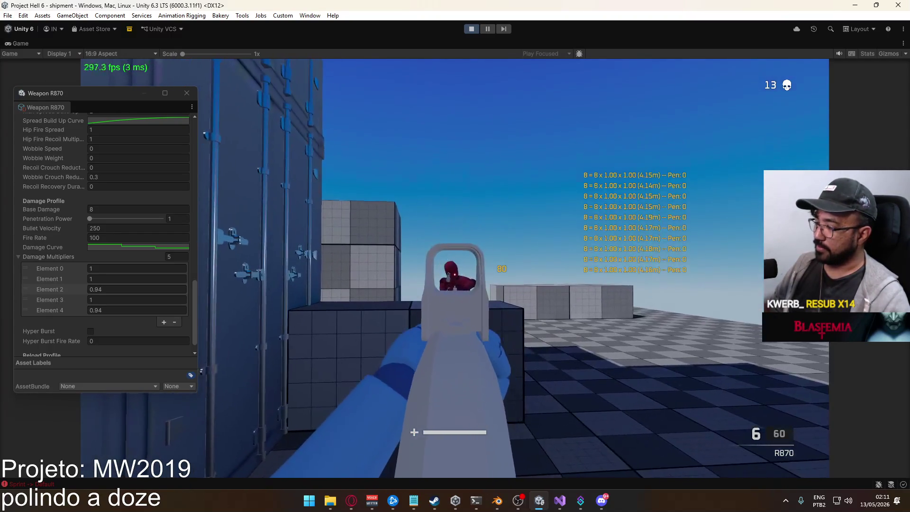
{"action": "key", "text": "r"}
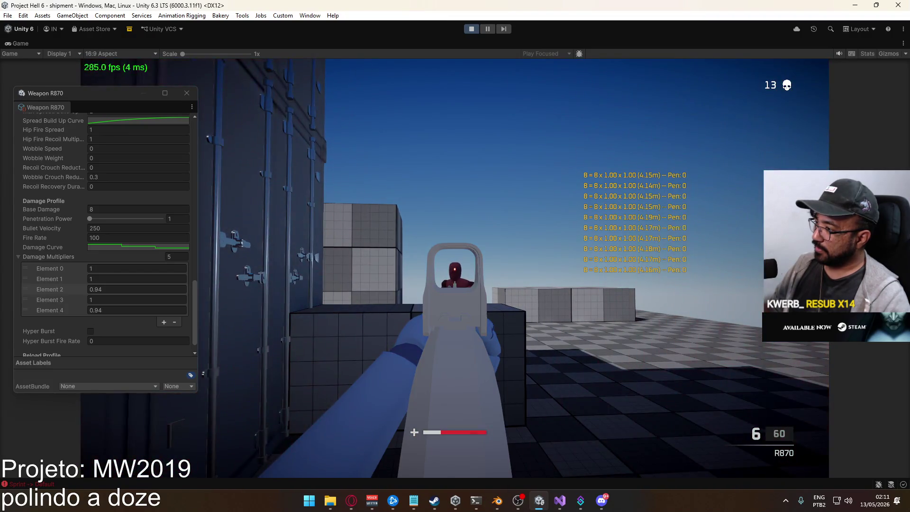
{"action": "left_click", "coordinate": [455, 268]}
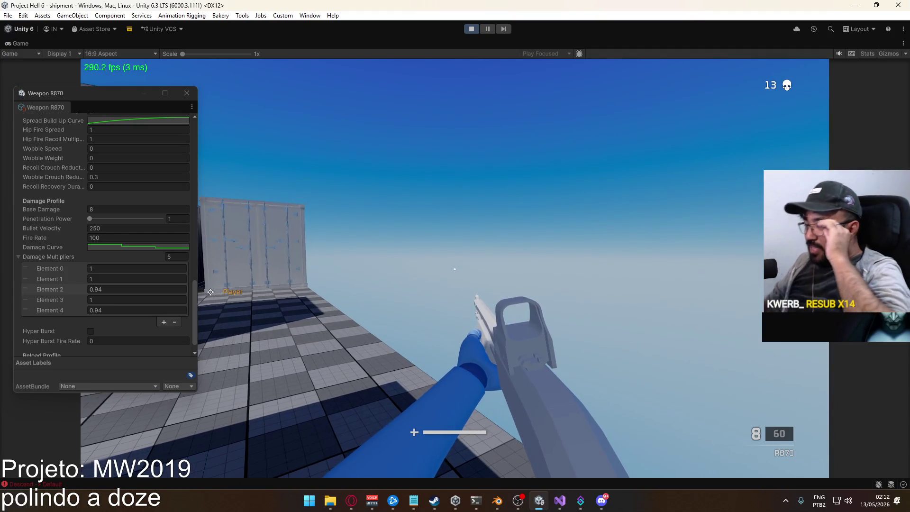
Sprint between the containers, aim, and fire five shots at the dummy before reloading
{"action": "key", "text": "shift+w"}
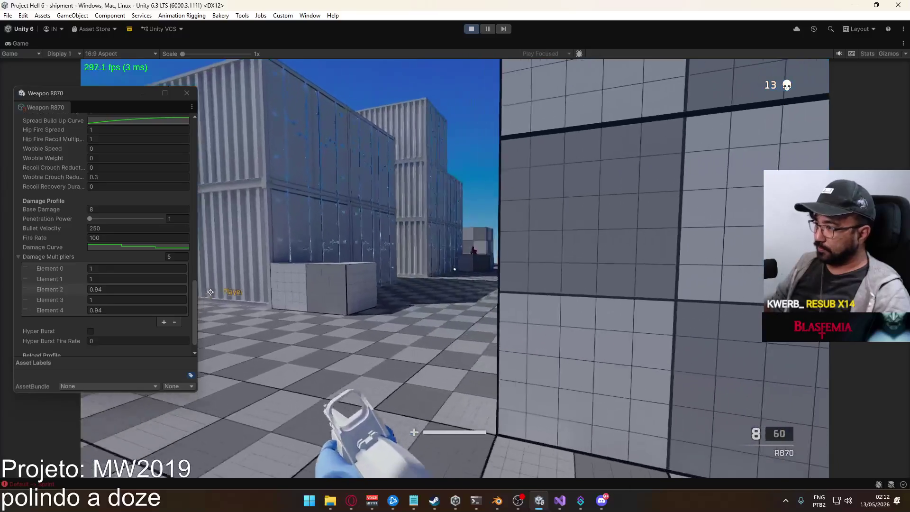
{"action": "right_click", "coordinate": [455, 256]}
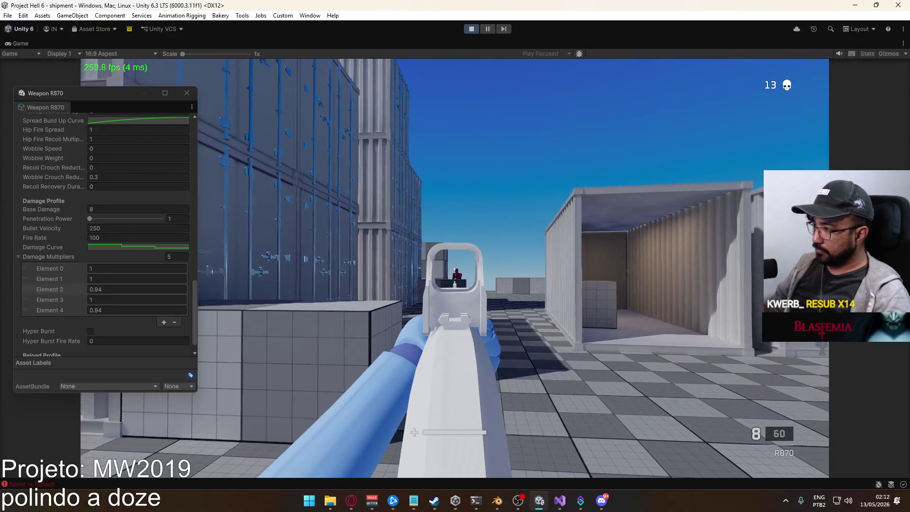
{"action": "left_click", "coordinate": [455, 256]}
{"action": "left_click", "coordinate": [455, 256]}
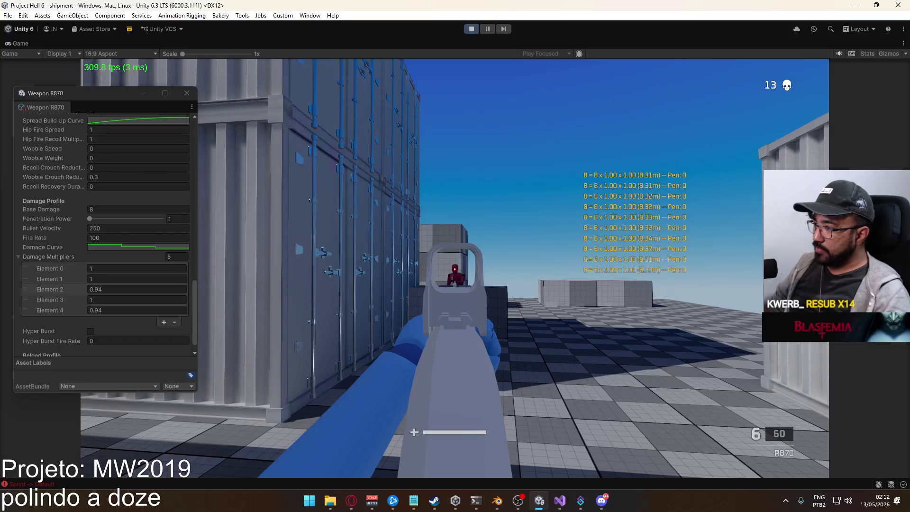
{"action": "left_click", "coordinate": [455, 256]}
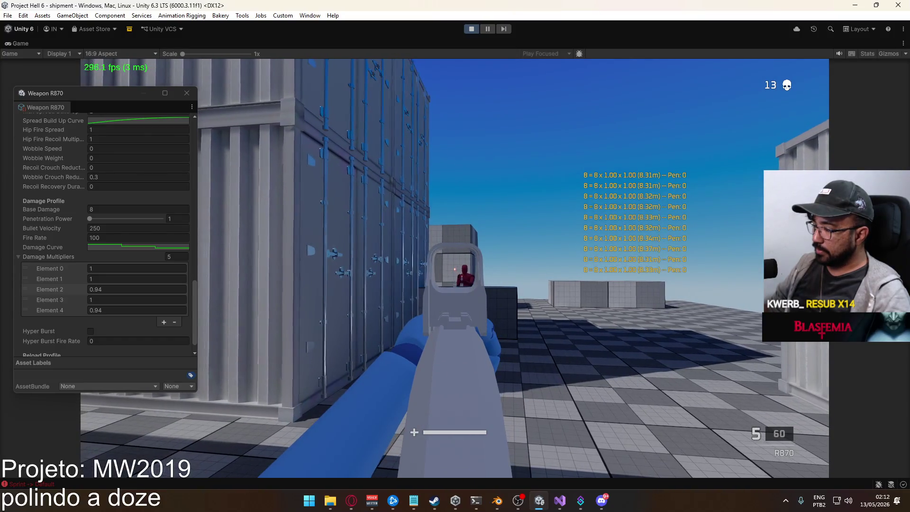
{"action": "left_click", "coordinate": [455, 256]}
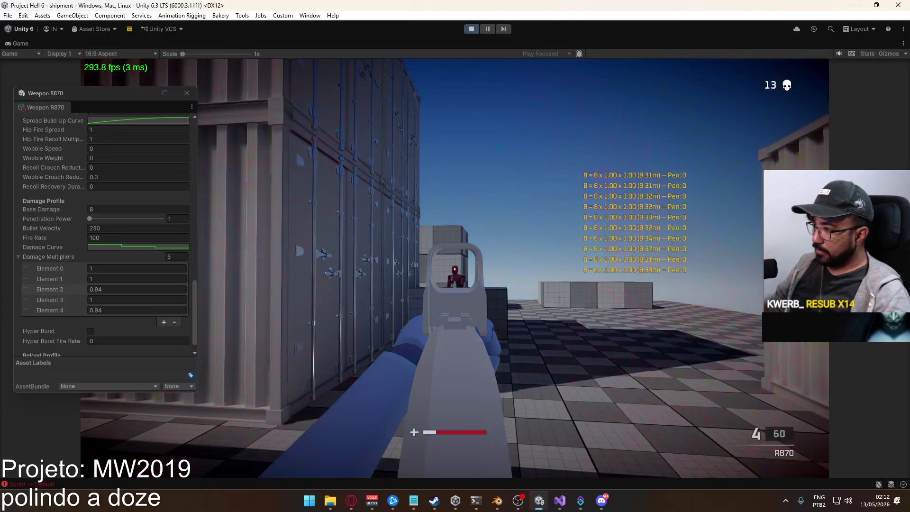
{"action": "left_click", "coordinate": [455, 256]}
{"action": "key", "text": "r"}
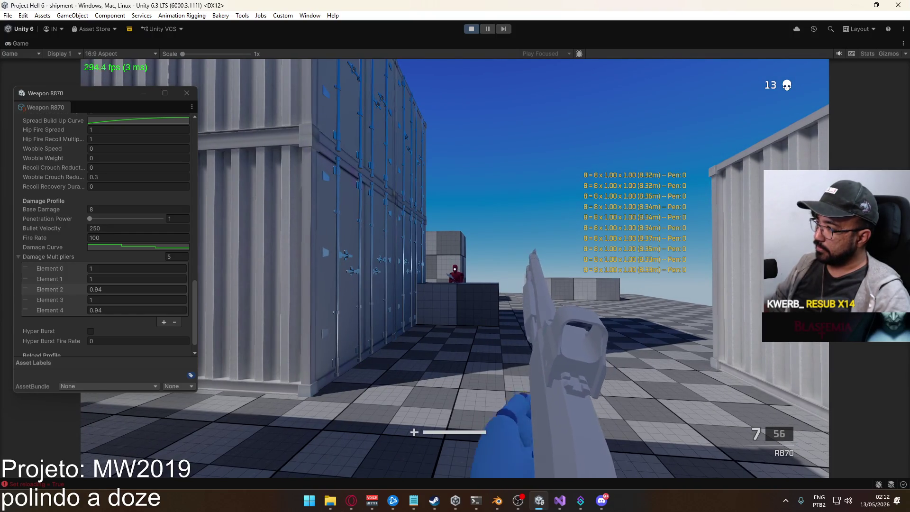
Strafe left and fire three aimed shots at the dummy, then sprint forward after respawning and aim again
{"action": "key", "text": "a"}
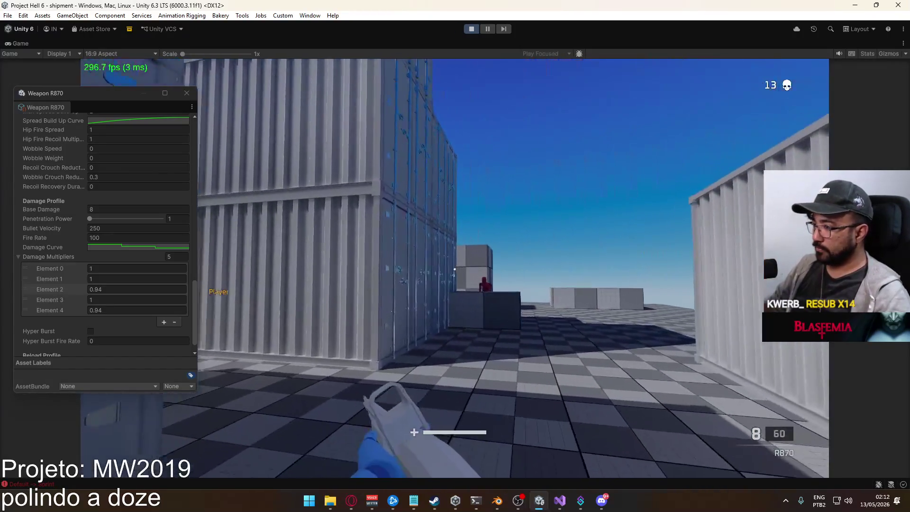
{"action": "right_click", "coordinate": [454, 268]}
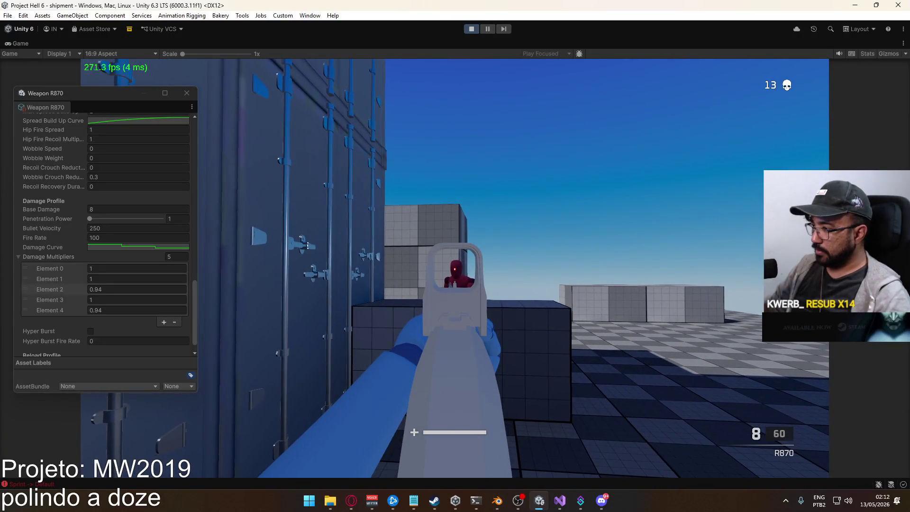
{"action": "left_click", "coordinate": [454, 268]}
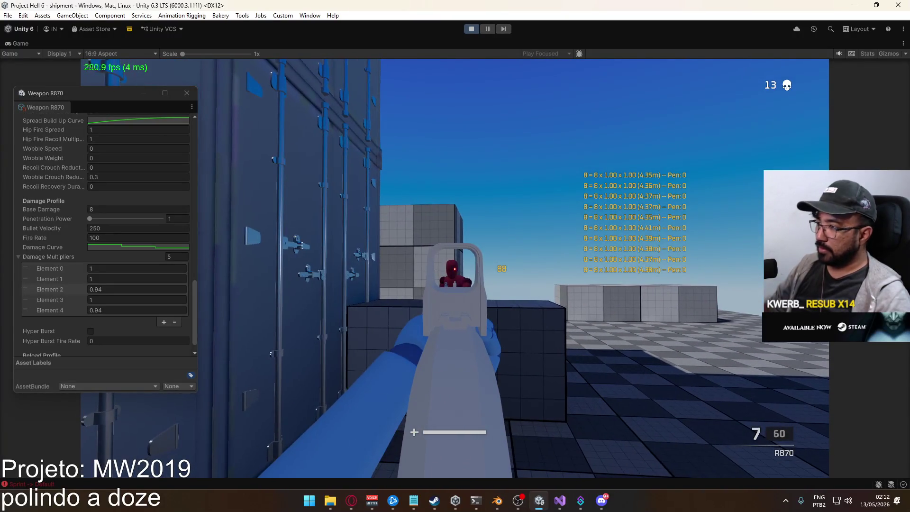
{"action": "left_click", "coordinate": [454, 269]}
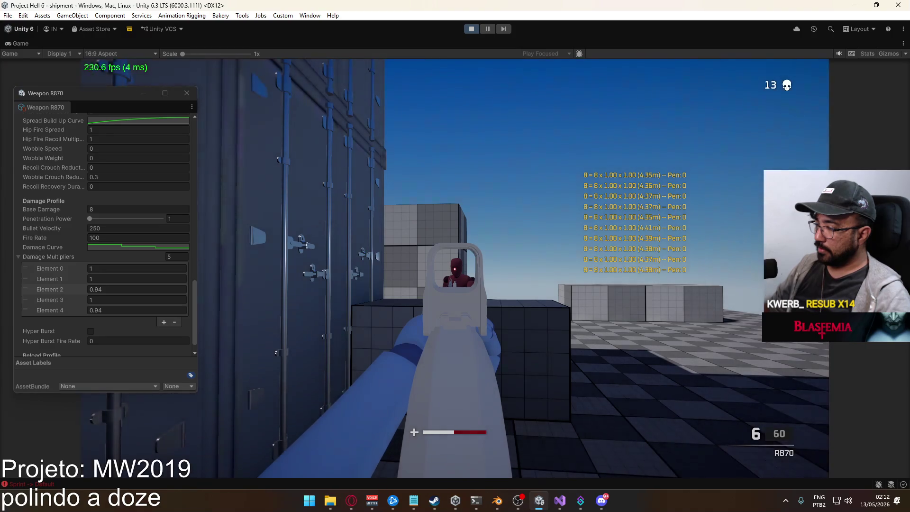
{"action": "left_click", "coordinate": [454, 269]}
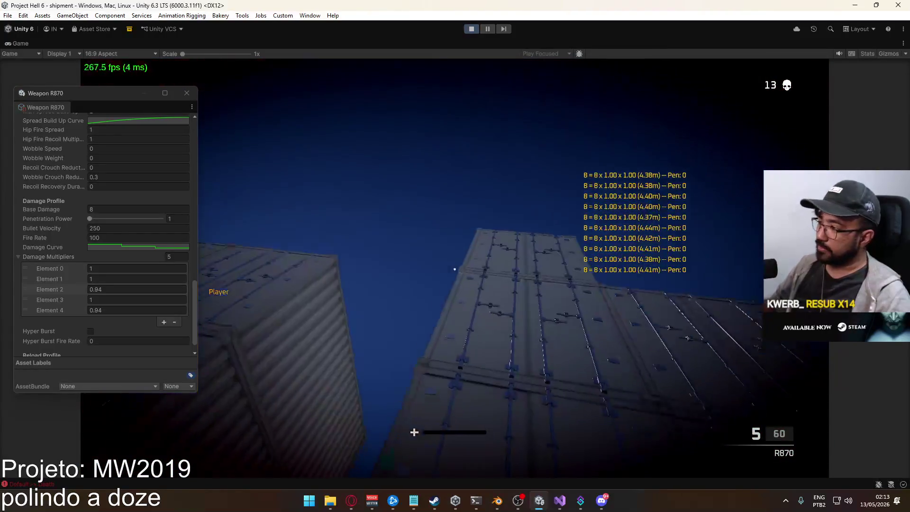
{"action": "key", "text": "shift+w"}
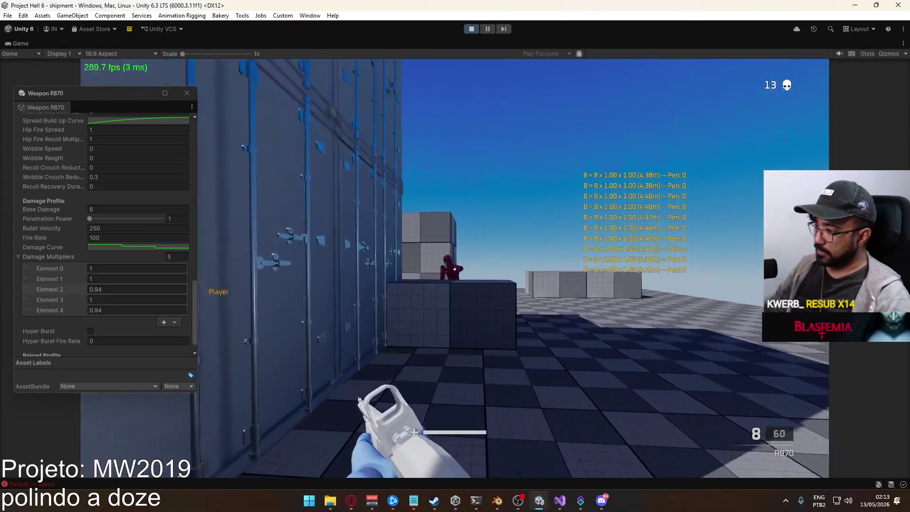
{"action": "right_click", "coordinate": [455, 269]}
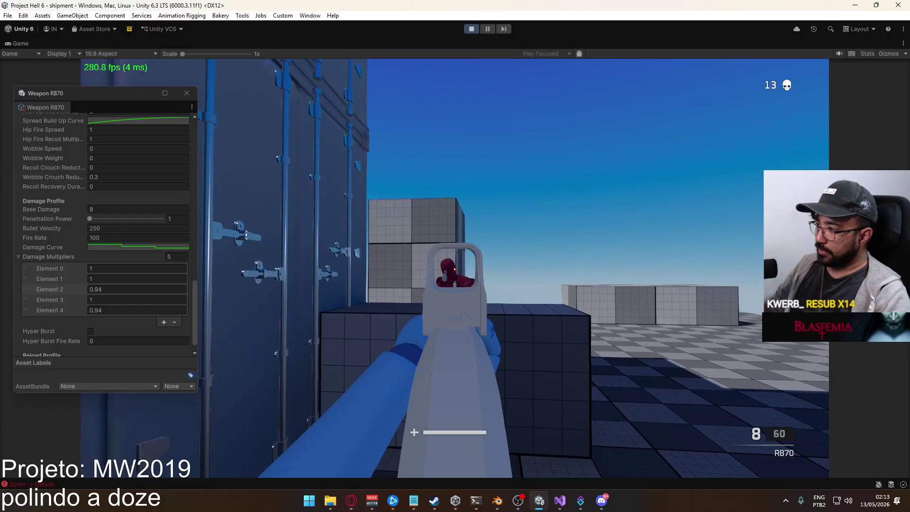
Kill the dummy with four shotgun blasts for a 14th kill, then focus the Element 0 field
{"action": "left_click", "coordinate": [455, 269]}
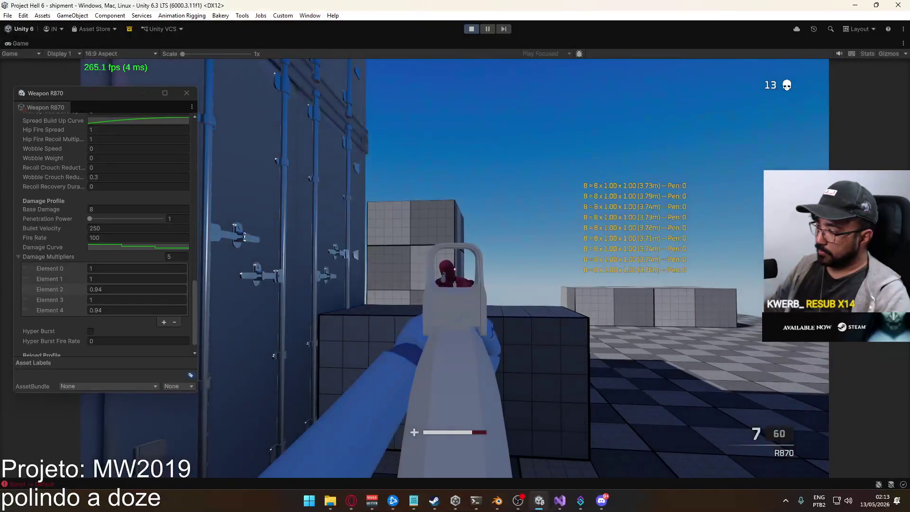
{"action": "left_click", "coordinate": [455, 269]}
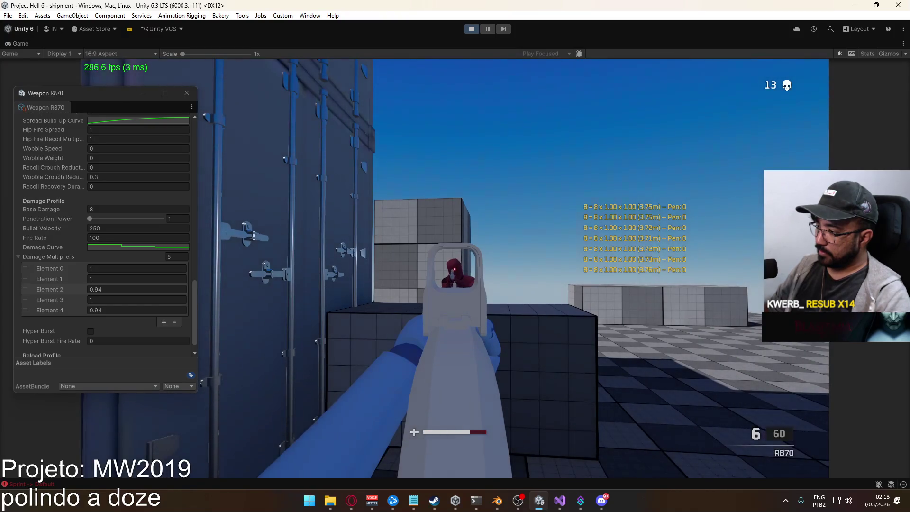
{"action": "left_click", "coordinate": [455, 268]}
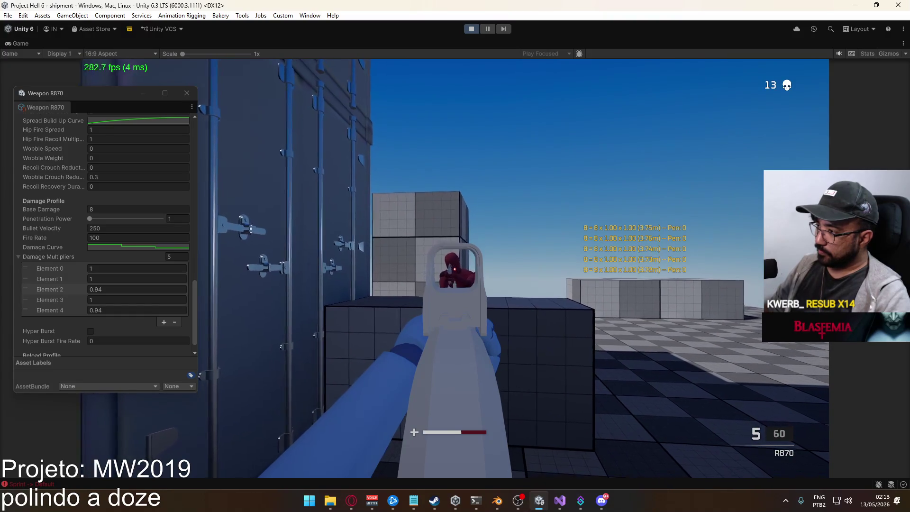
{"action": "left_click", "coordinate": [455, 269]}
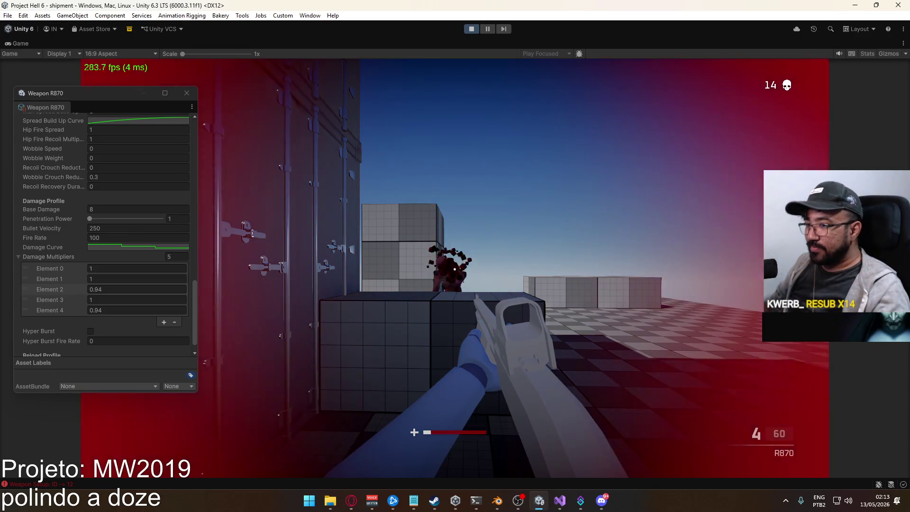
{"action": "key", "text": "super"}
{"action": "left_click", "coordinate": [270, 275]}
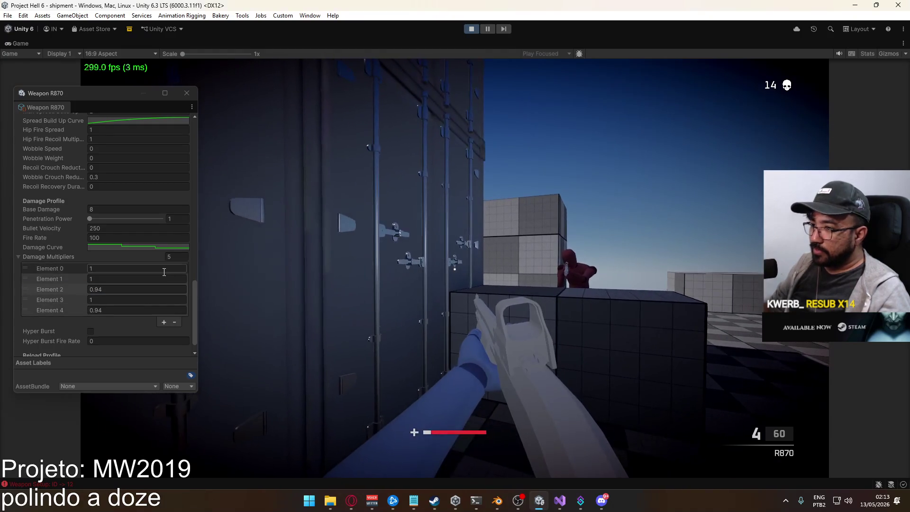
Set Element 0 to 1.1 and fire the shotgun at the dummy to test it
{"action": "type", "text": "1.1"}
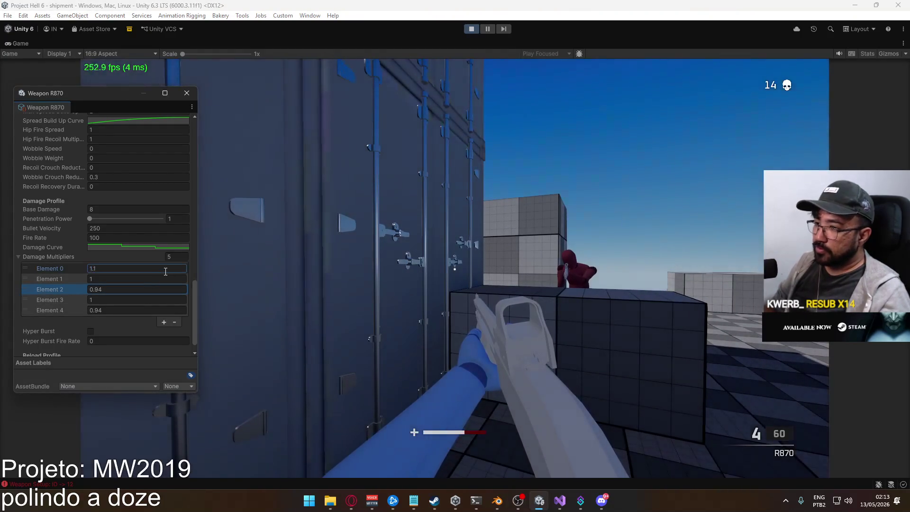
{"action": "left_click", "coordinate": [387, 257]}
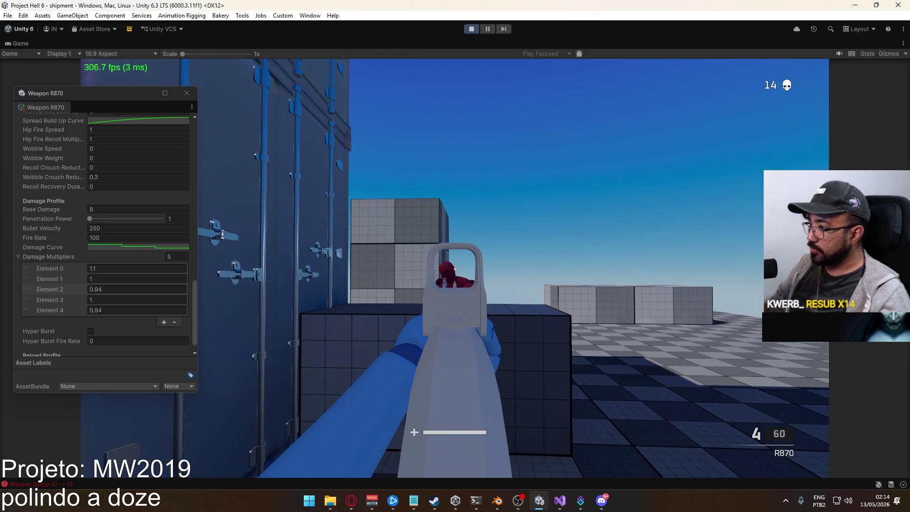
{"action": "left_click", "coordinate": [450, 268]}
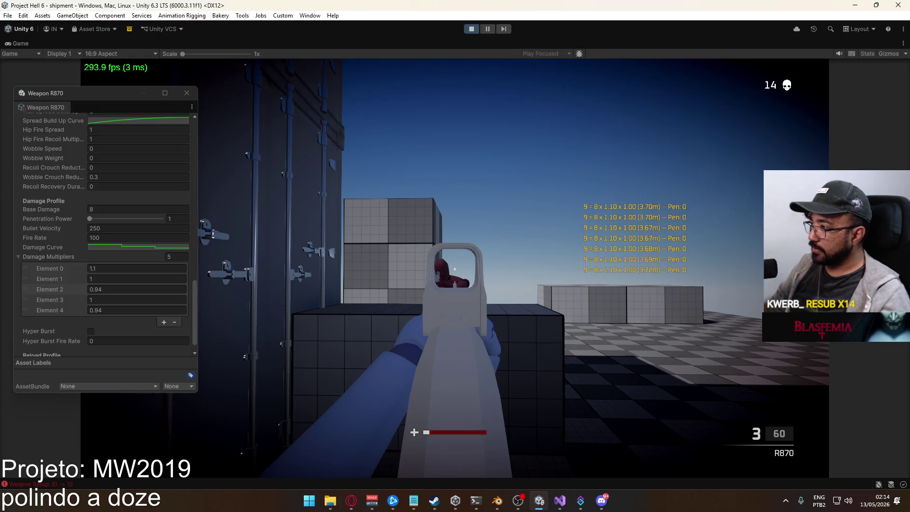
{"action": "key", "text": "super"}
{"action": "key", "text": "super"}
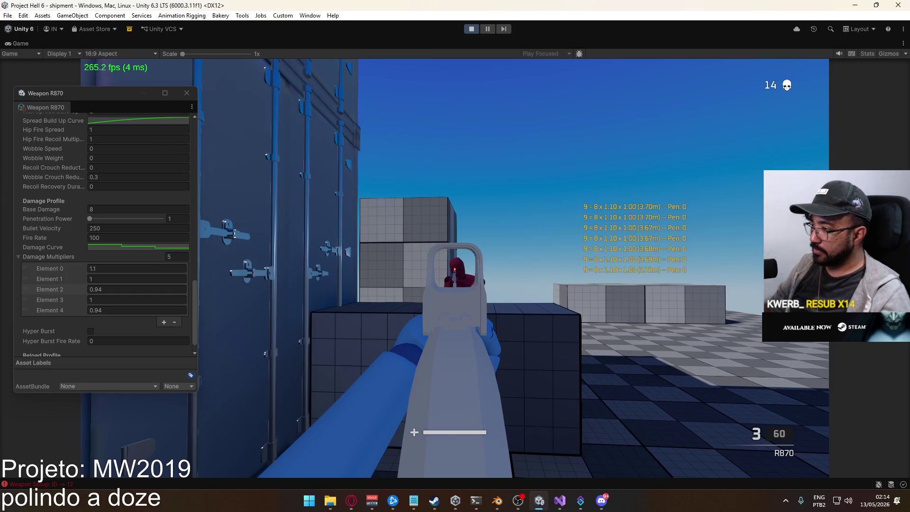
{"action": "left_click", "coordinate": [454, 269]}
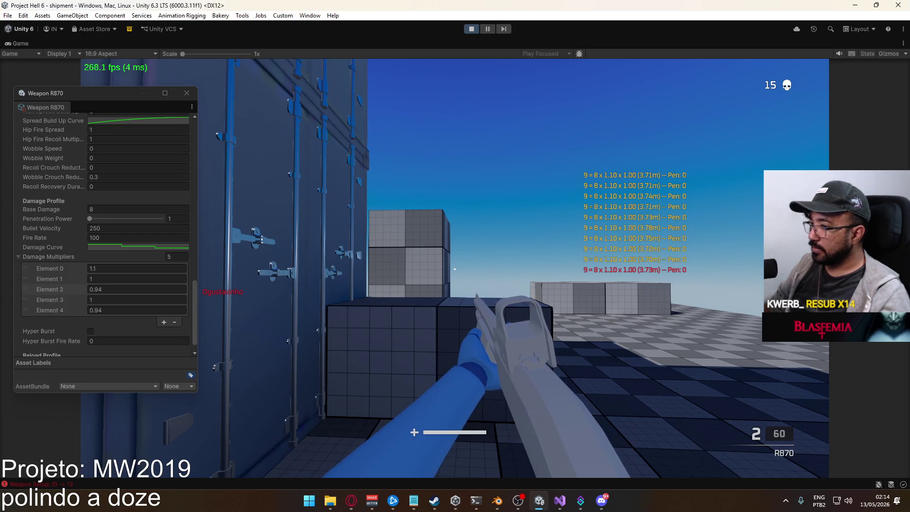
Change Element 0 to 1.2 and return to the game to test it
{"action": "key", "text": "super"}
{"action": "left_click", "coordinate": [119, 268]}
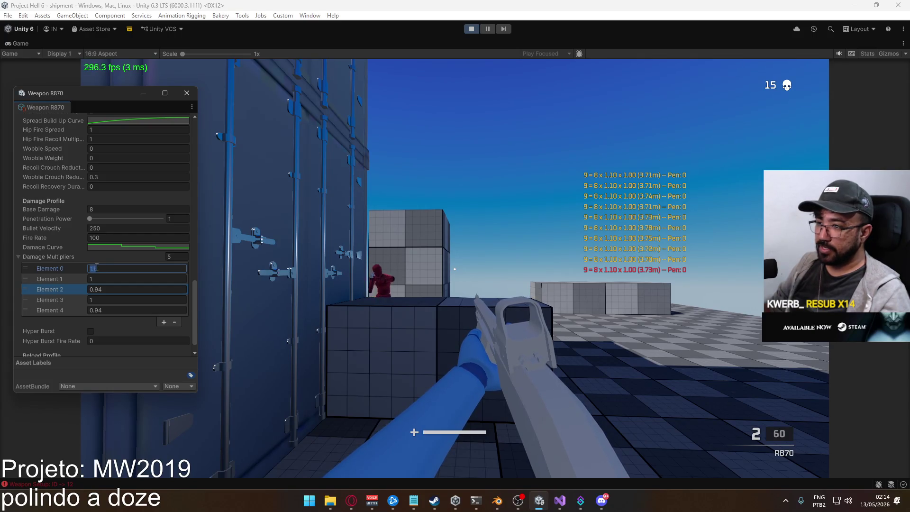
{"action": "type", "text": ".2"}
{"action": "key", "text": "Return"}
{"action": "left_click", "coordinate": [239, 272]}
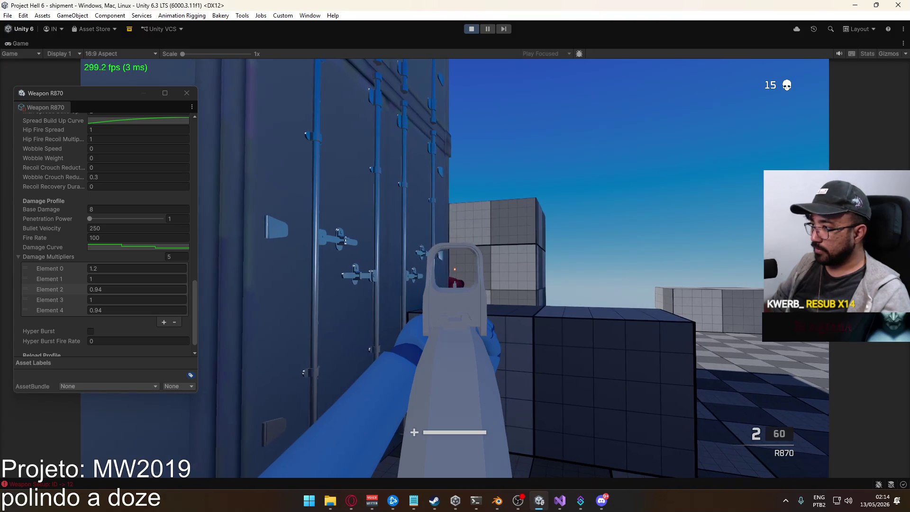
Reselect the Element 0 value of 1.2 for editing
{"action": "key", "text": "super"}
{"action": "left_click", "coordinate": [103, 268]}
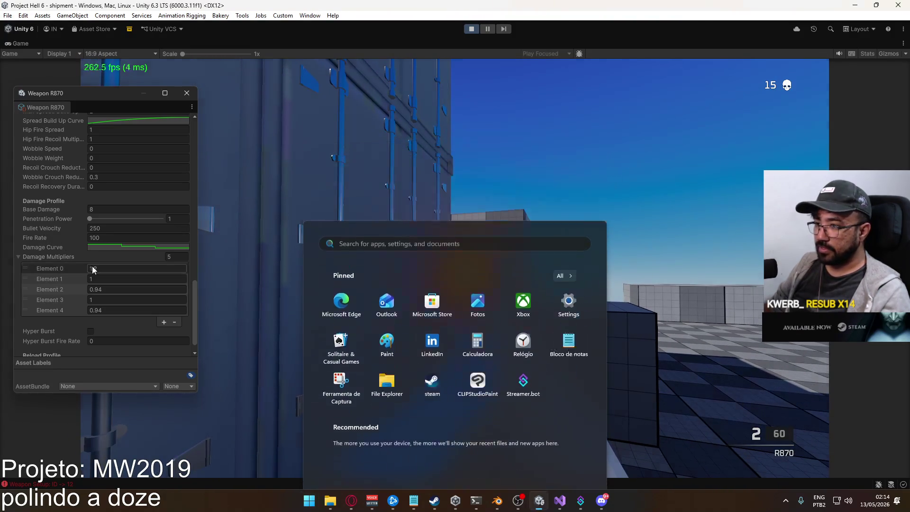
{"action": "left_click", "coordinate": [104, 269]}
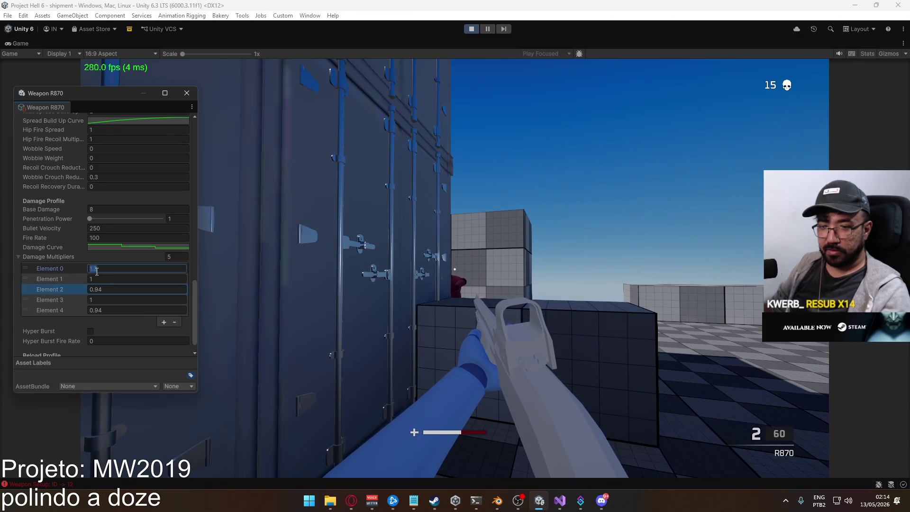
Commit Element 0 at 1.15, then fire three aimed shells at the dummy and reload
{"action": "type", "text": ".15"}
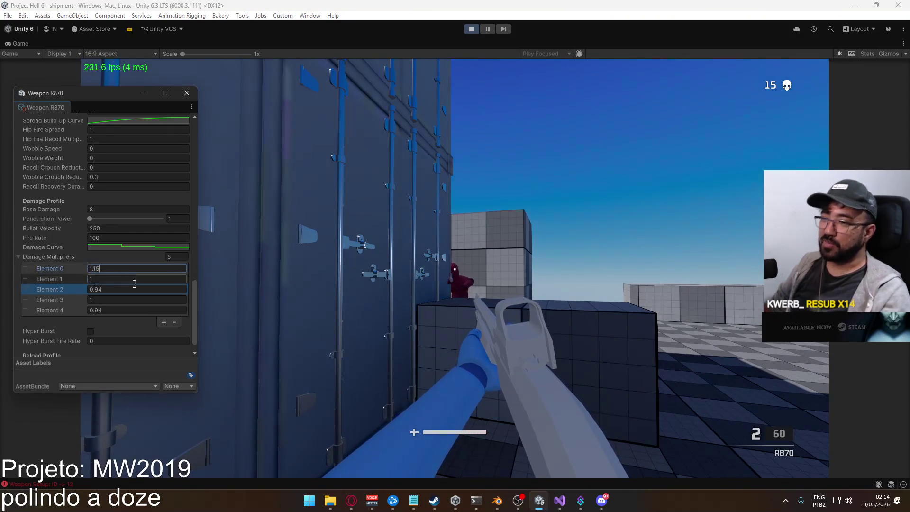
{"action": "key", "text": "Return"}
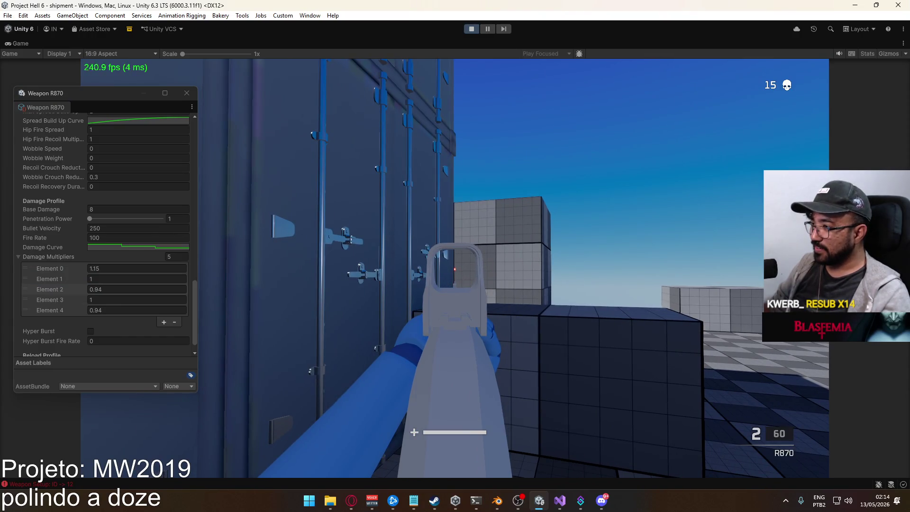
{"action": "right_click", "coordinate": [454, 269]}
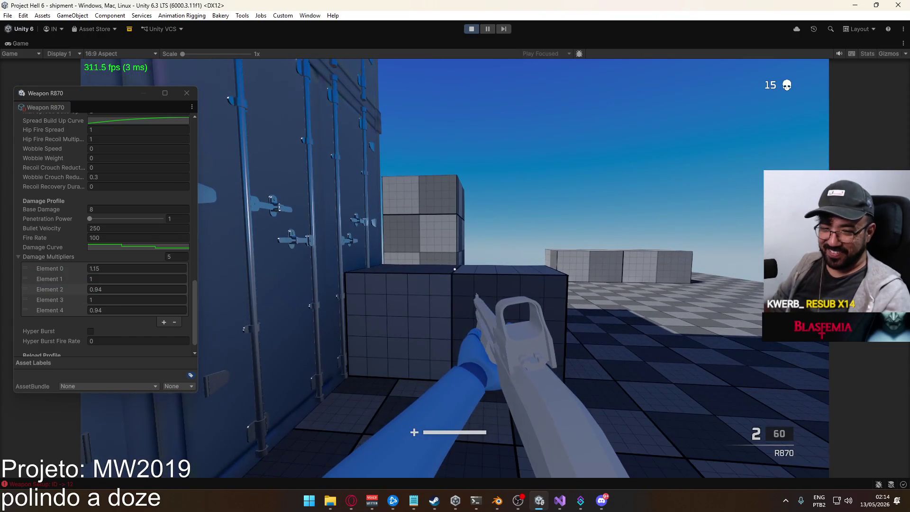
{"action": "right_click", "coordinate": [455, 268]}
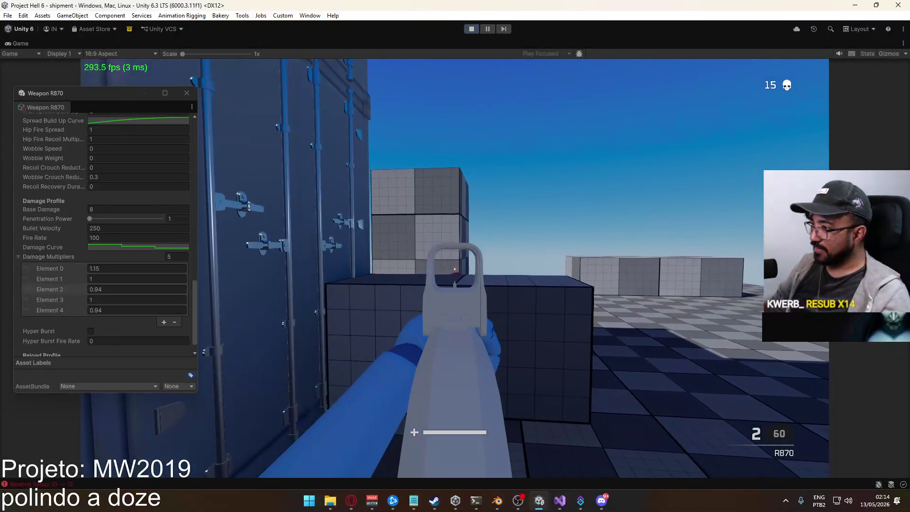
{"action": "left_click", "coordinate": [455, 268]}
{"action": "left_click", "coordinate": [455, 268]}
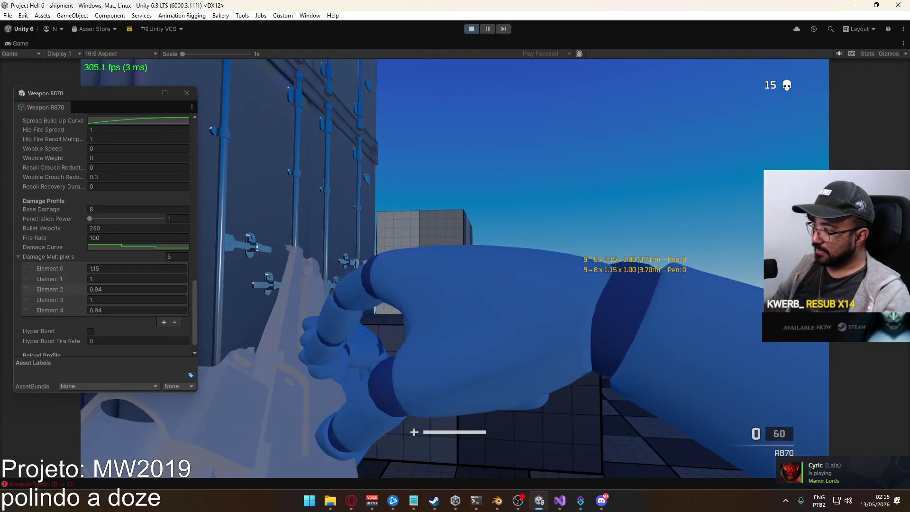
{"action": "left_click", "coordinate": [455, 256]}
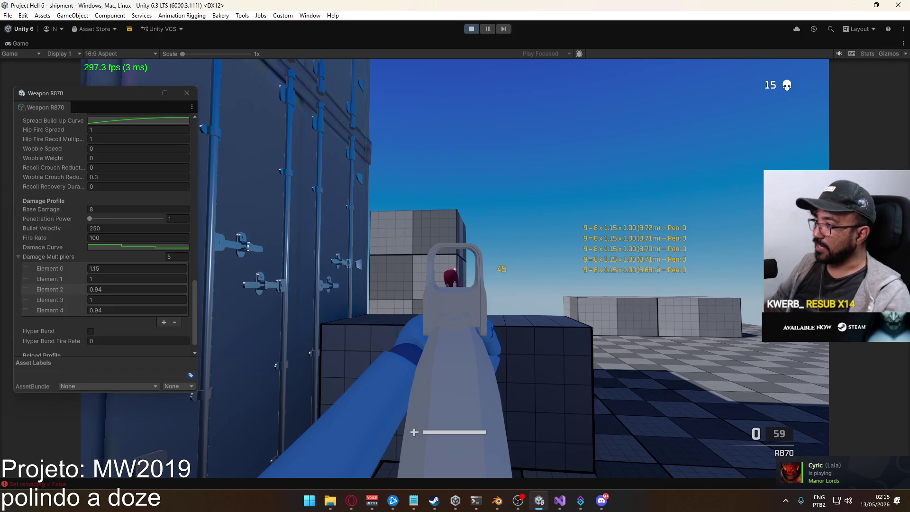
{"action": "key", "text": "r"}
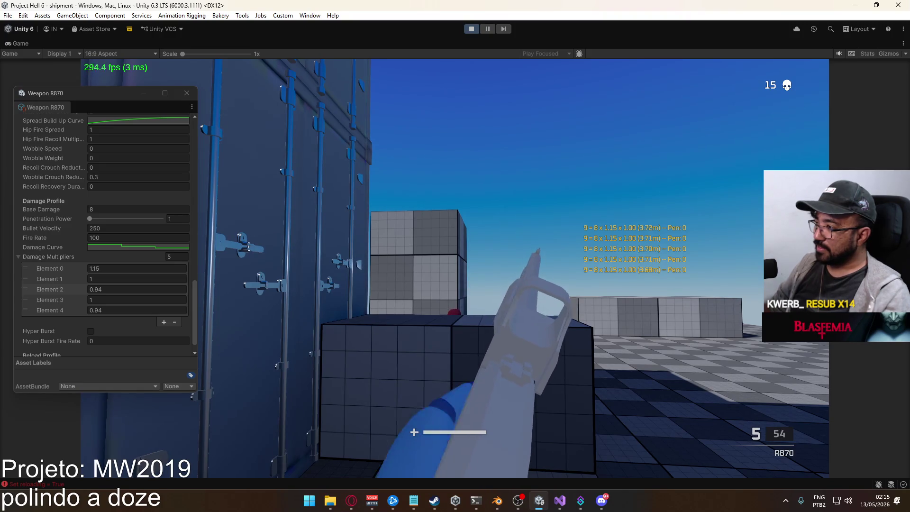
Strafe left and shoot the dummy again, then reselect the 1.15 Element 0 value
{"action": "key", "text": "super"}
{"action": "left_click", "coordinate": [453, 268]}
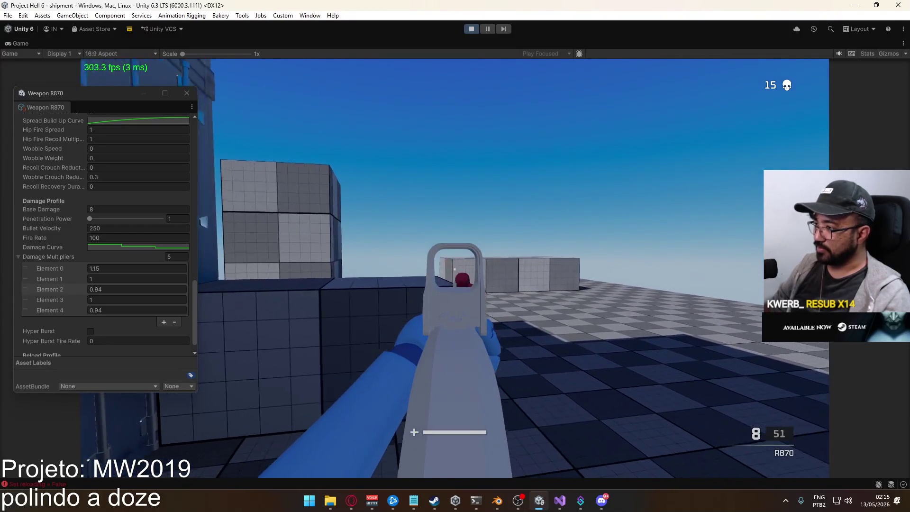
{"action": "key", "text": "a"}
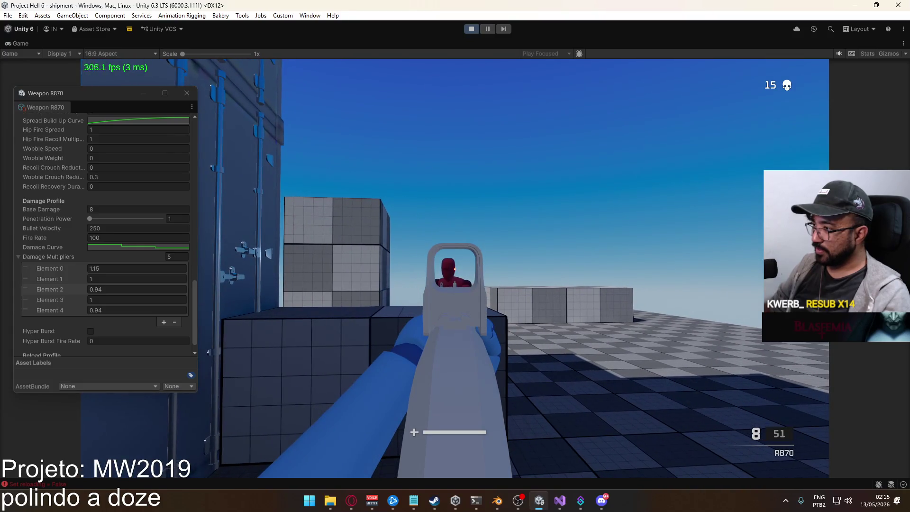
{"action": "left_click", "coordinate": [454, 269]}
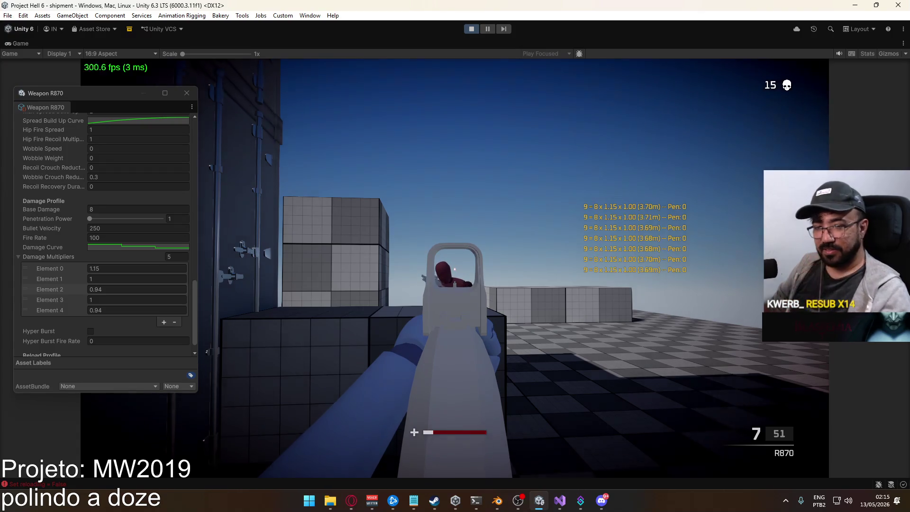
{"action": "key", "text": "super"}
{"action": "left_click", "coordinate": [103, 268]}
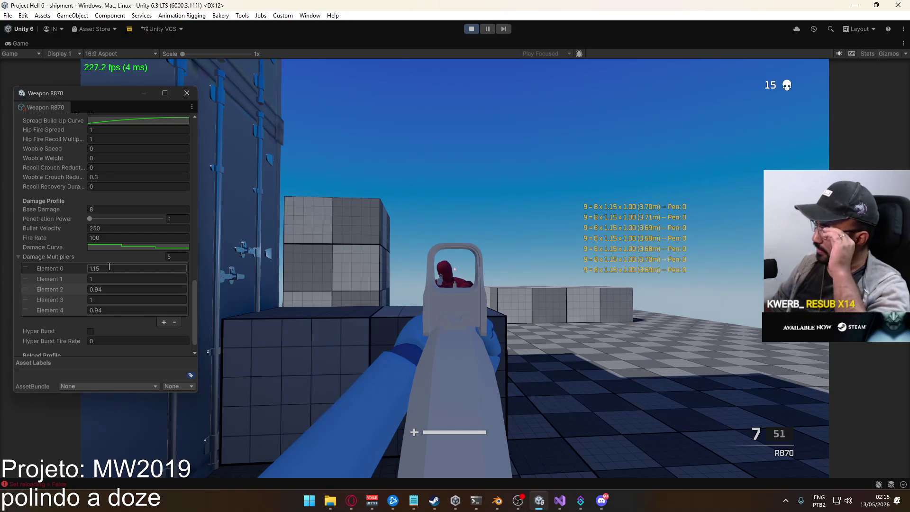
{"action": "left_click", "coordinate": [105, 267]}
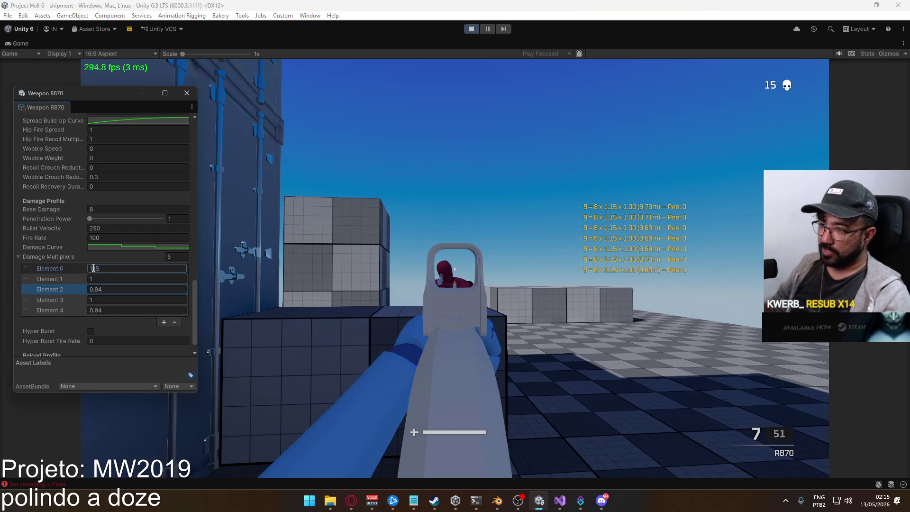
Edit Element 0 to 1.25 and fire at the dummy to confirm 10 damage per pellet
{"action": "key", "text": "BackSpace"}
{"action": "key", "text": "BackSpace"}
{"action": "left_click", "coordinate": [334, 274]}
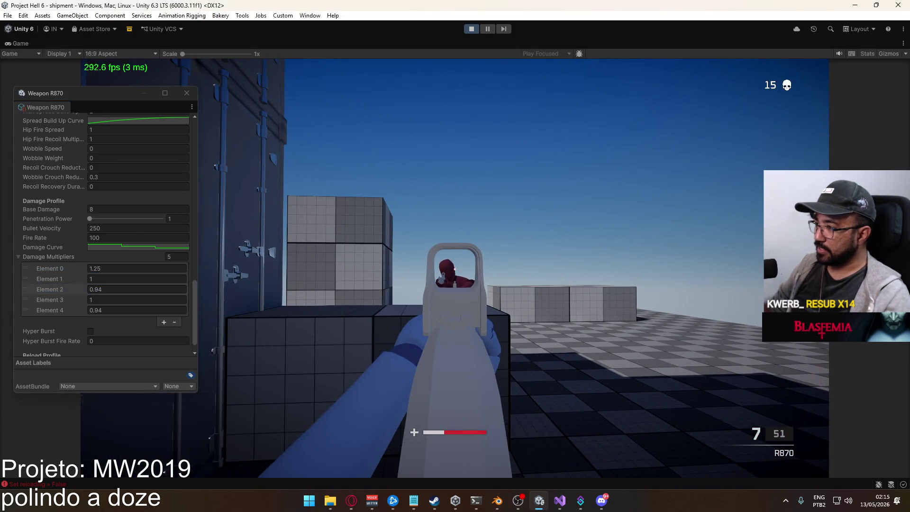
{"action": "left_click", "coordinate": [455, 268]}
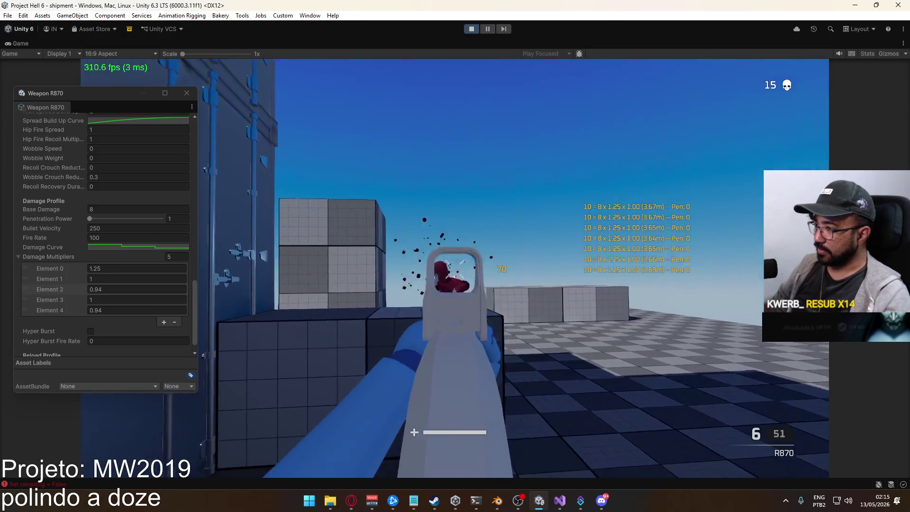
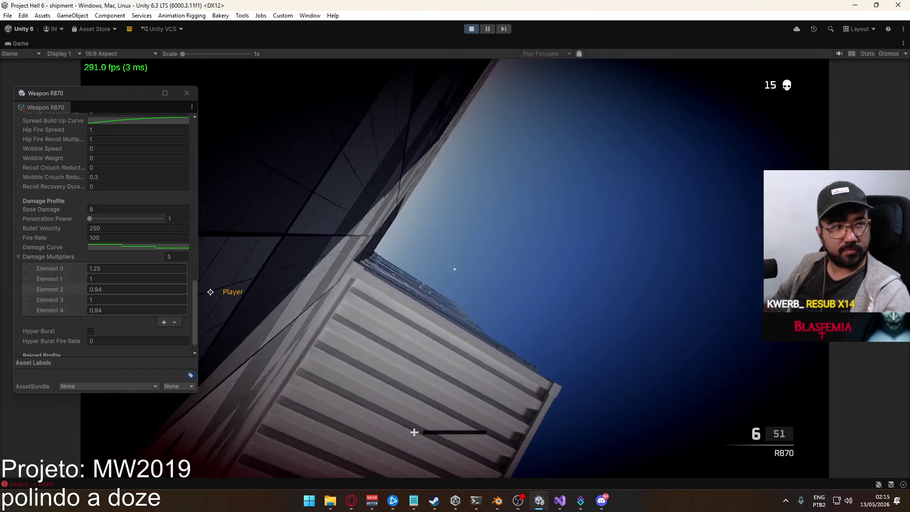
Select the first two keys of the R870's Damage Curve in the curve editor, then close it
{"action": "key", "text": "super"}
{"action": "left_click", "coordinate": [110, 246]}
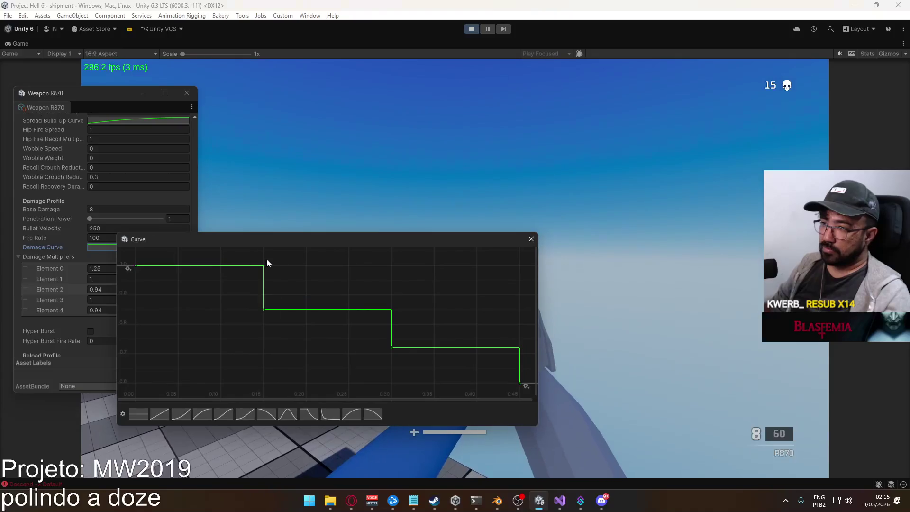
{"action": "left_click_drag", "start_coordinate": [305, 349], "coordinate": [118, 248]}
{"action": "left_click_drag", "start_coordinate": [221, 247], "coordinate": [312, 260]}
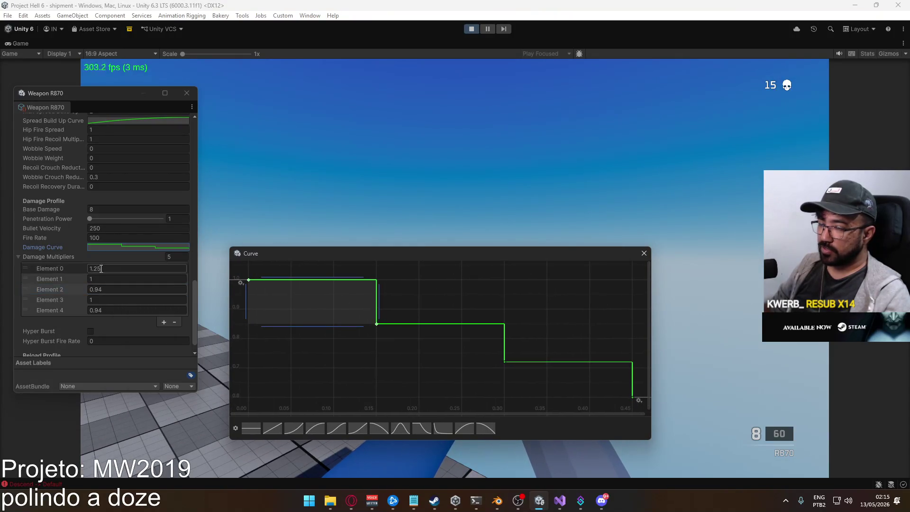
{"action": "left_click", "coordinate": [389, 347]}
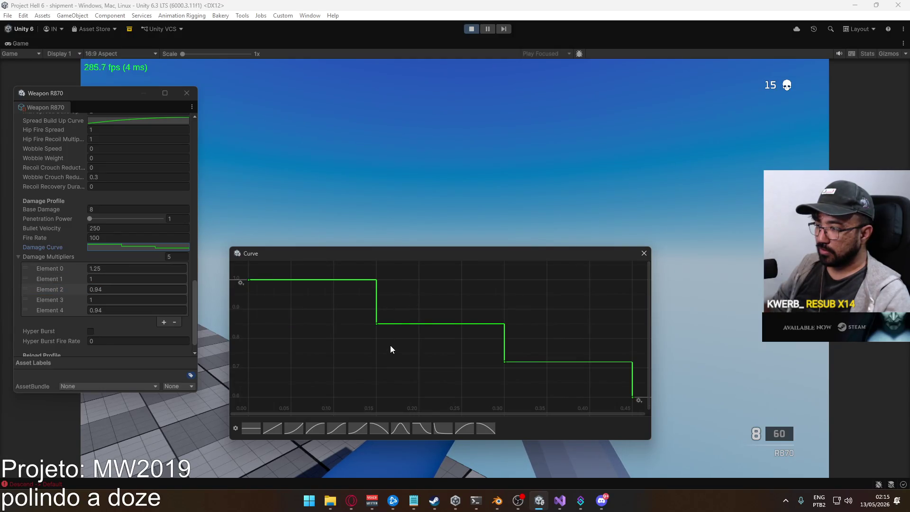
{"action": "left_click", "coordinate": [644, 253]}
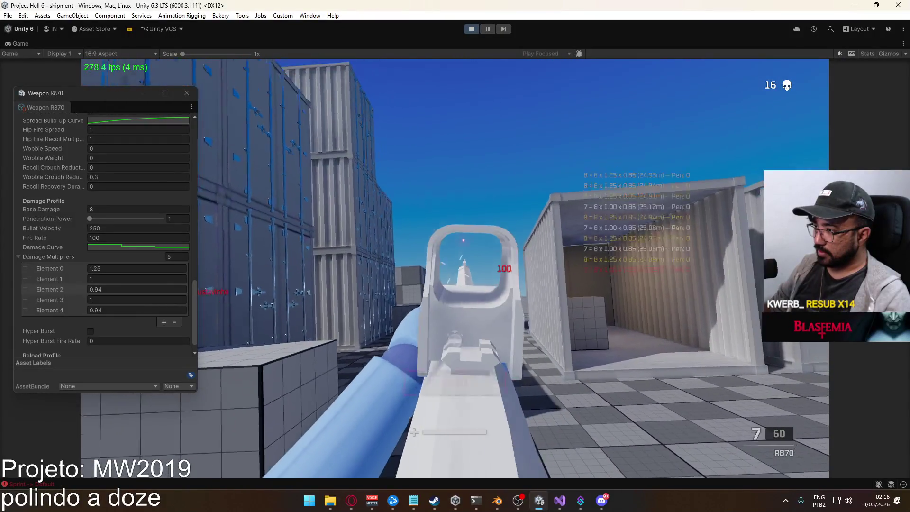
Fire a test shot and walk the player past the grey block toward the containers
{"action": "left_click", "coordinate": [455, 269]}
{"action": "key", "text": "a"}
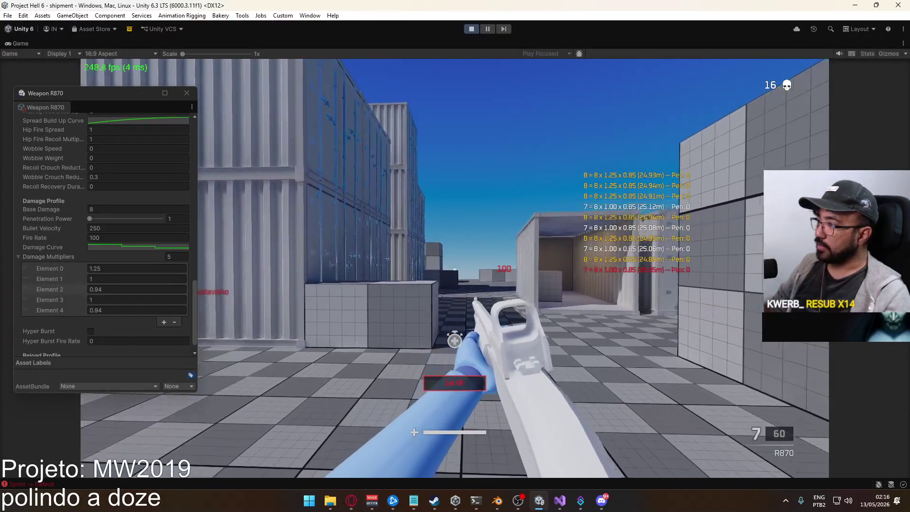
{"action": "key", "text": "w"}
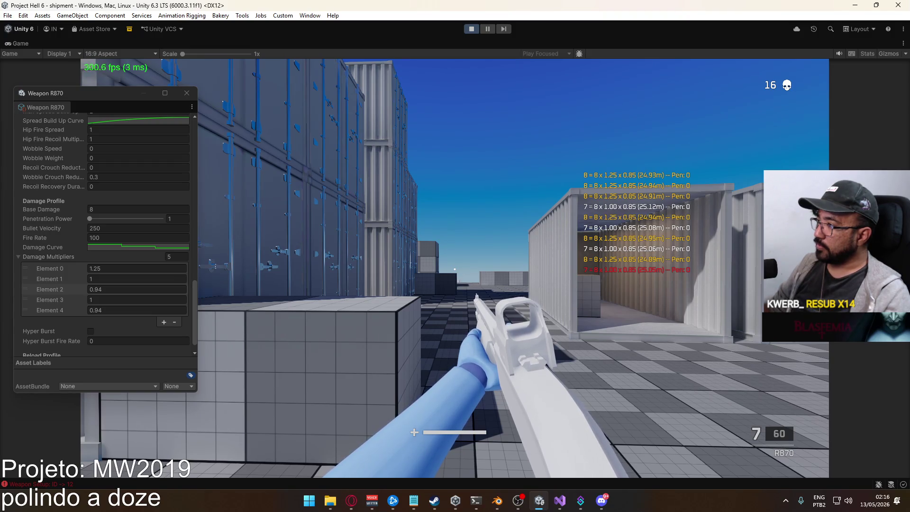
{"action": "key", "text": "d"}
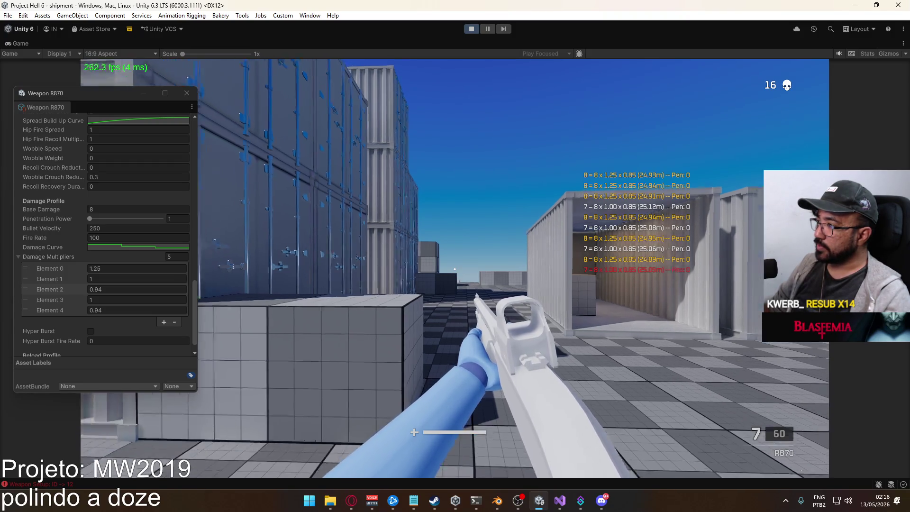
{"action": "key", "text": "w"}
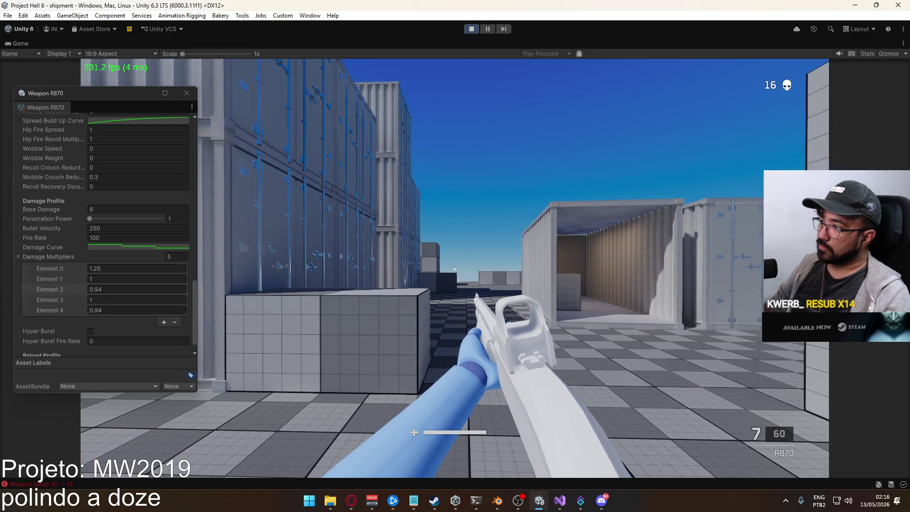
{"action": "key", "text": "w"}
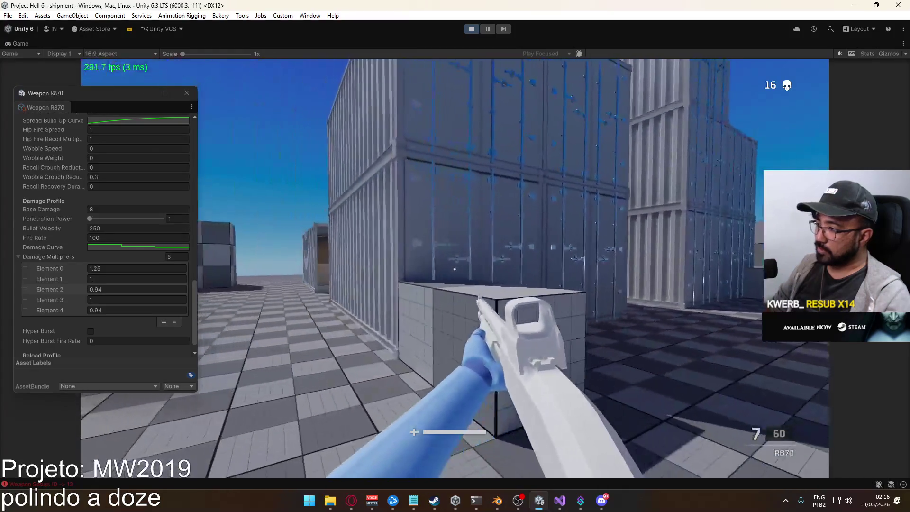
{"action": "key", "text": "w"}
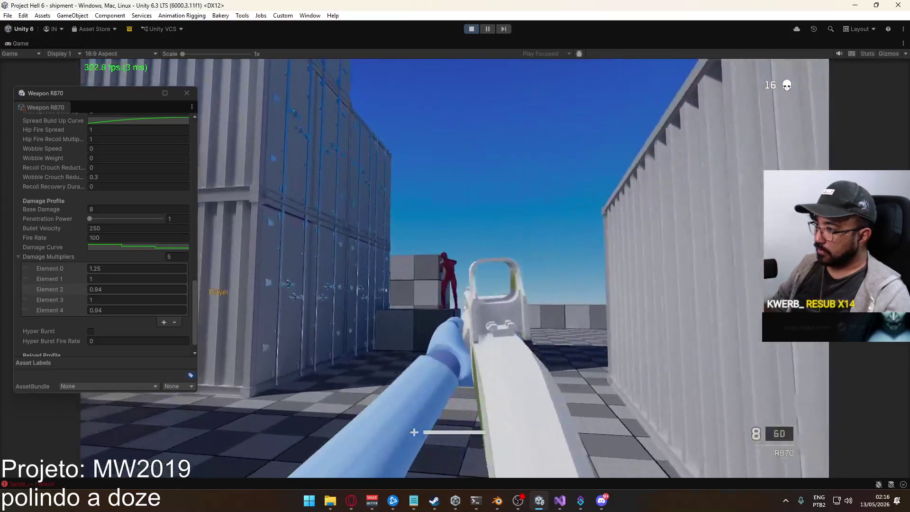
Shoot and kill the red enemy, raising kills to 17, then reload the R870
{"action": "left_click", "coordinate": [454, 269]}
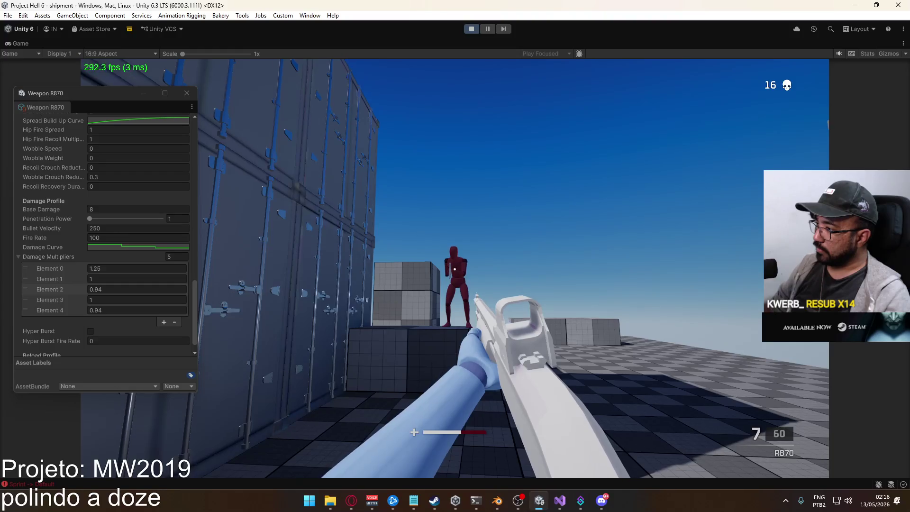
{"action": "left_click", "coordinate": [455, 270]}
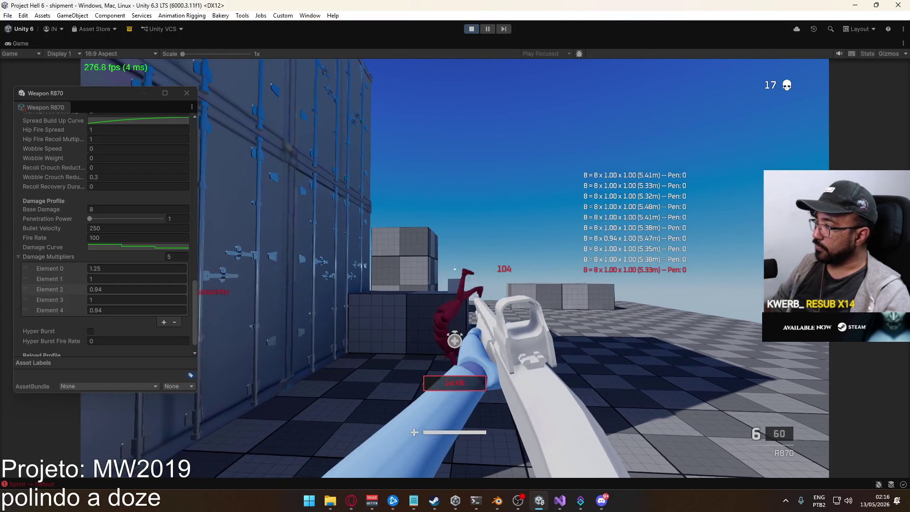
{"action": "key", "text": "r"}
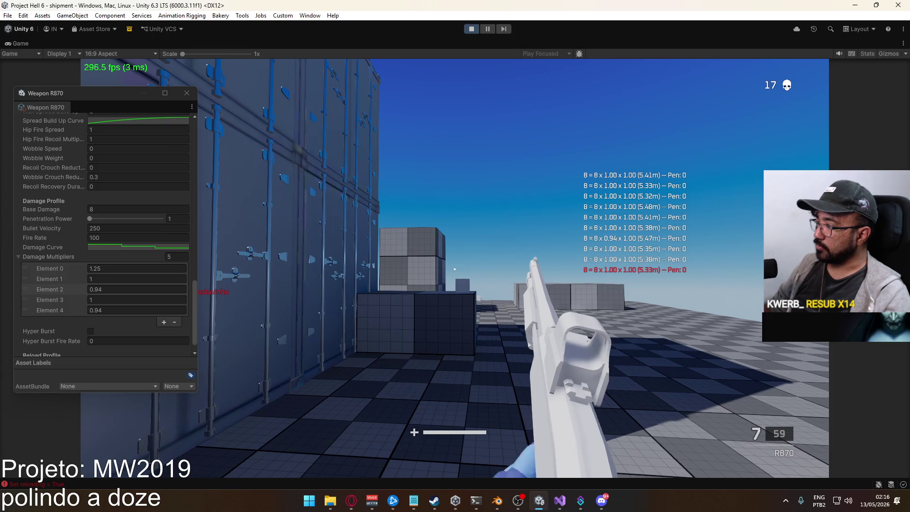
{"action": "key", "text": "super"}
{"action": "key", "text": "super"}
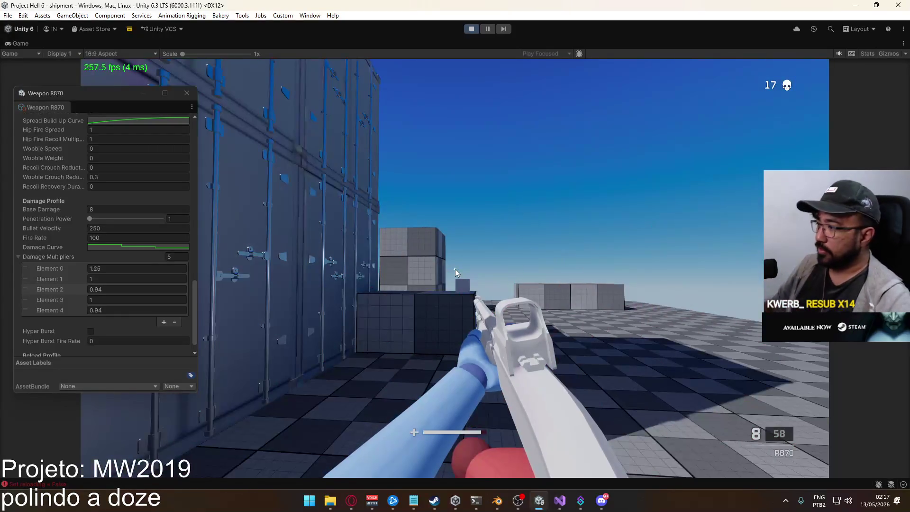
{"action": "key", "text": "super"}
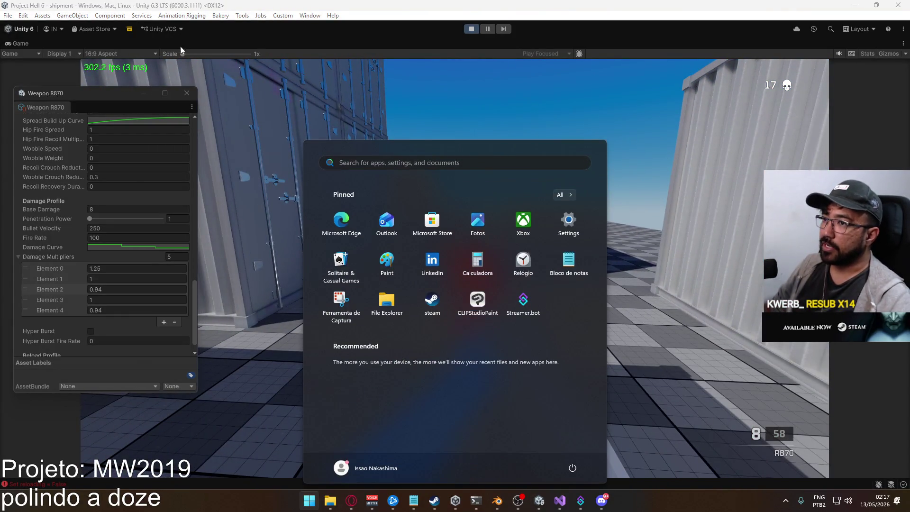
Restore the full editor layout and open the Weapon R870 prefab from the Prefabs folder
{"action": "right_click", "coordinate": [181, 47]}
{"action": "left_click", "coordinate": [264, 81]}
{"action": "key", "text": "super"}
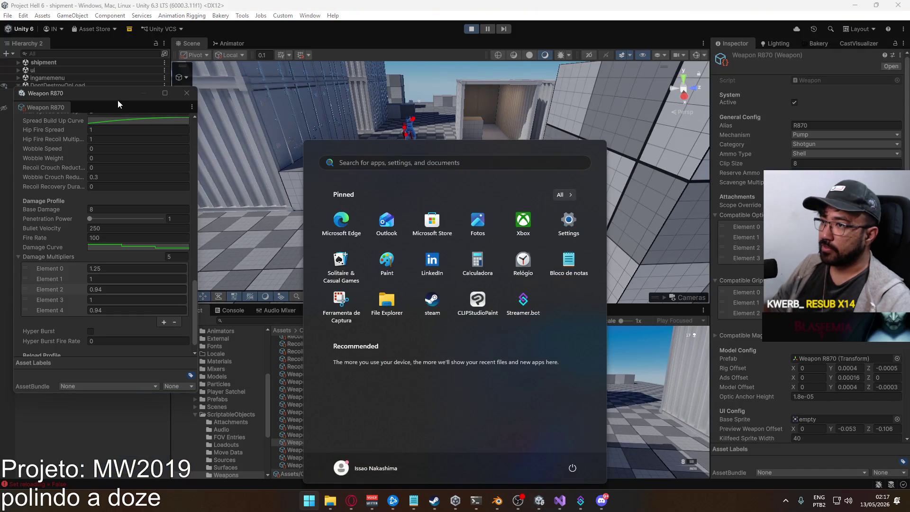
{"action": "left_click_drag", "start_coordinate": [118, 101], "coordinate": [466, 61]}
{"action": "left_click", "coordinate": [233, 400]}
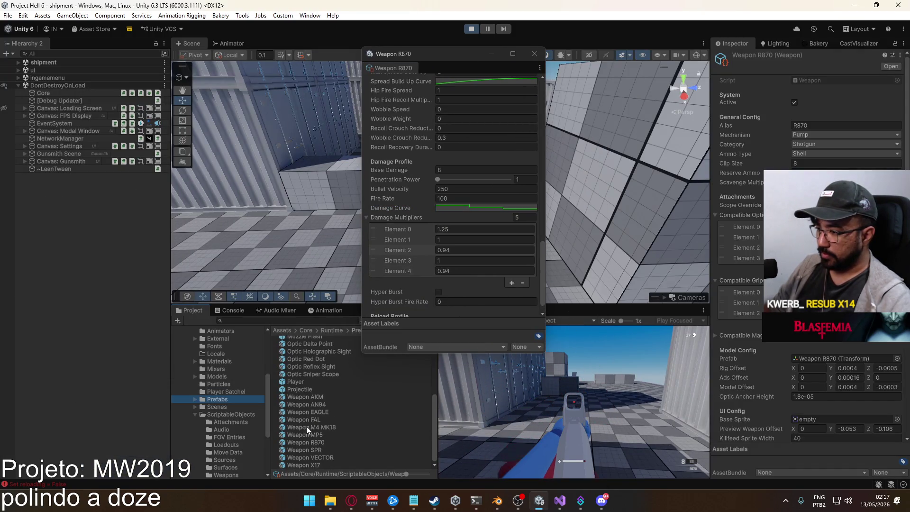
{"action": "double_click", "coordinate": [323, 442]}
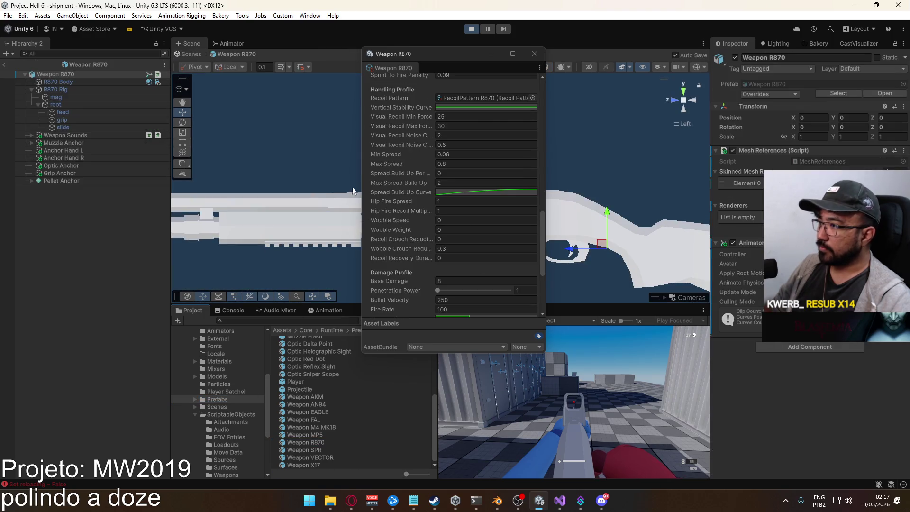
{"action": "left_click_drag", "start_coordinate": [434, 54], "coordinate": [618, 271]}
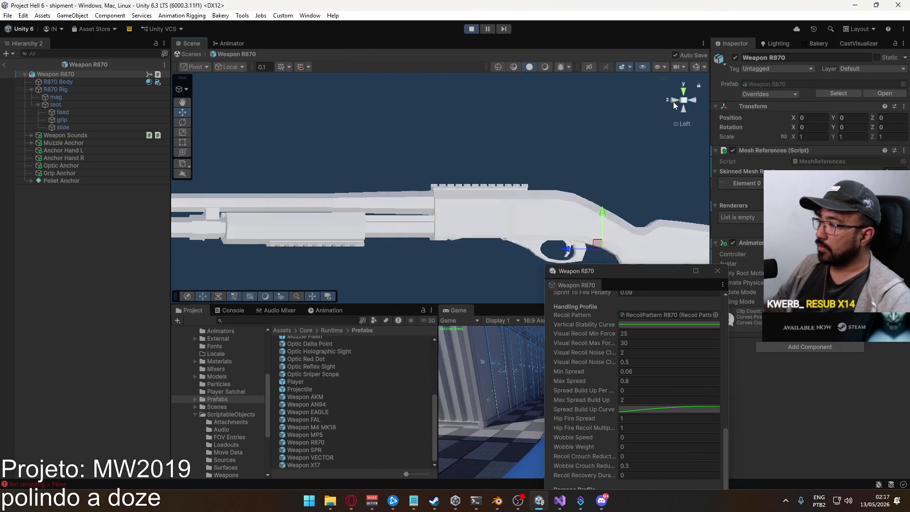
{"action": "left_click", "coordinate": [673, 102]}
Expand Pellet Anchor, select Pellet 1, and show the pellet markers from behind the barrel
{"action": "left_click", "coordinate": [31, 181]}
{"action": "left_click", "coordinate": [64, 181]}
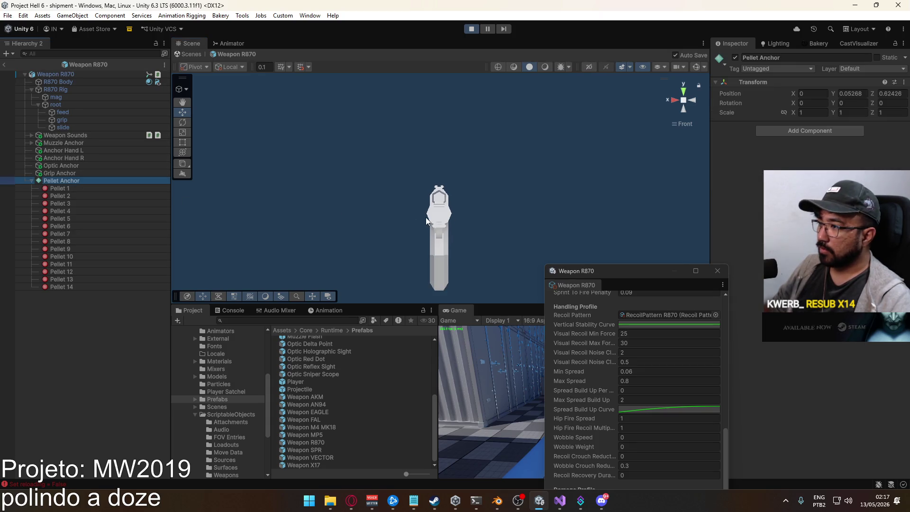
{"action": "left_click", "coordinate": [82, 192]}
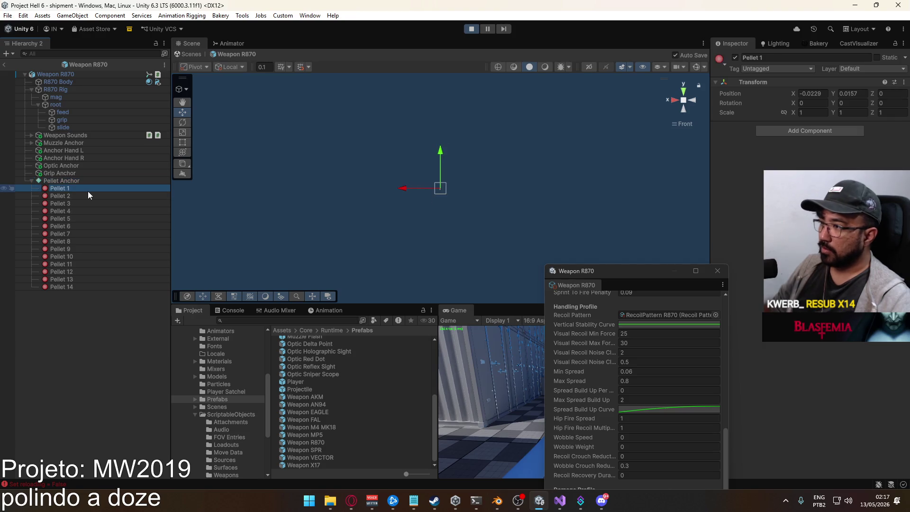
{"action": "left_click", "coordinate": [696, 101]}
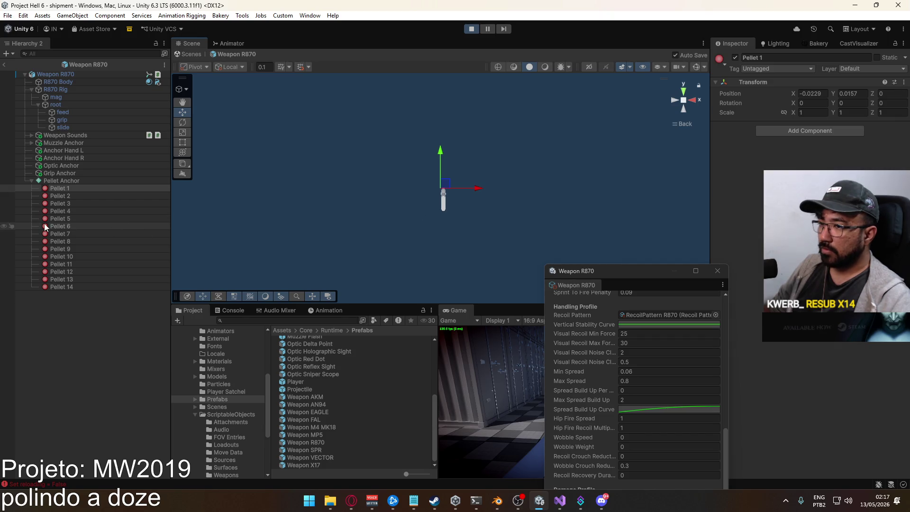
{"action": "left_click", "coordinate": [696, 67]}
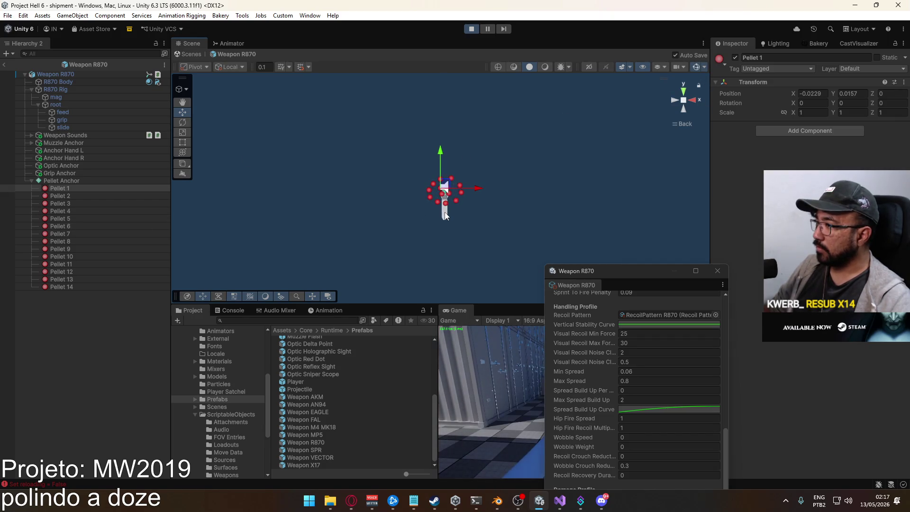
Select the left-side pellets (9, 10) and move Pellet 13 slightly lower
{"action": "left_click_drag", "start_coordinate": [488, 180], "coordinate": [471, 213]}
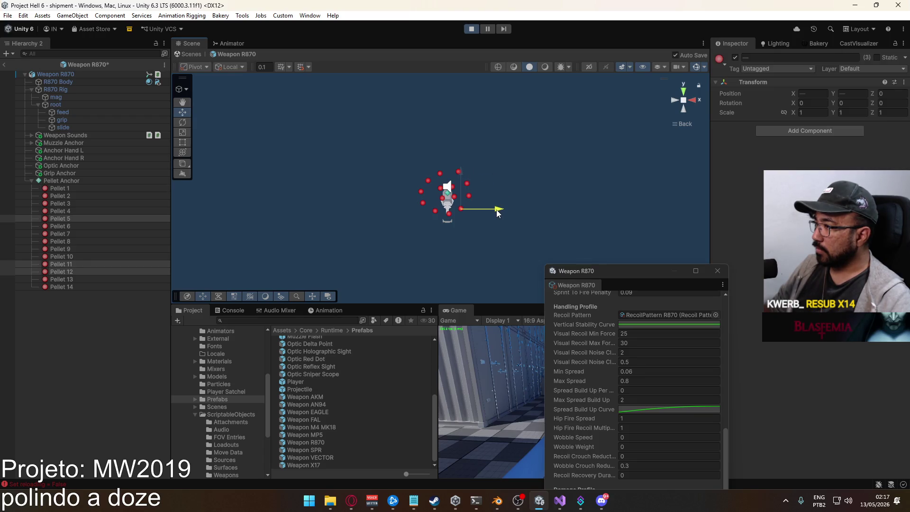
{"action": "left_click", "coordinate": [446, 192]}
{"action": "left_click_drag", "start_coordinate": [405, 190], "coordinate": [425, 213]}
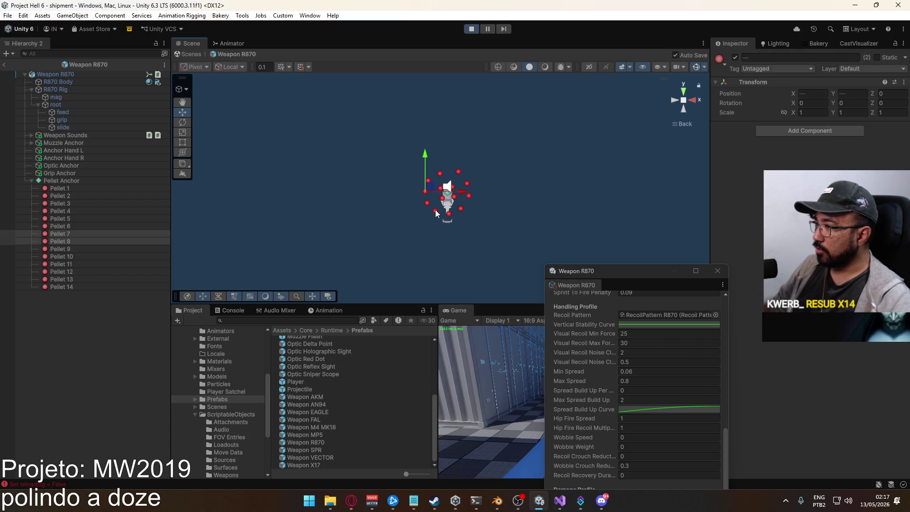
{"action": "left_click", "coordinate": [435, 210]}
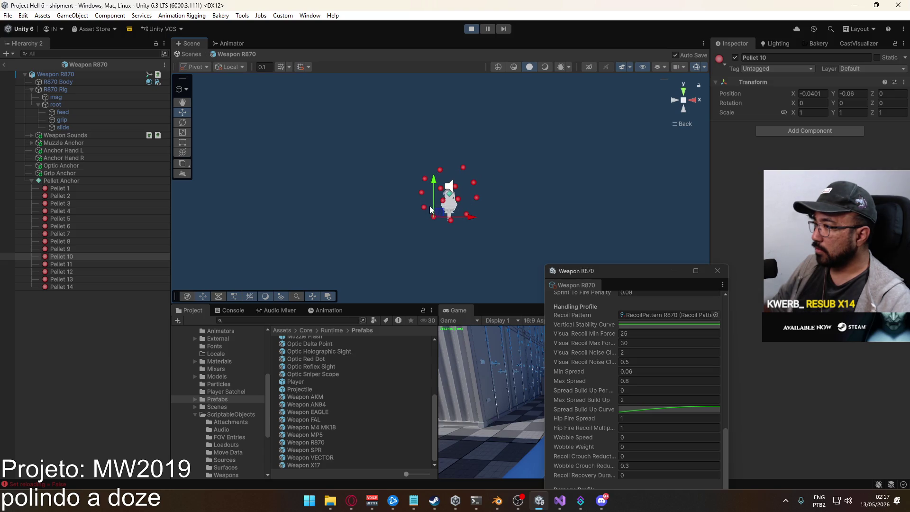
{"action": "left_click", "coordinate": [425, 179]}
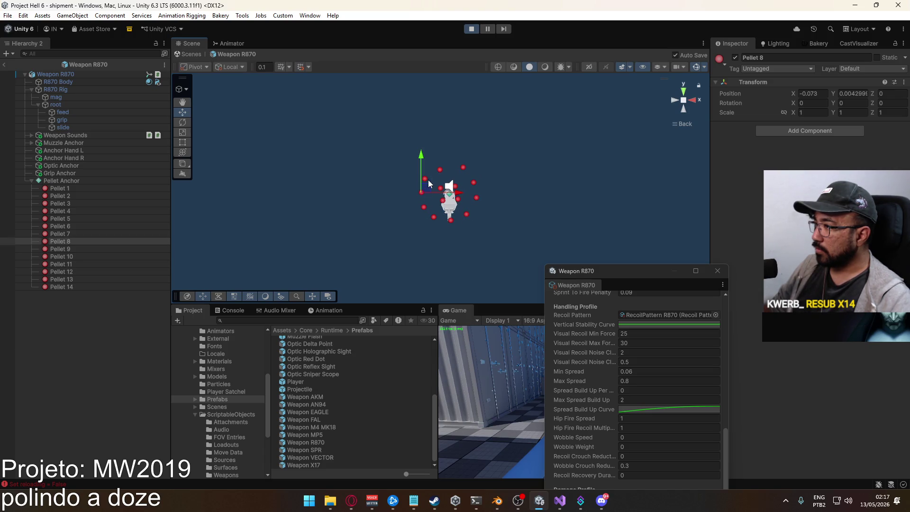
{"action": "left_click", "coordinate": [440, 170]}
{"action": "mouse_move", "coordinate": [444, 162]}
{"action": "left_mouse_down"}
{"action": "mouse_move", "coordinate": [442, 171]}
{"action": "mouse_move", "coordinate": [459, 174]}
{"action": "left_mouse_up"}
Adjust Pellets 6, 5, 11 and 14, and raise Pellet 12 slightly
{"action": "left_click", "coordinate": [463, 170]}
{"action": "left_click", "coordinate": [475, 183]}
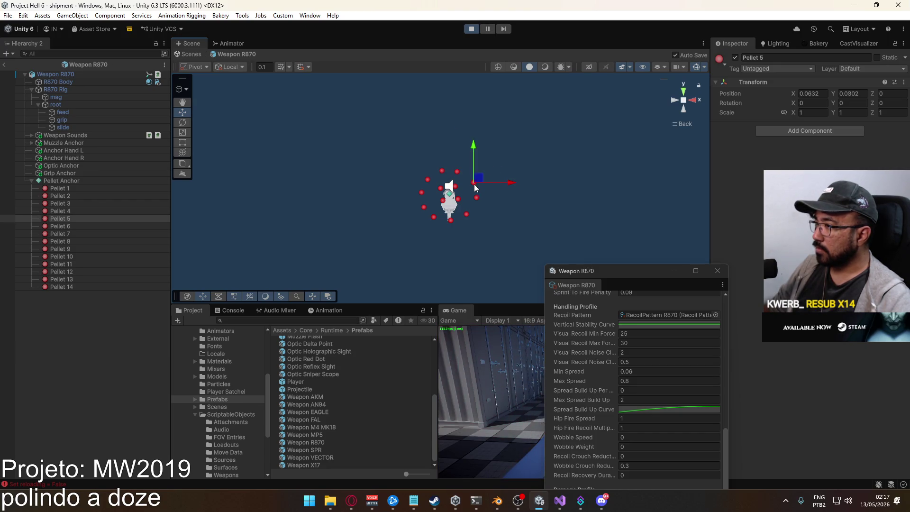
{"action": "left_click", "coordinate": [477, 198], "text": "shift"}
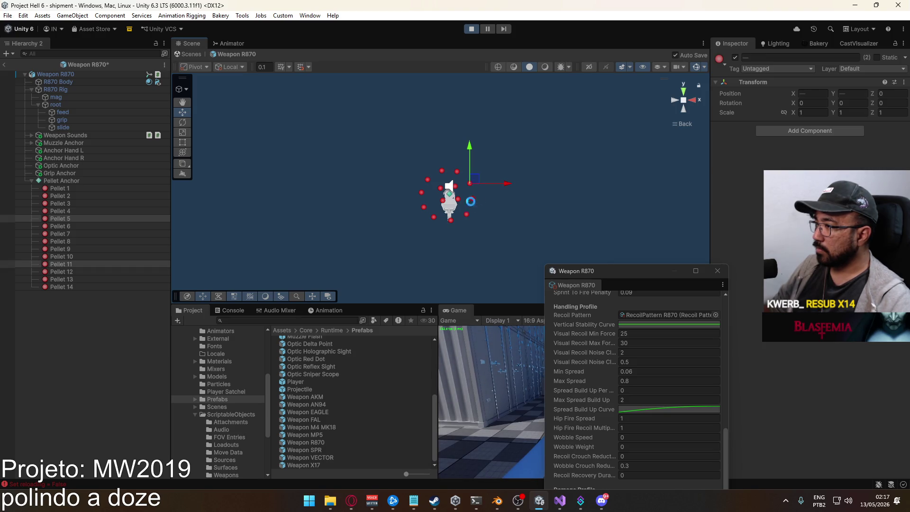
{"action": "left_click", "coordinate": [450, 220]}
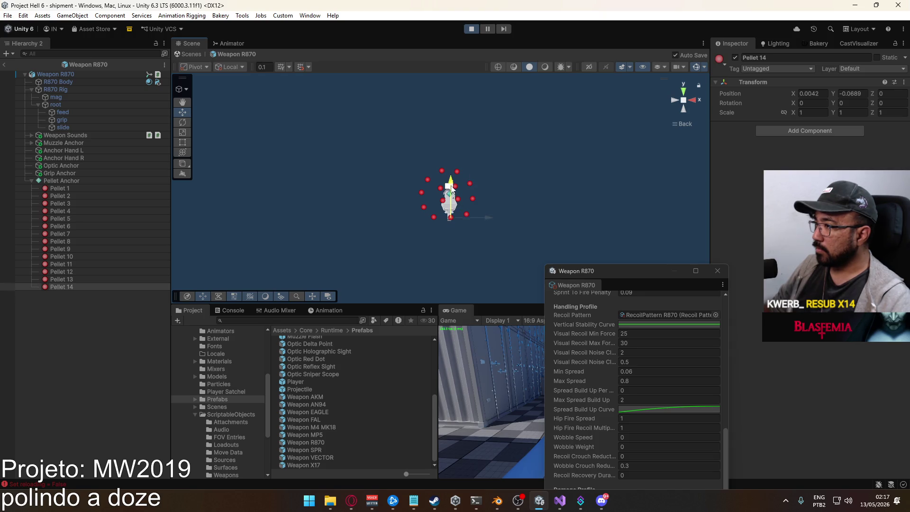
{"action": "left_click", "coordinate": [468, 213]}
{"action": "left_click_drag", "start_coordinate": [468, 188], "coordinate": [469, 185]}
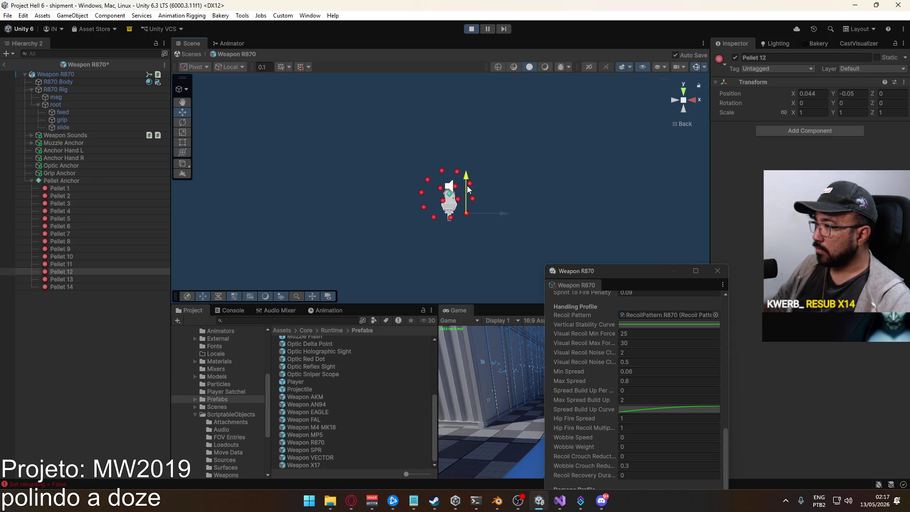
Shift Pellets 7 and 10 down-right, fine-tune Pellet 8, and return to the shipment scene
{"action": "left_click", "coordinate": [433, 218]}
{"action": "left_click", "coordinate": [425, 182], "text": "shift"}
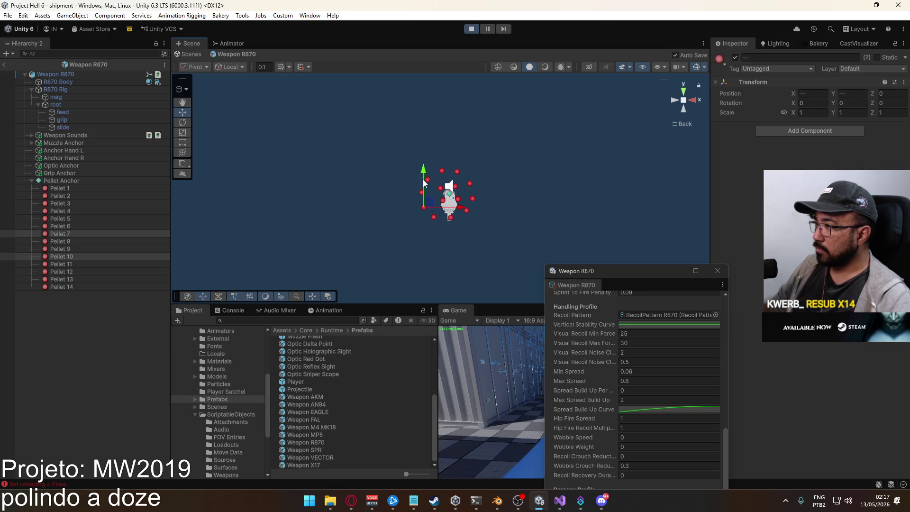
{"action": "left_click_drag", "start_coordinate": [425, 178], "coordinate": [439, 188]}
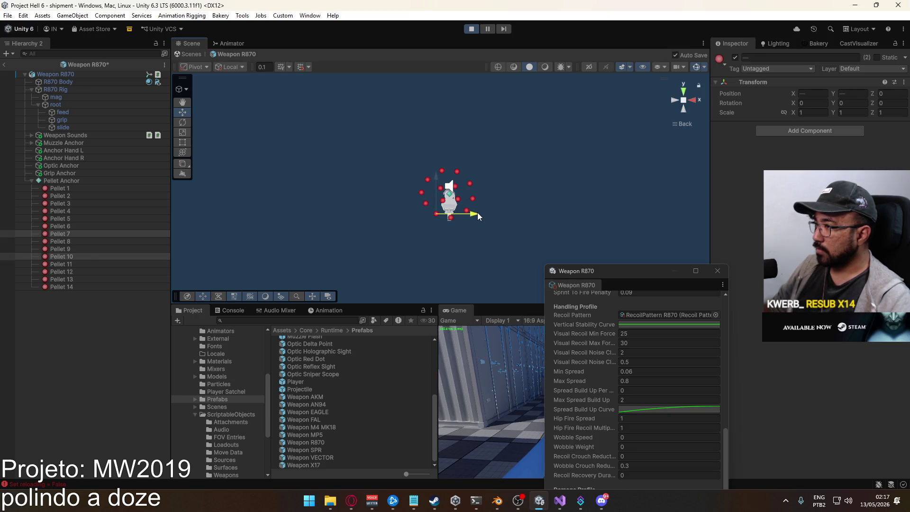
{"action": "left_click", "coordinate": [422, 193]}
{"action": "left_click", "coordinate": [455, 193]}
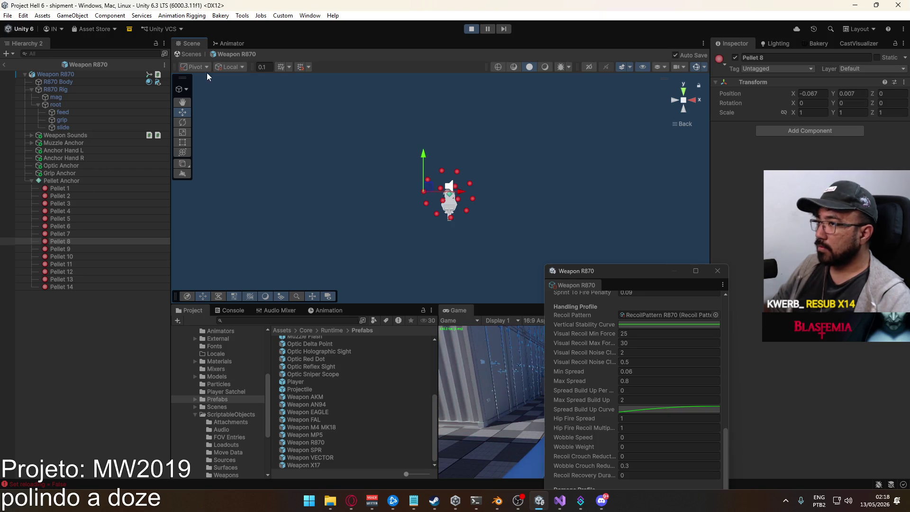
{"action": "left_click", "coordinate": [5, 65]}
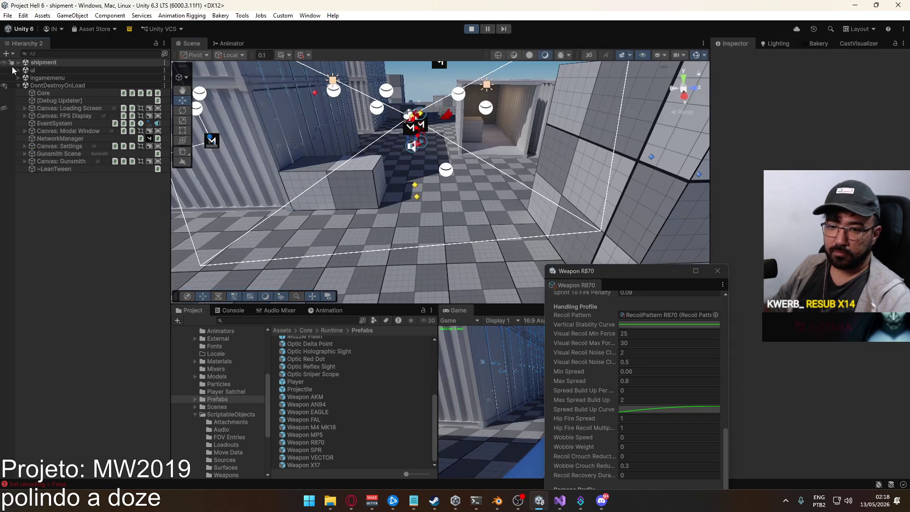
Close the floating weapon settings window and maximize the Game view
{"action": "left_click", "coordinate": [717, 271]}
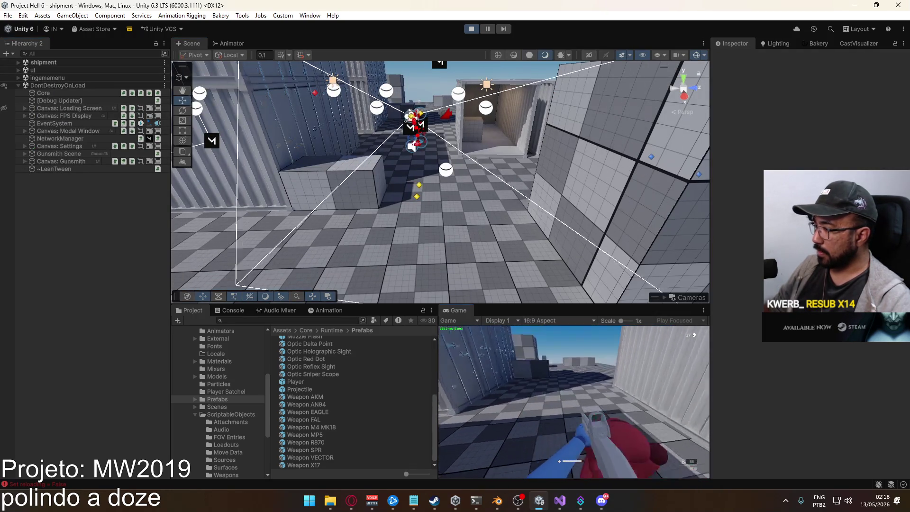
{"action": "left_click", "coordinate": [574, 402]}
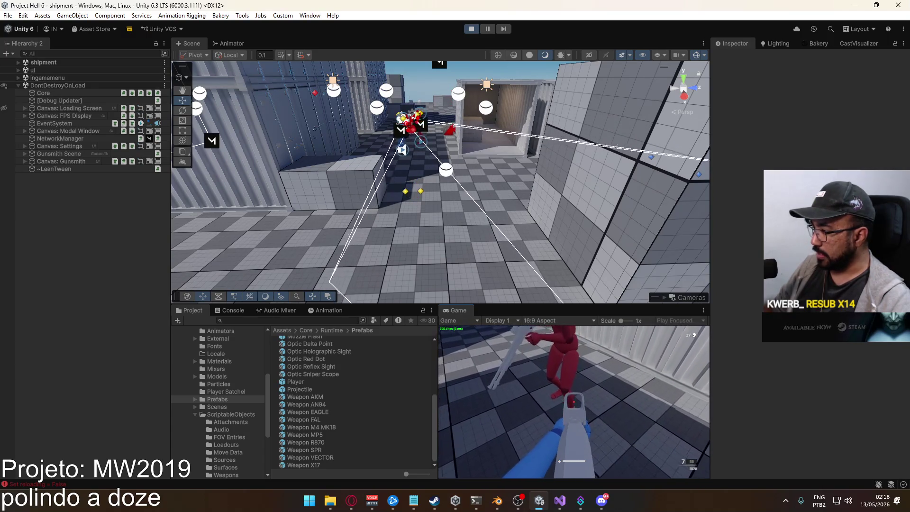
{"action": "right_click", "coordinate": [453, 310]}
{"action": "left_click", "coordinate": [513, 344]}
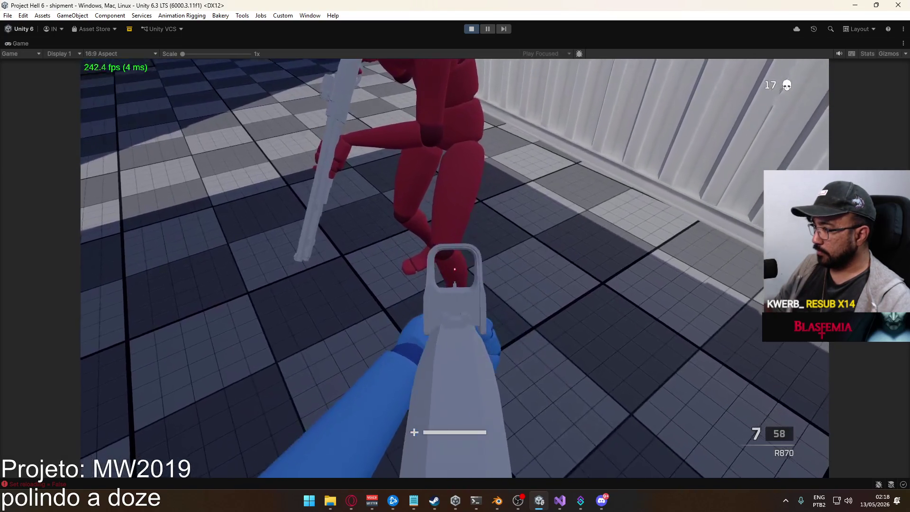
Shoot the red enemy with the R870 and reload, leaving 6 shells and 18 kills
{"action": "left_click", "coordinate": [454, 269]}
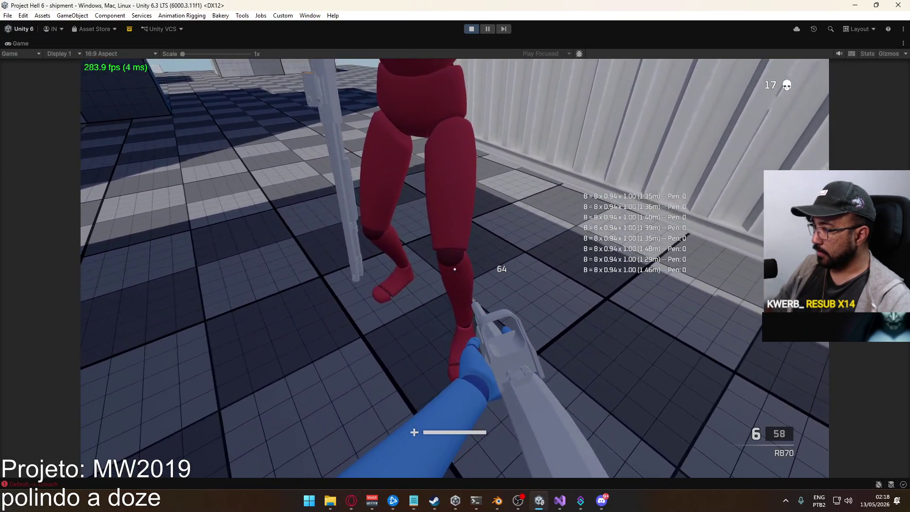
{"action": "left_click", "coordinate": [455, 270]}
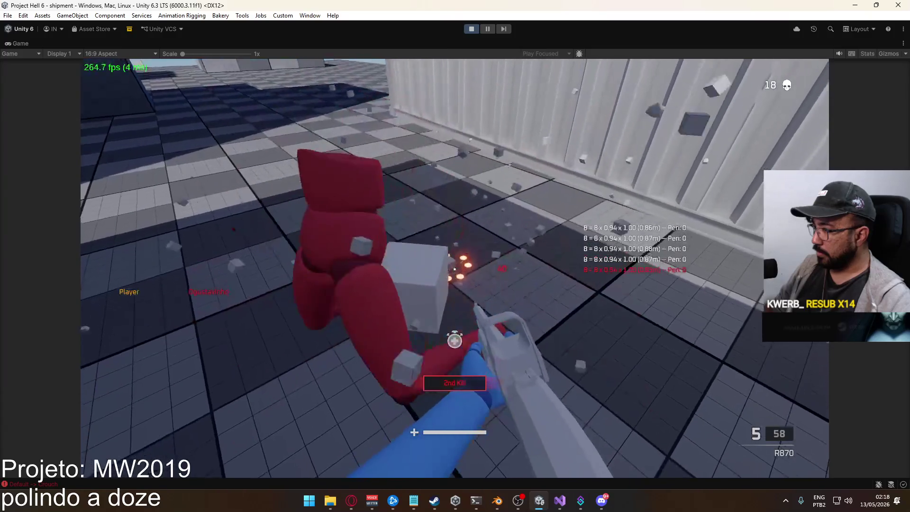
{"action": "key", "text": "c"}
{"action": "key", "text": "r"}
{"action": "key", "text": "c"}
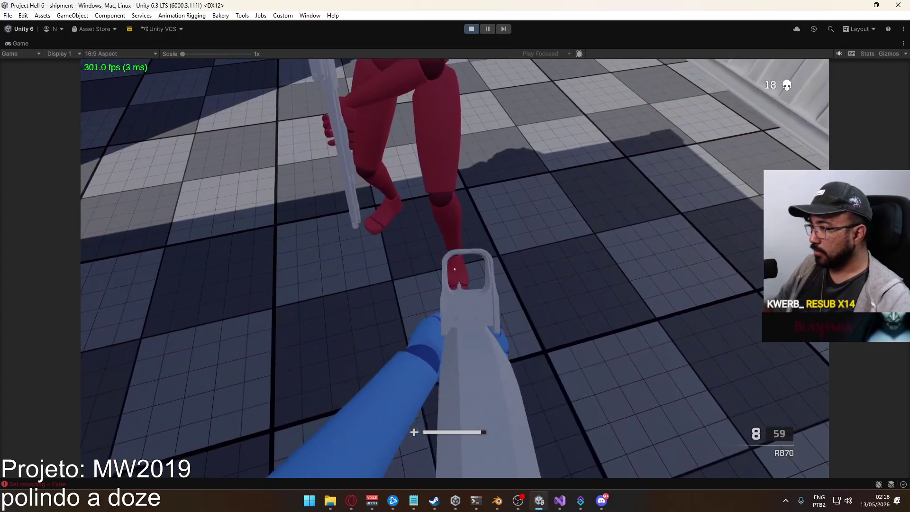
{"action": "left_click", "coordinate": [455, 269]}
{"action": "left_click", "coordinate": [454, 269]}
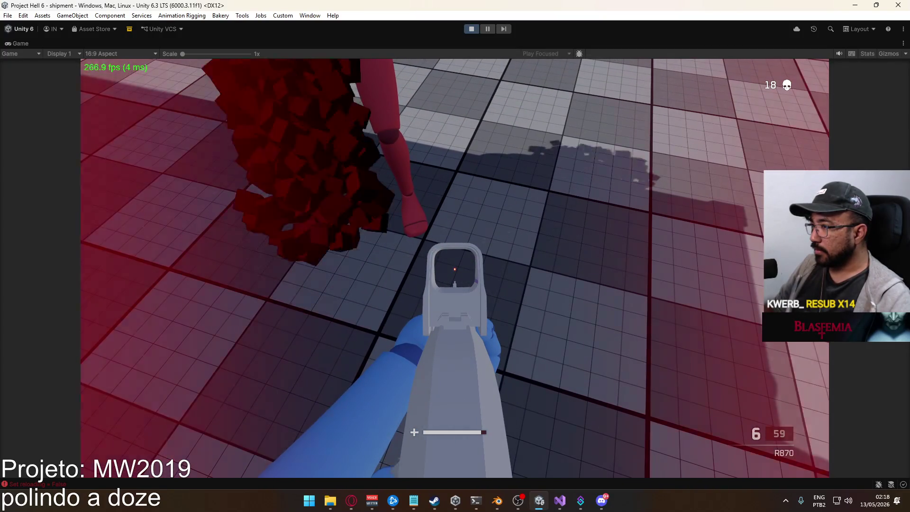
{"action": "key", "text": "super"}
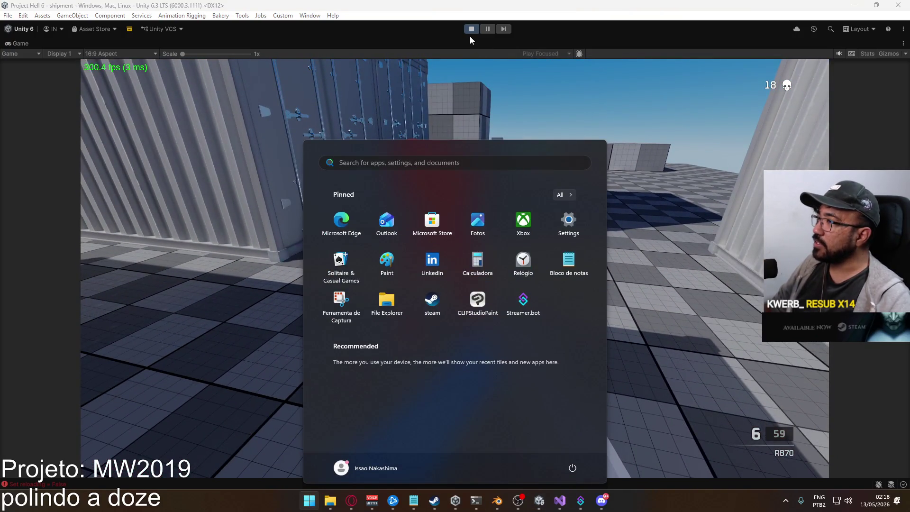
Return to the game, fire two shots, switch weapons with 2 and aim down the red-dot sight
{"action": "key", "text": "super"}
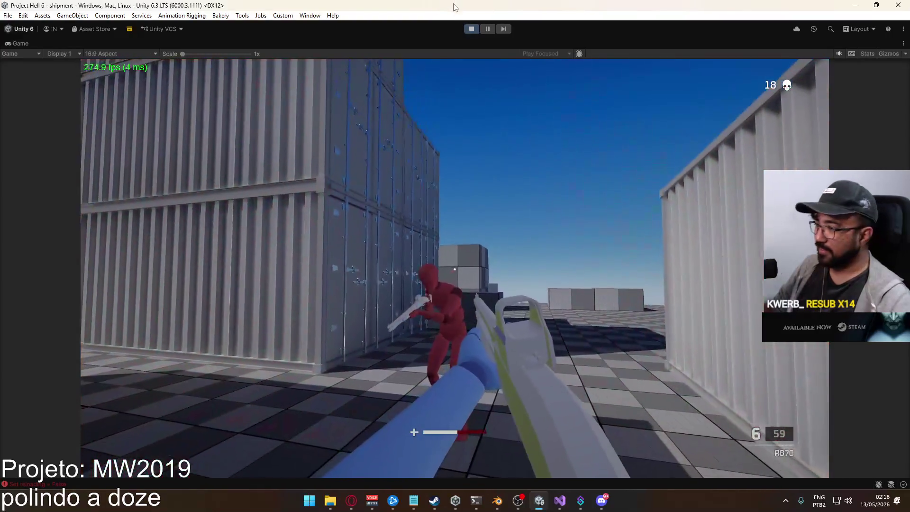
{"action": "key", "text": "super"}
{"action": "key", "text": "super"}
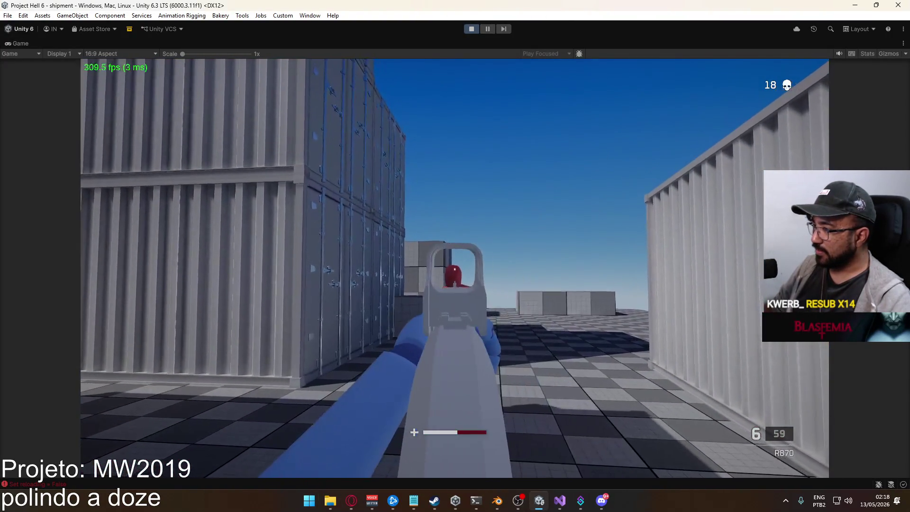
{"action": "left_click", "coordinate": [455, 269]}
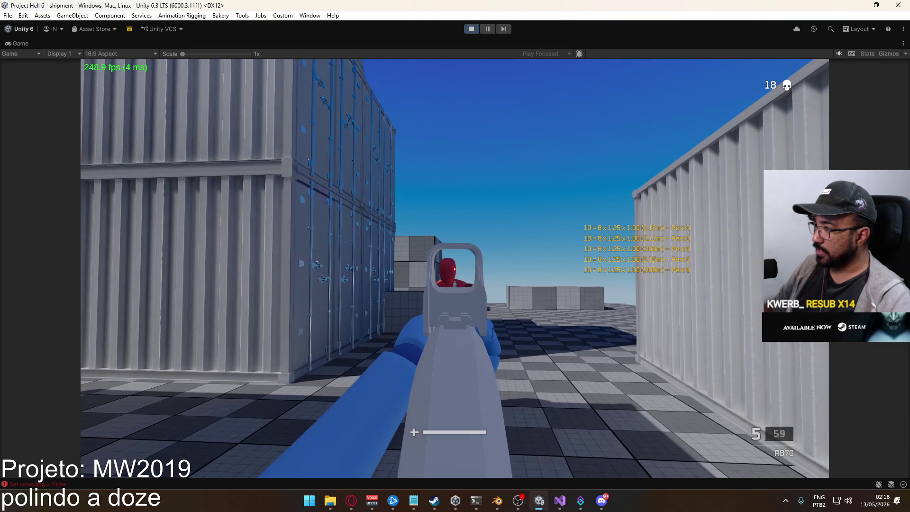
{"action": "left_click", "coordinate": [455, 268]}
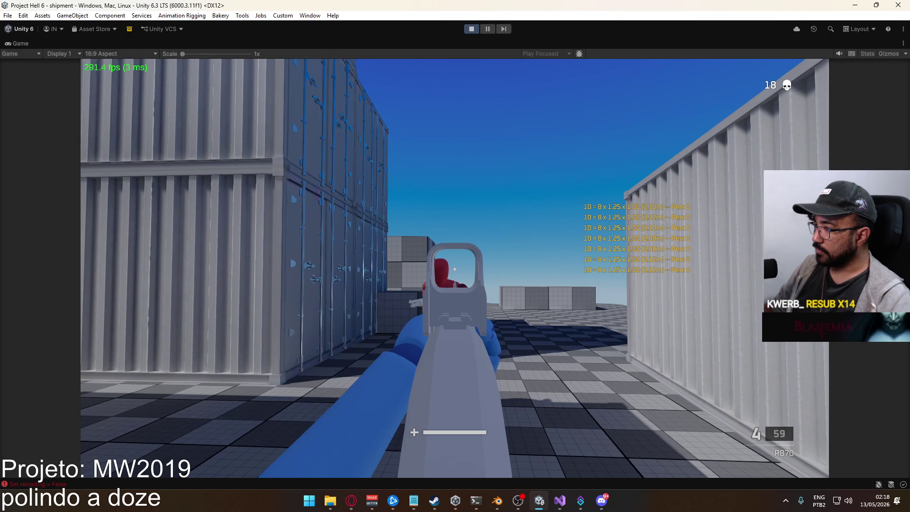
{"action": "key", "text": "2"}
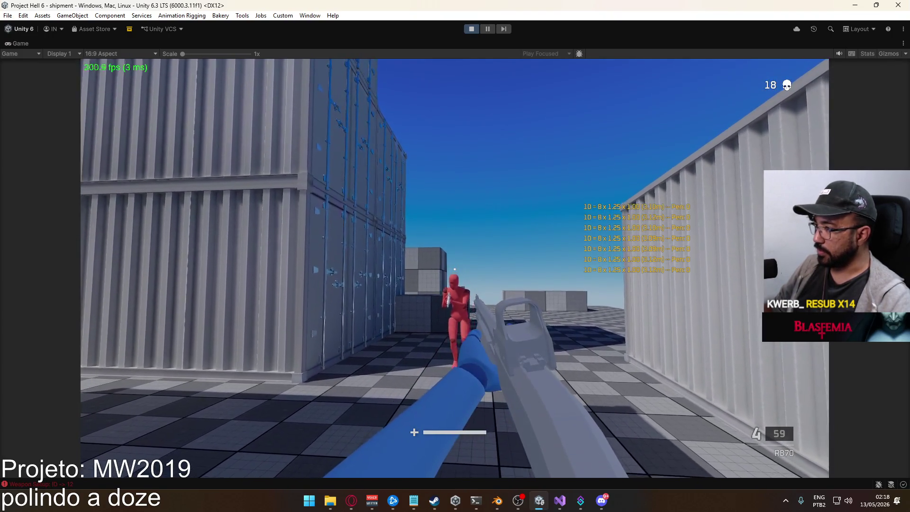
{"action": "right_click", "coordinate": [455, 268]}
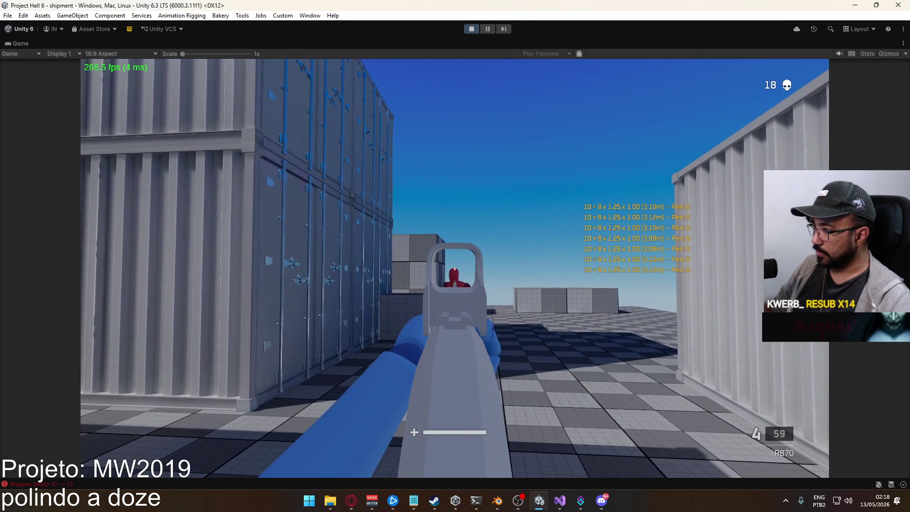
Advance along the containers and shoot the enemy dummy dead, raising kills to 19
{"action": "key", "text": "w"}
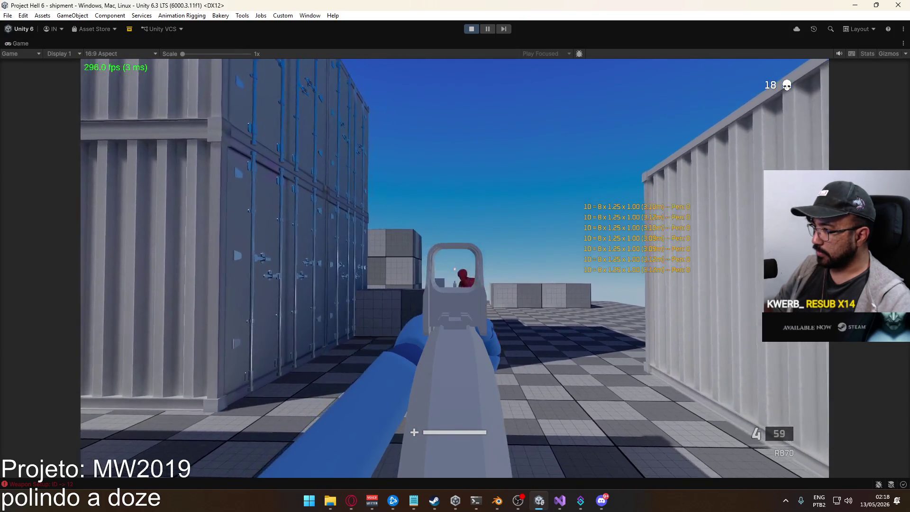
{"action": "key", "text": "w"}
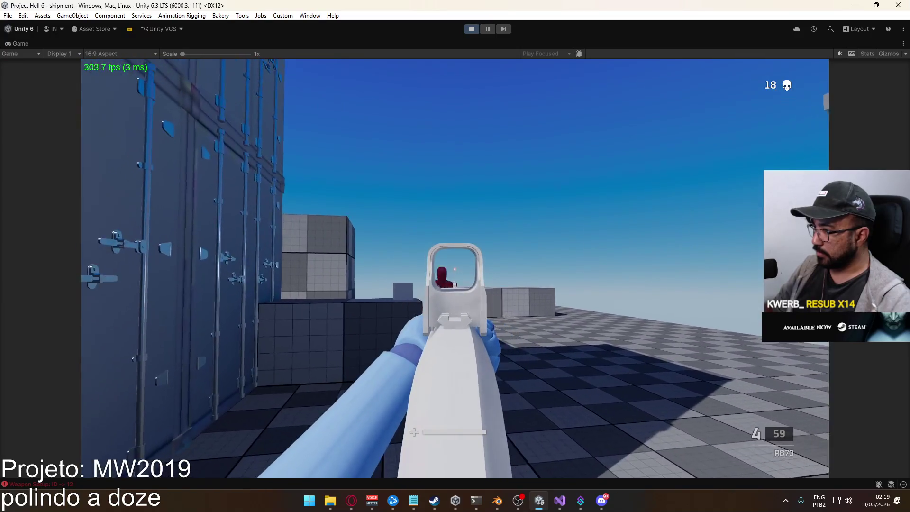
{"action": "left_click", "coordinate": [455, 268]}
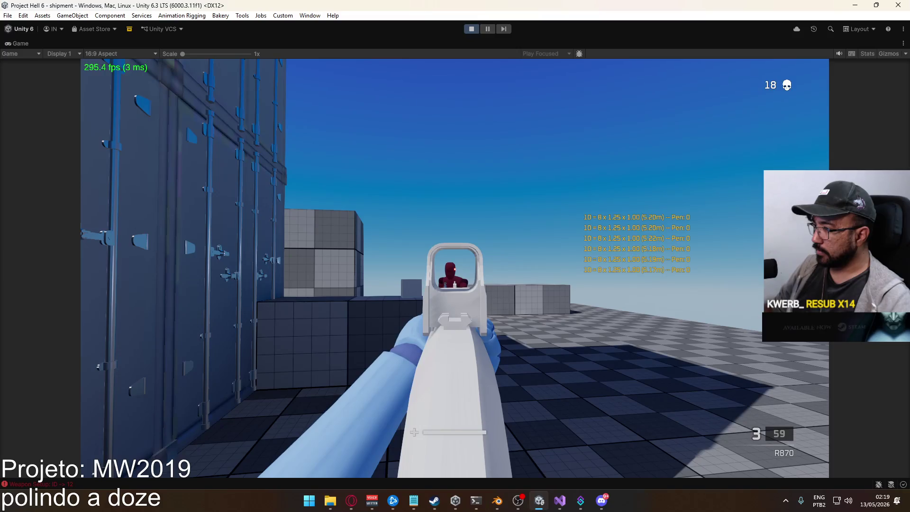
{"action": "left_click", "coordinate": [454, 267]}
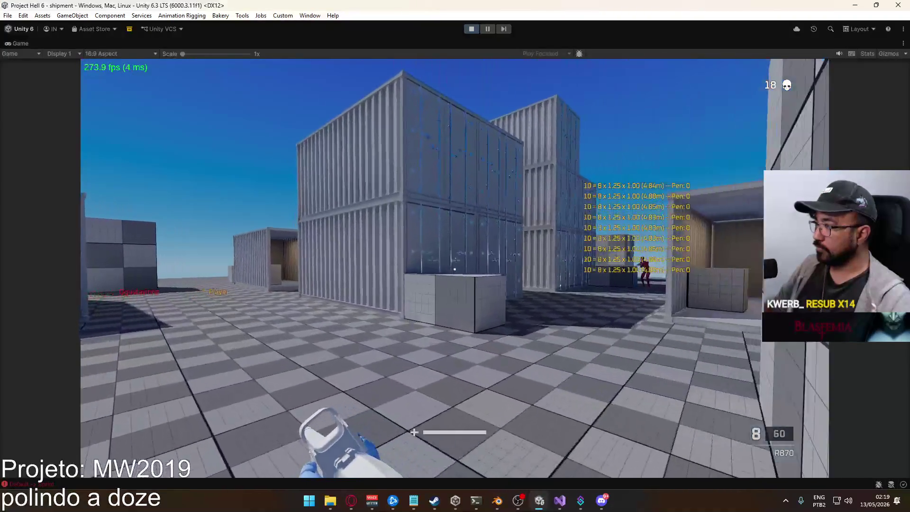
{"action": "key", "text": "w"}
{"action": "key", "text": "w"}
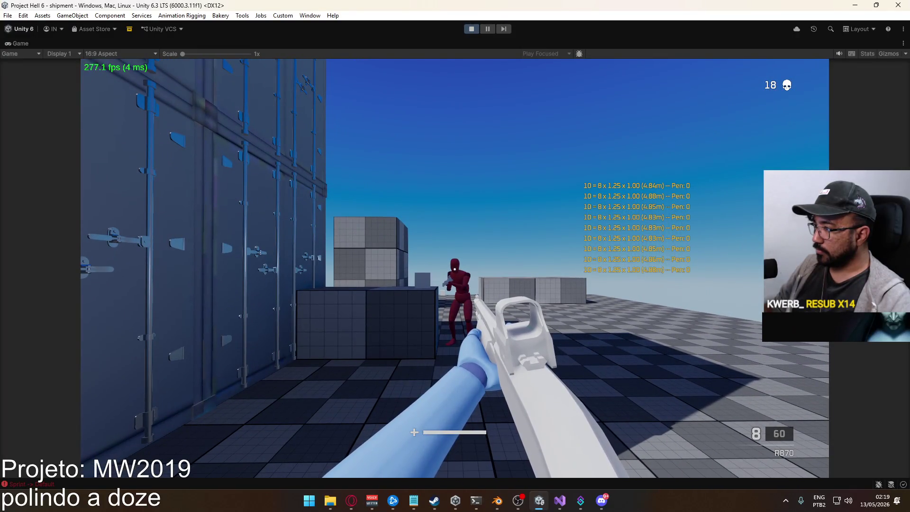
{"action": "left_click", "coordinate": [455, 269]}
{"action": "key", "text": "w"}
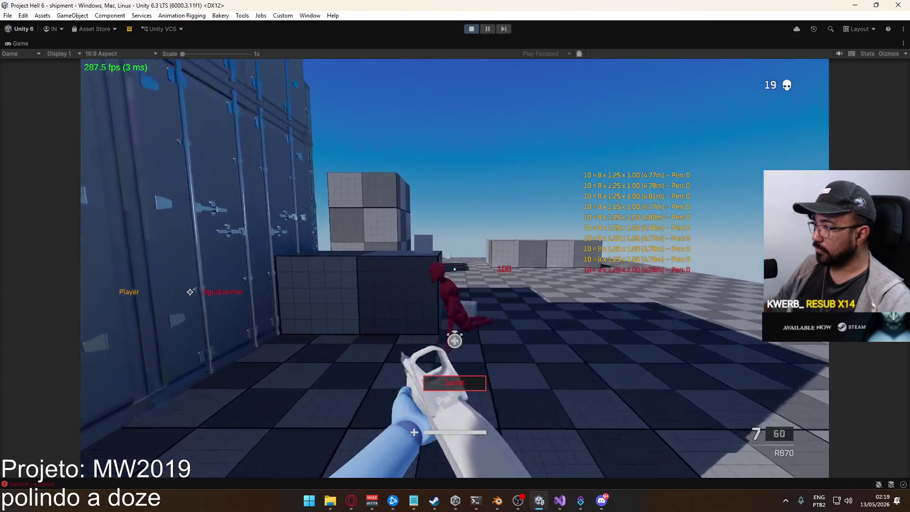
{"action": "key", "text": "s"}
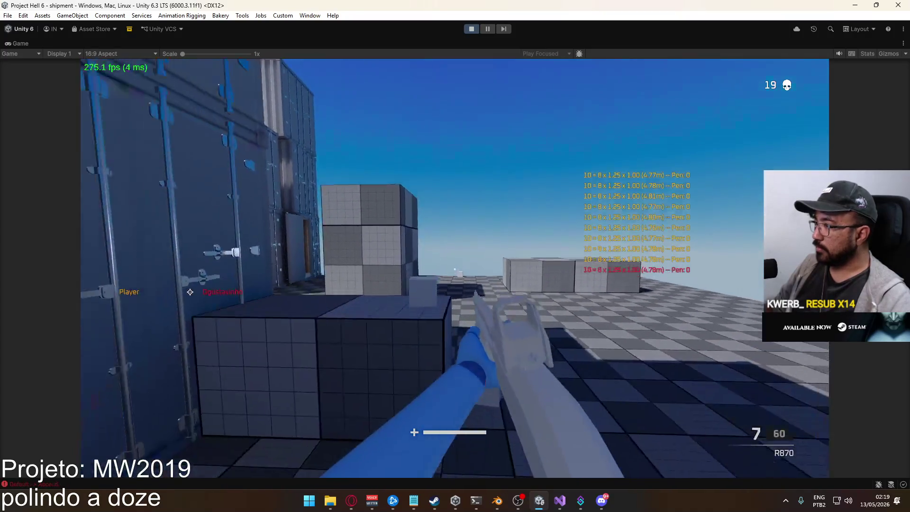
{"action": "key", "text": "s"}
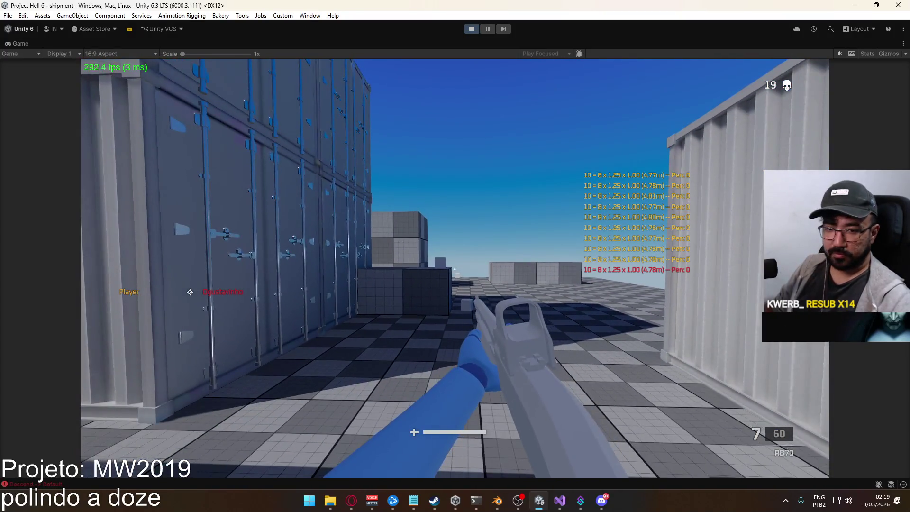
{"action": "key", "text": "w"}
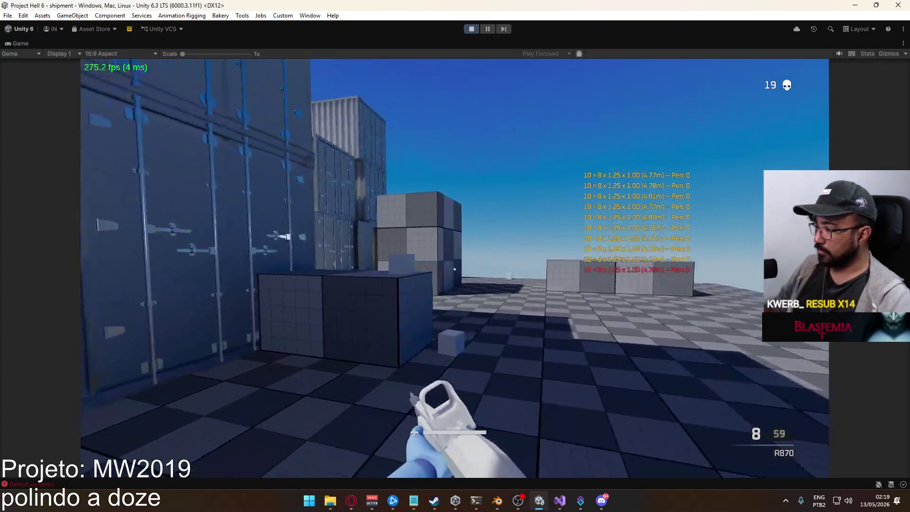
{"action": "left_click", "coordinate": [455, 269]}
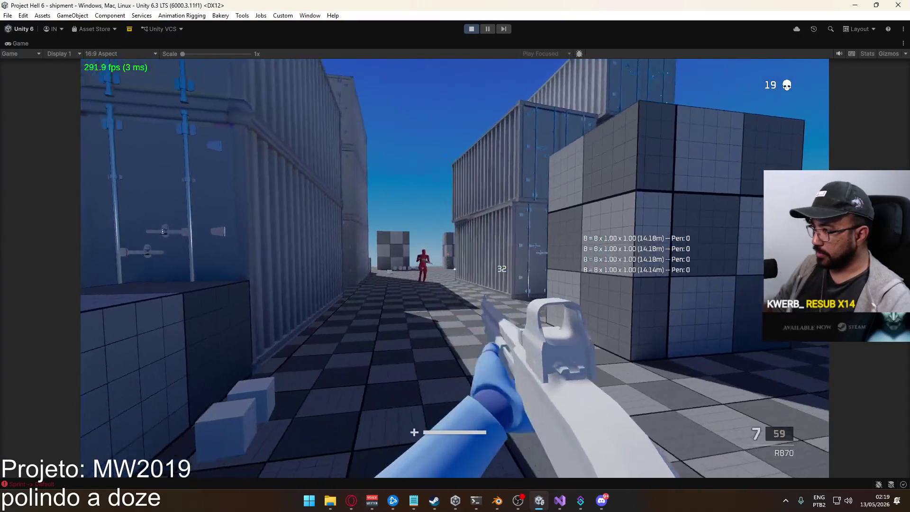
Aim down sights, strafe, and kill the distant target from about 28 m
{"action": "key", "text": "w"}
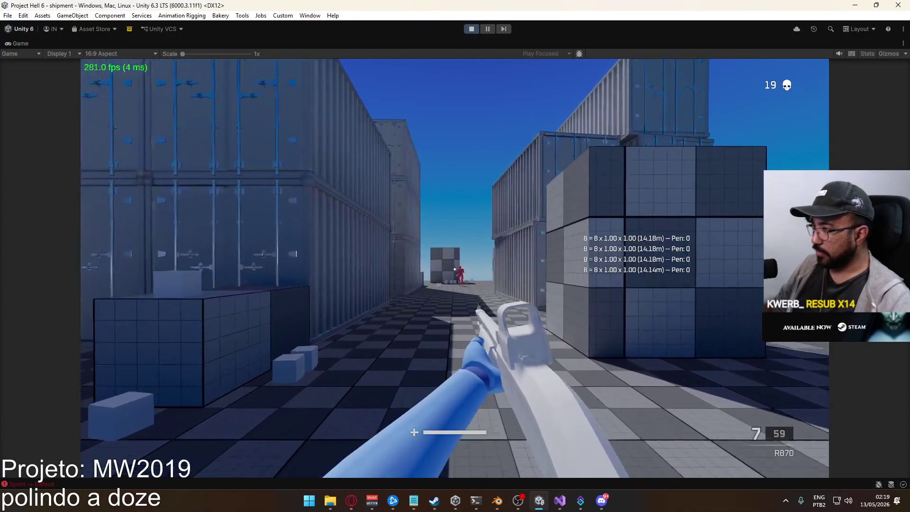
{"action": "right_click", "coordinate": [455, 268]}
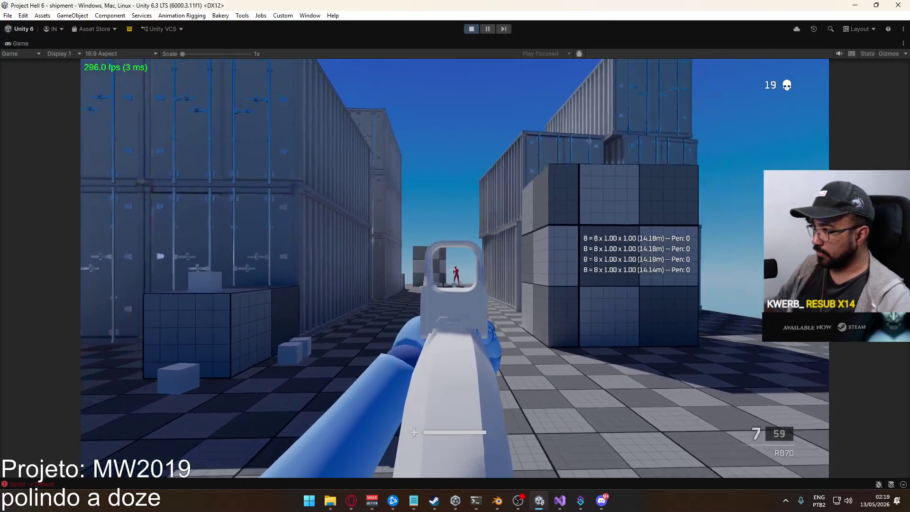
{"action": "key", "text": "s"}
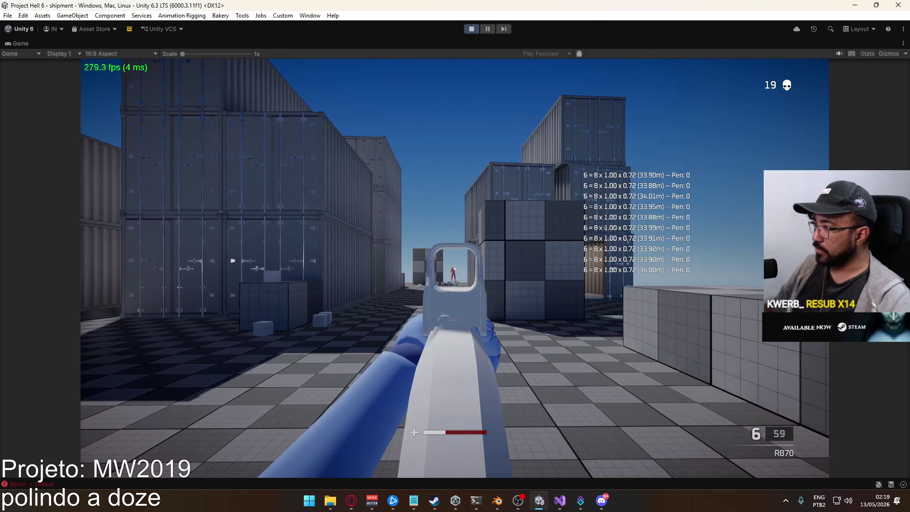
{"action": "key", "text": "d"}
{"action": "key", "text": "w"}
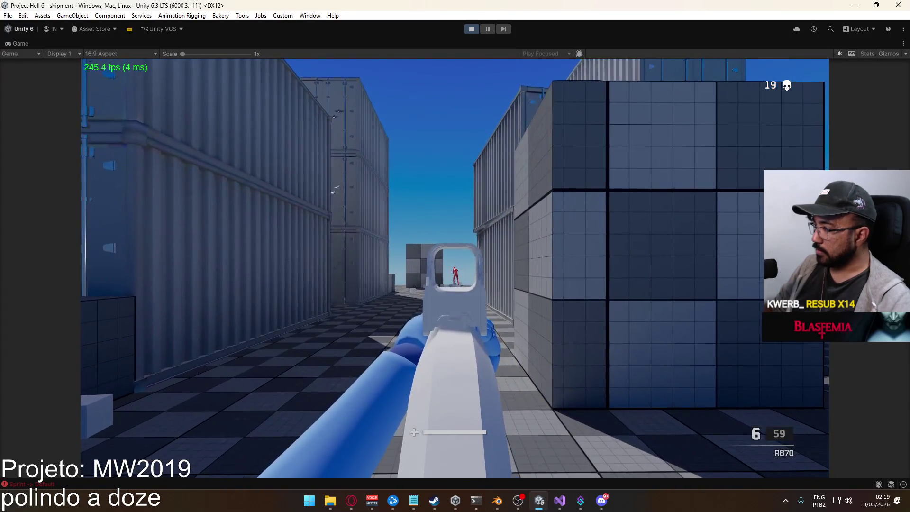
{"action": "left_click", "coordinate": [455, 268]}
{"action": "key", "text": "w"}
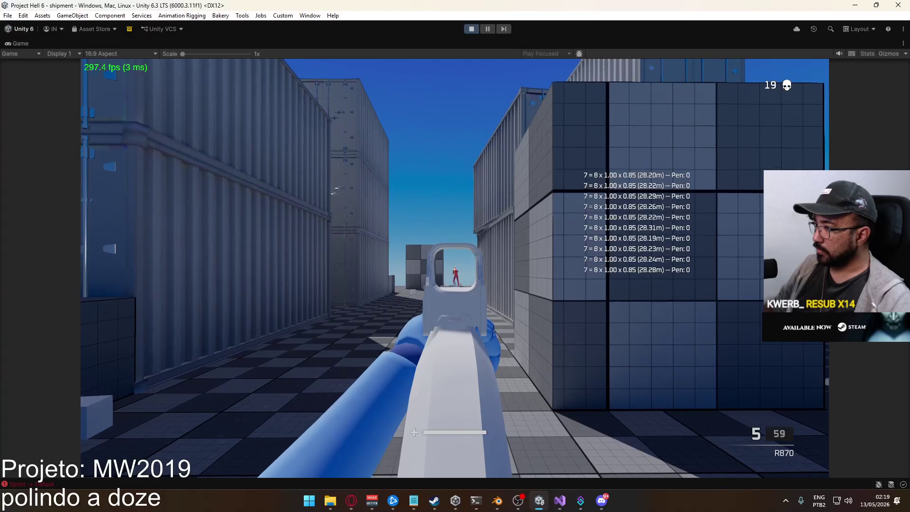
{"action": "left_click", "coordinate": [455, 268]}
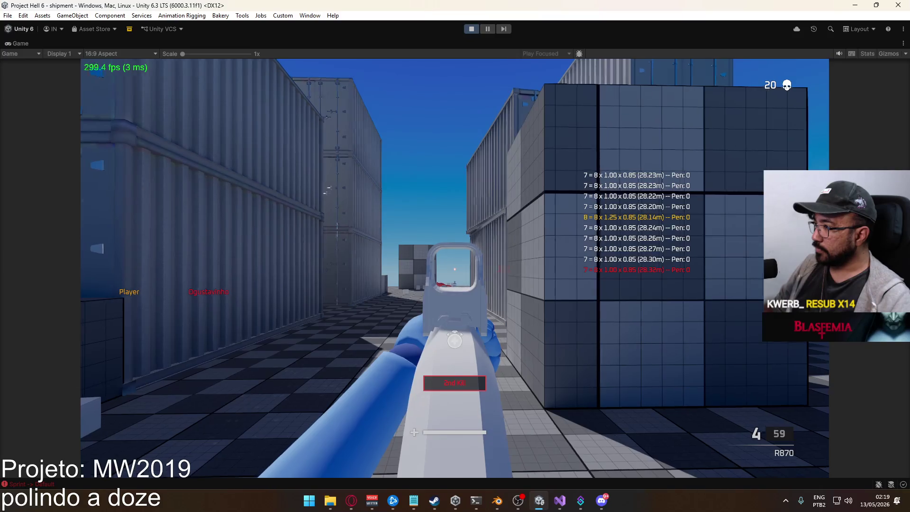
Kill more enemies along the container alley, pushing the kill count to 22
{"action": "key", "text": "s"}
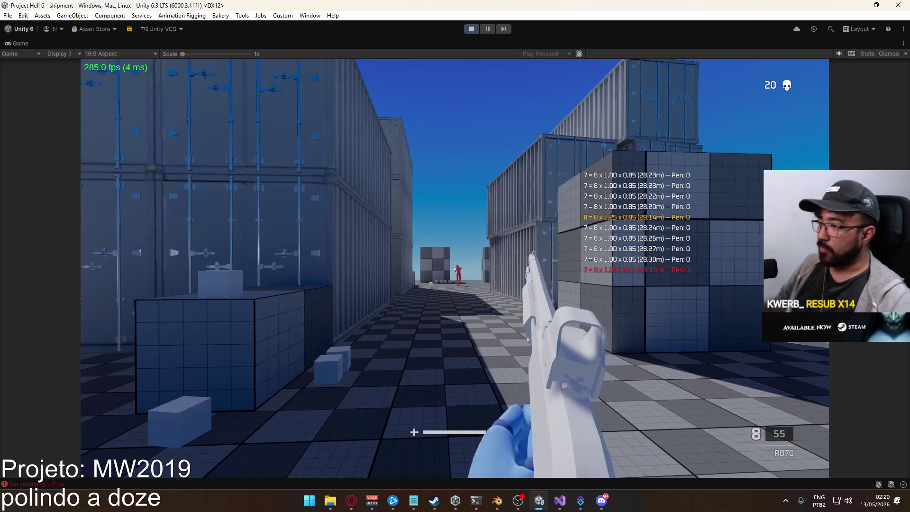
{"action": "key", "text": "w"}
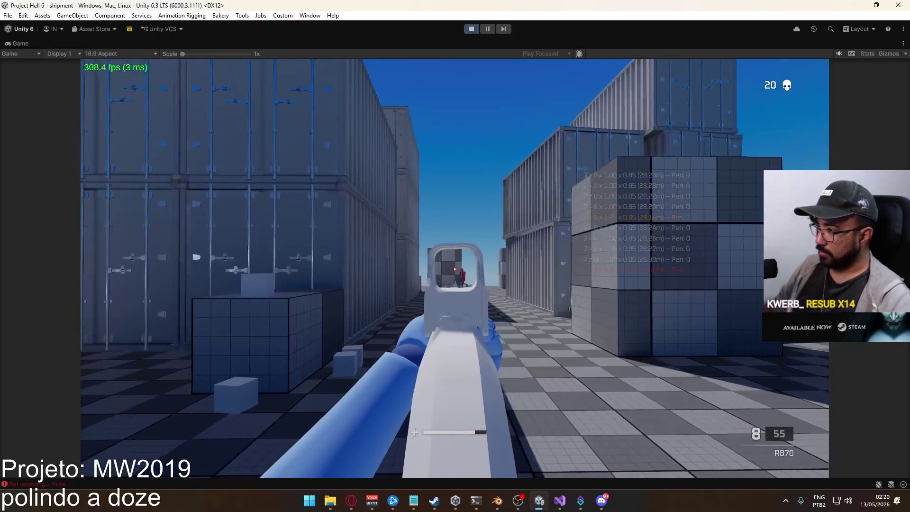
{"action": "left_click", "coordinate": [455, 268]}
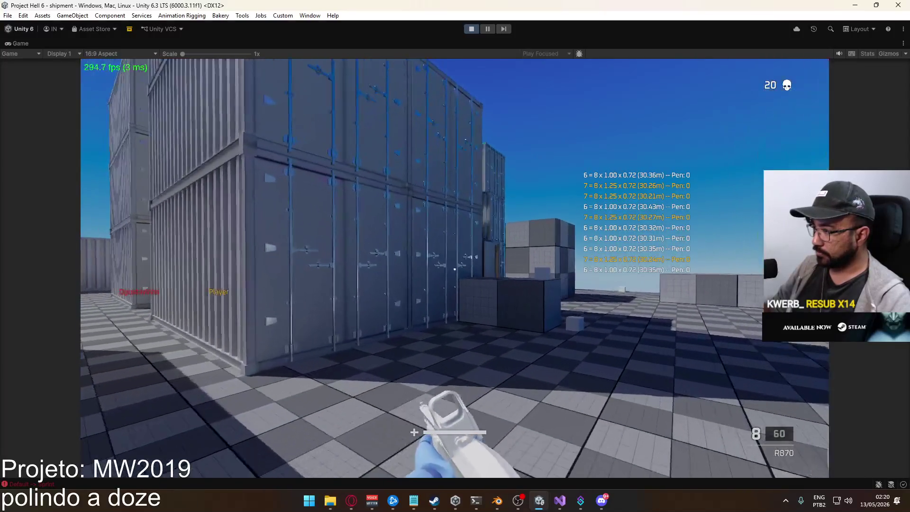
{"action": "right_click", "coordinate": [455, 268]}
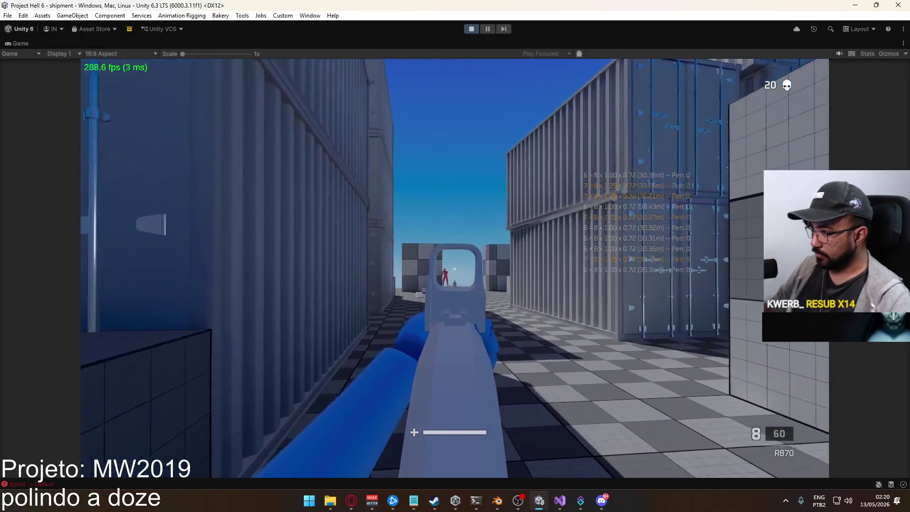
{"action": "left_click", "coordinate": [454, 269]}
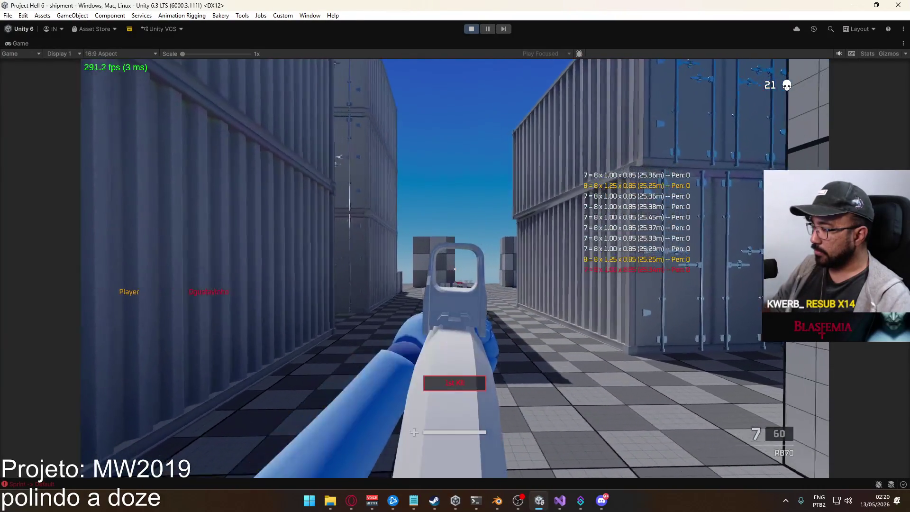
{"action": "key", "text": "shift+w"}
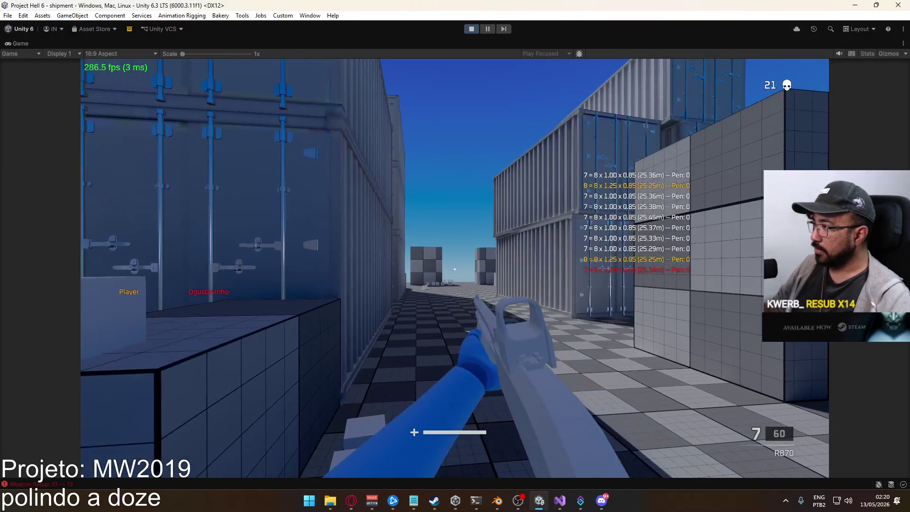
{"action": "key", "text": "w"}
{"action": "key", "text": "w"}
{"action": "key", "text": "w"}
{"action": "key", "text": "w"}
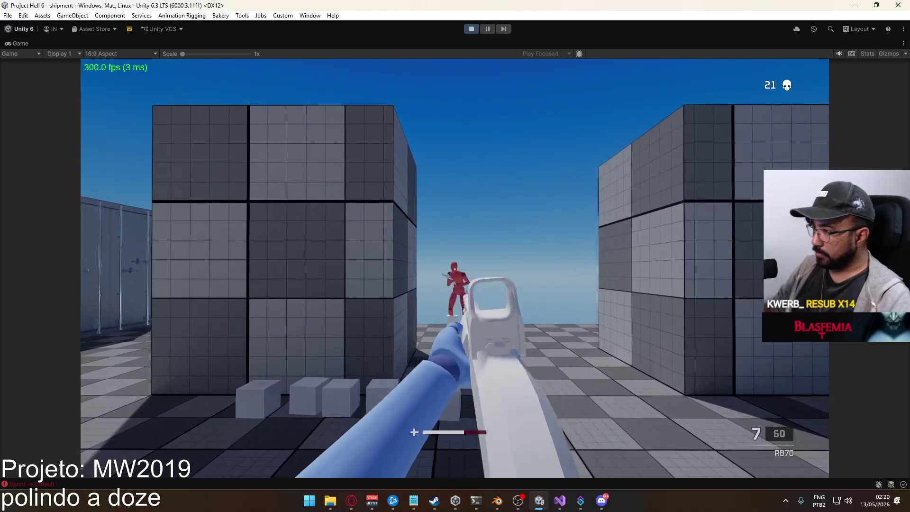
{"action": "key", "text": "w"}
{"action": "left_click", "coordinate": [455, 268]}
Shoot the red dummy from about 15 m, finish it for 23 kills, then reload
{"action": "key", "text": "w"}
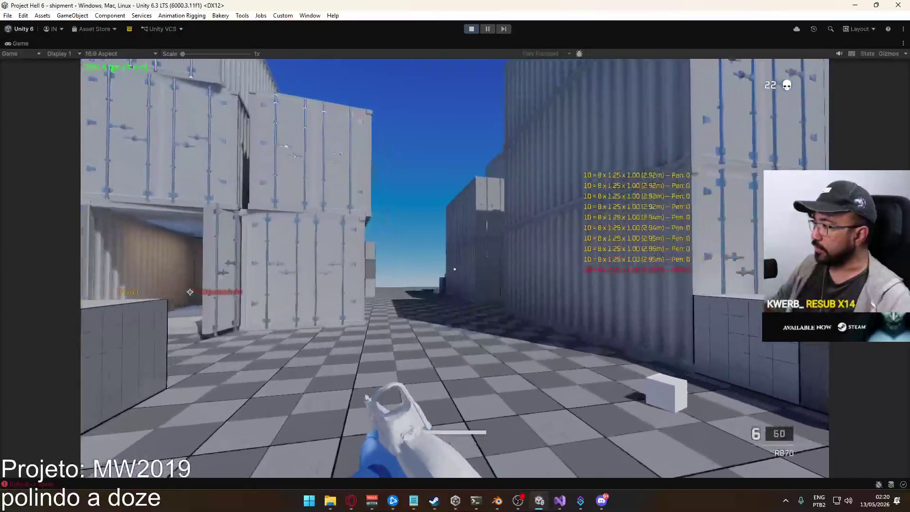
{"action": "key", "text": "w"}
{"action": "key", "text": "w"}
{"action": "key", "text": "w"}
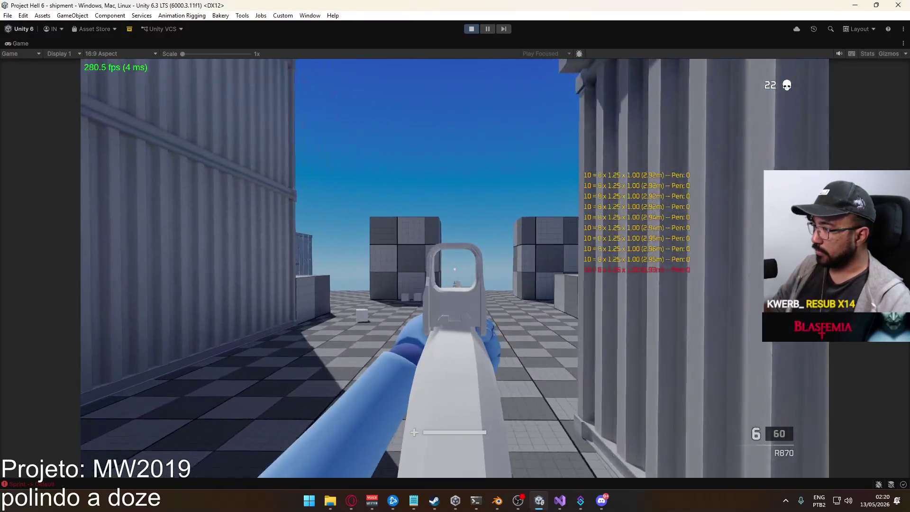
{"action": "left_click", "coordinate": [455, 269]}
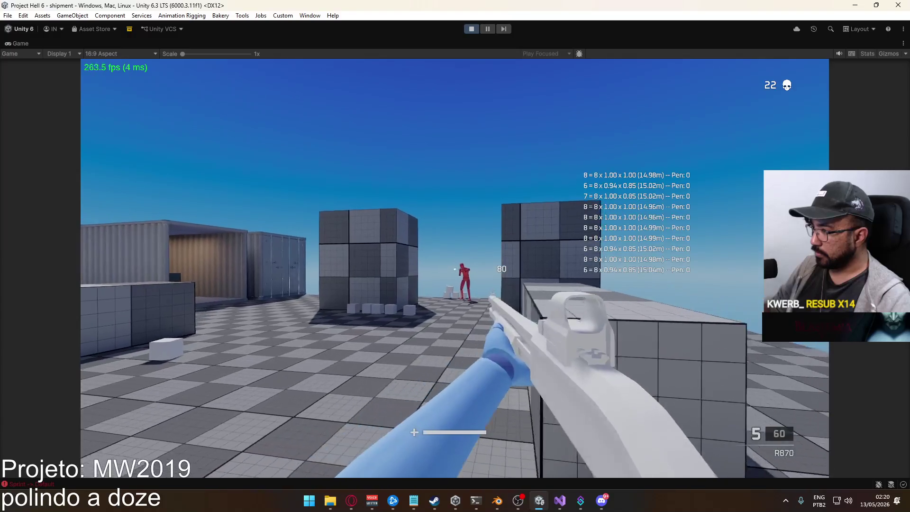
{"action": "right_click", "coordinate": [455, 268]}
{"action": "key", "text": "a"}
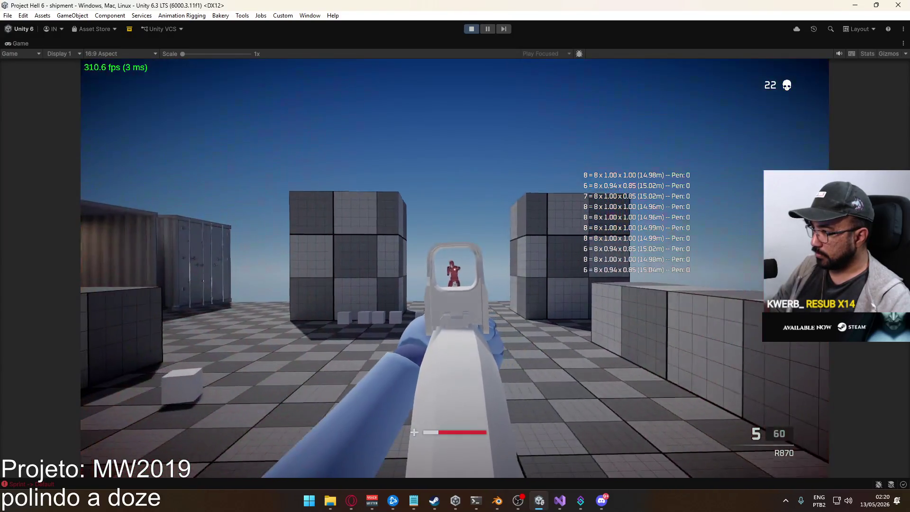
{"action": "left_click", "coordinate": [455, 268]}
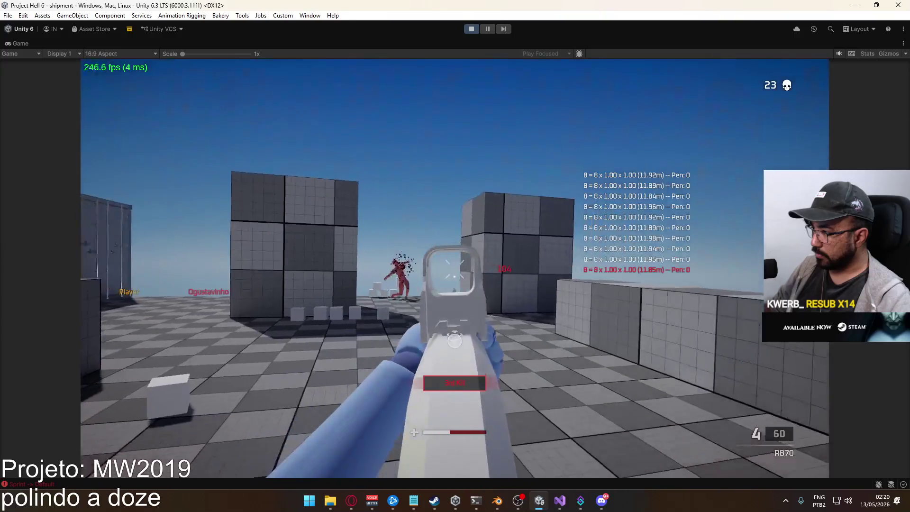
{"action": "key", "text": "r"}
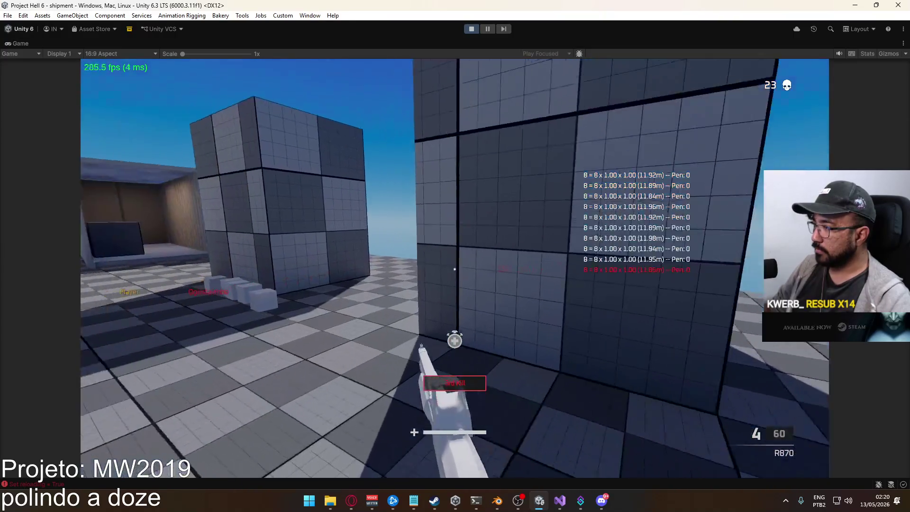
Un-maximize the Game view to restore the full editor layout
{"action": "key", "text": "super"}
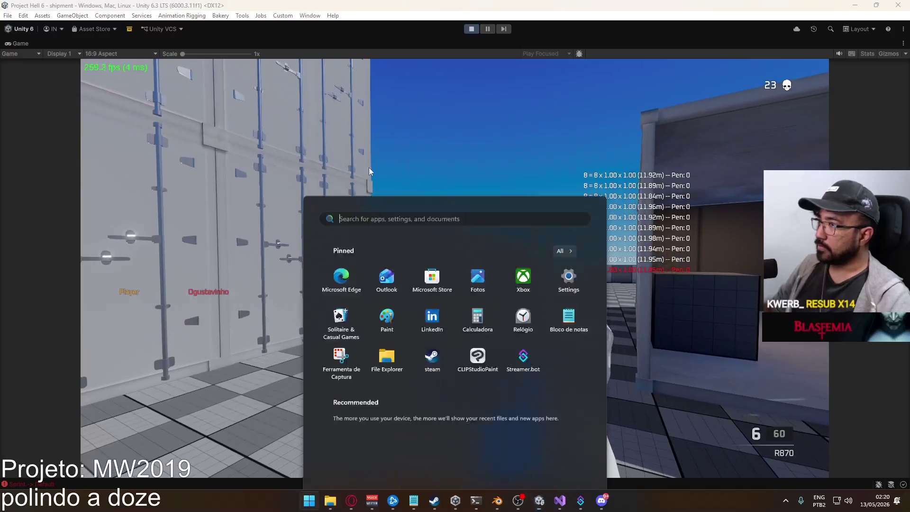
{"action": "left_click", "coordinate": [315, 44]}
{"action": "right_click", "coordinate": [329, 43]}
{"action": "left_click", "coordinate": [392, 73]}
{"action": "right_click", "coordinate": [401, 75]}
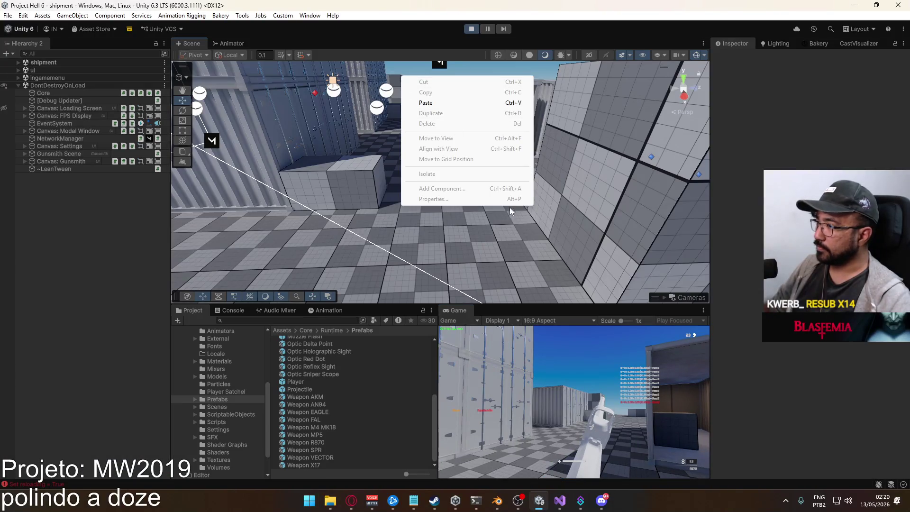
Maximize the Game view again and fire at the red dummy, logging 8-damage pellets at 5.8 m
{"action": "right_click", "coordinate": [457, 311]}
{"action": "left_click", "coordinate": [450, 341]}
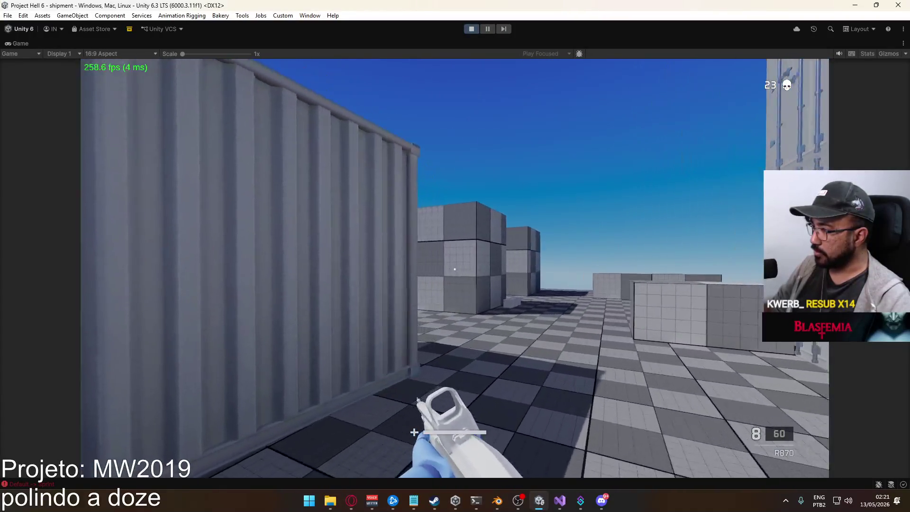
{"action": "left_click", "coordinate": [454, 269]}
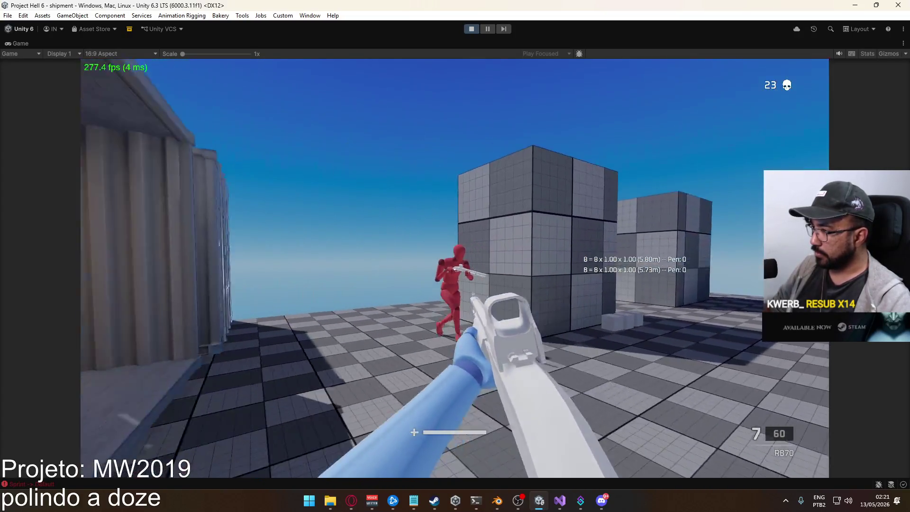
Kill the dummy, reload, shoot another dummy, and reload again
{"action": "left_click", "coordinate": [454, 270]}
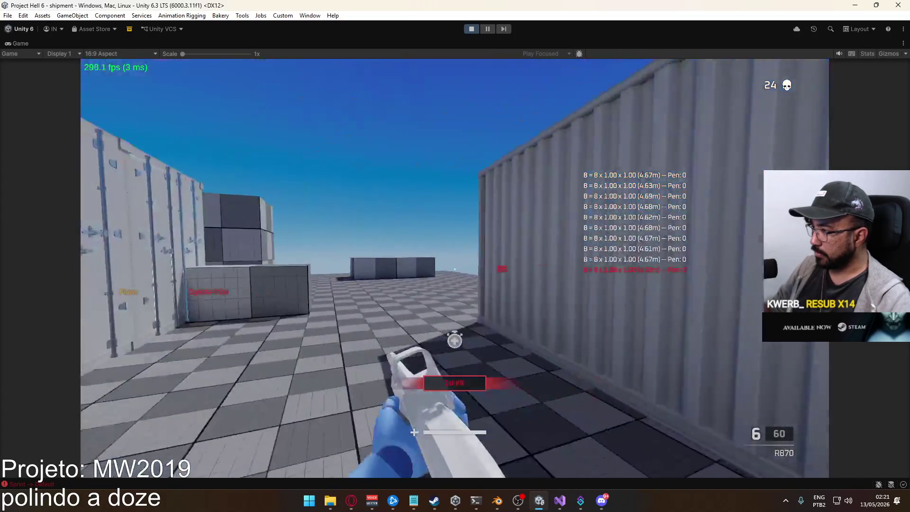
{"action": "key", "text": "r"}
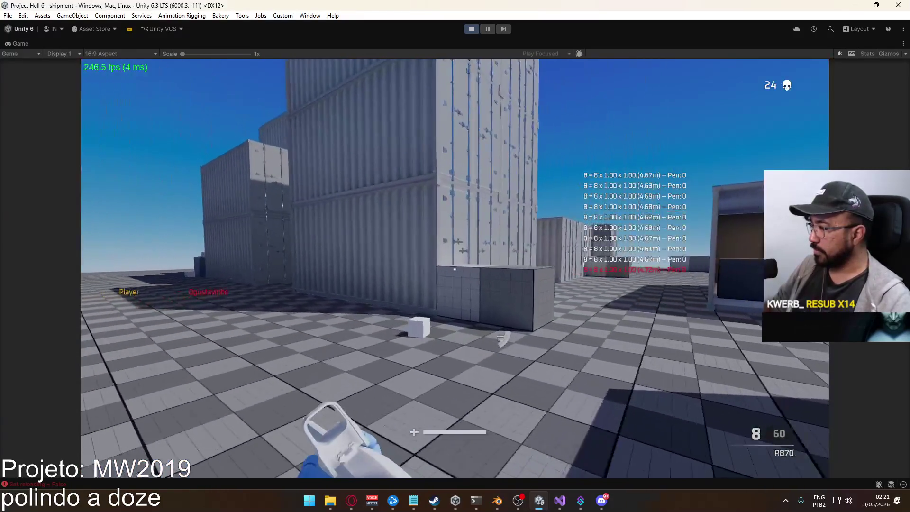
{"action": "right_click", "coordinate": [455, 270]}
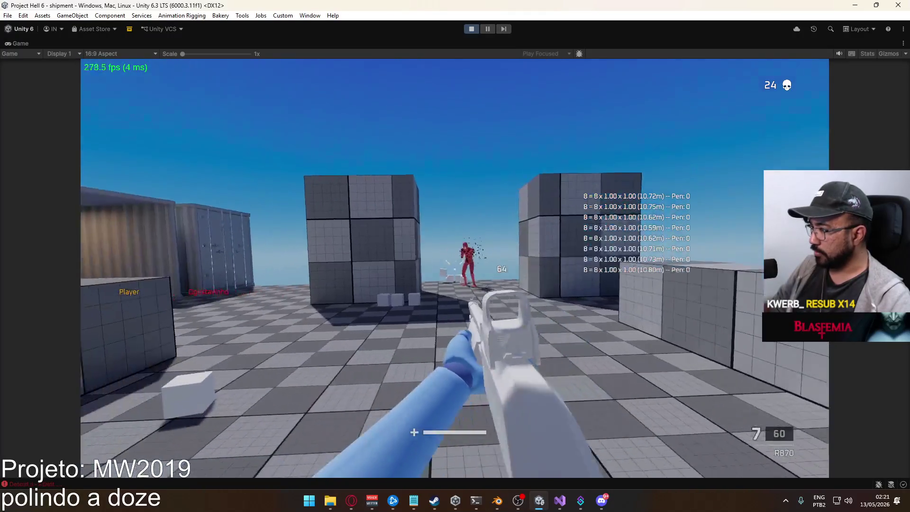
{"action": "left_click", "coordinate": [455, 269]}
{"action": "left_click", "coordinate": [455, 270]}
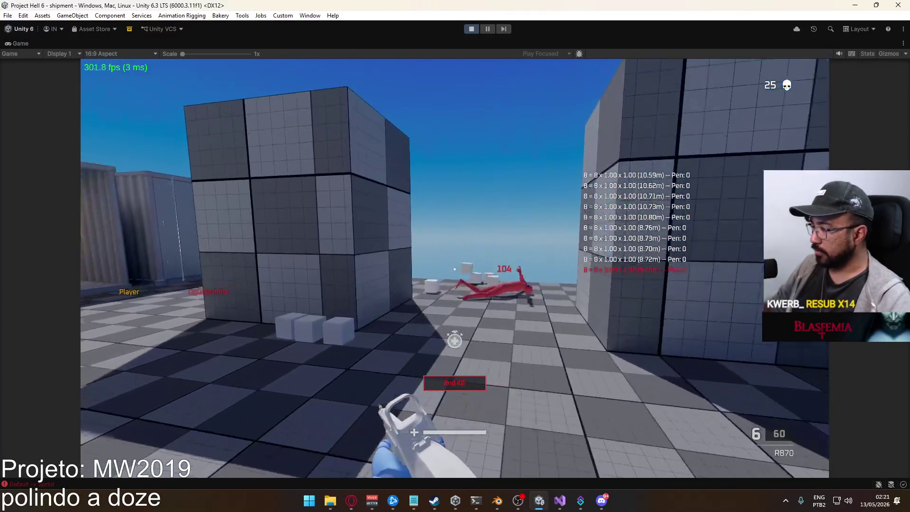
{"action": "key", "text": "r"}
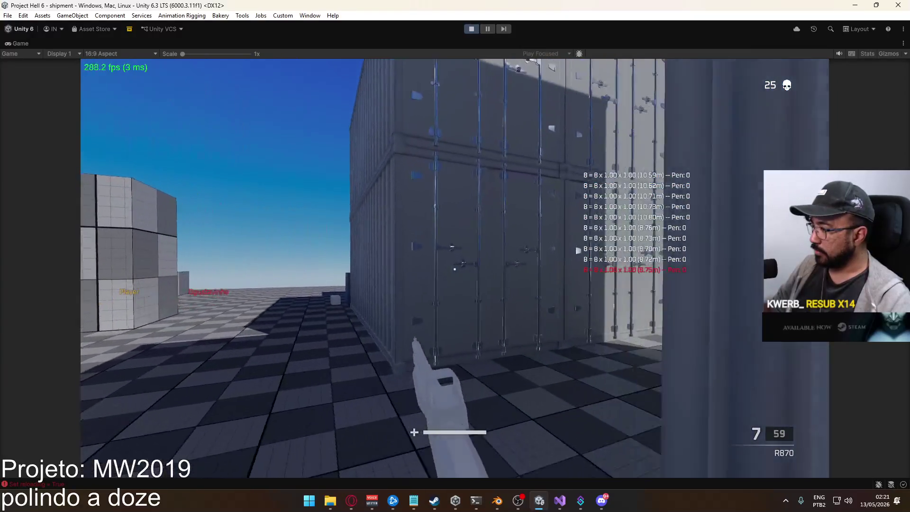
Advance toward the grey cubes shooting, then sprint on after respawning, reaching 27 kills
{"action": "right_click", "coordinate": [454, 269]}
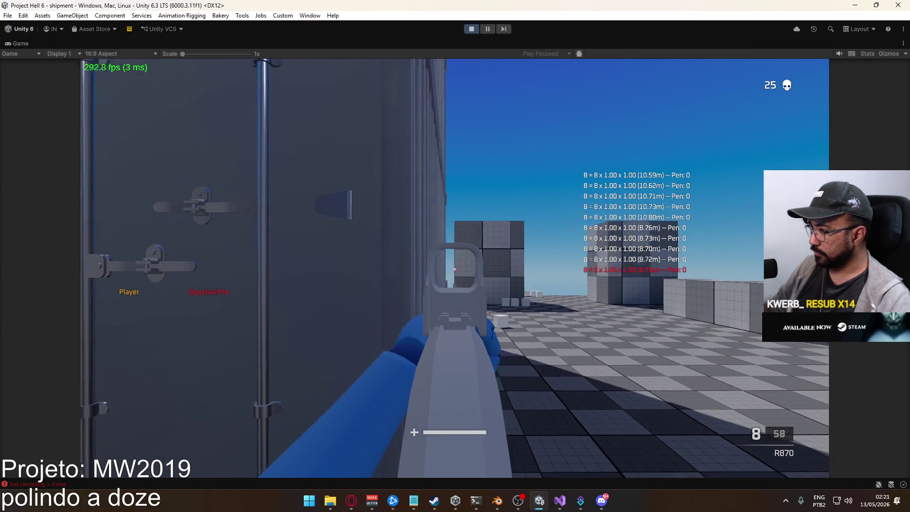
{"action": "key", "text": "w"}
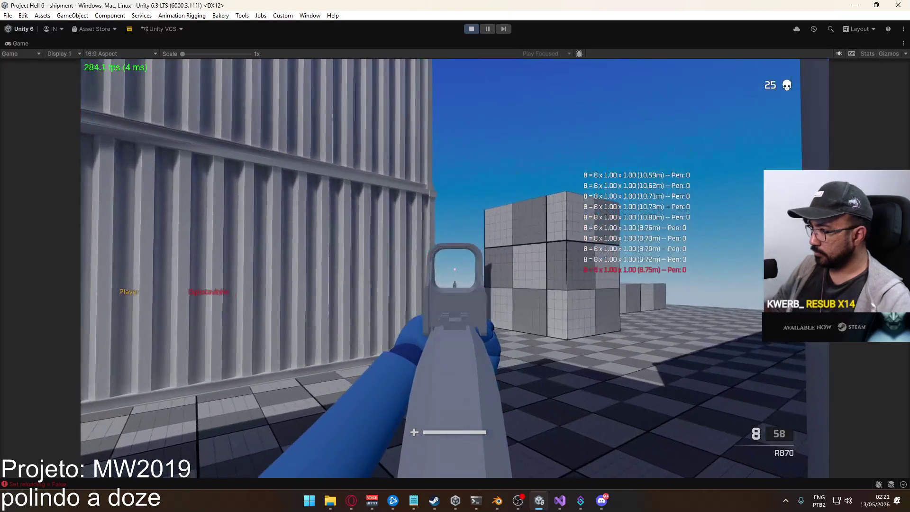
{"action": "key", "text": "w"}
{"action": "key", "text": "w"}
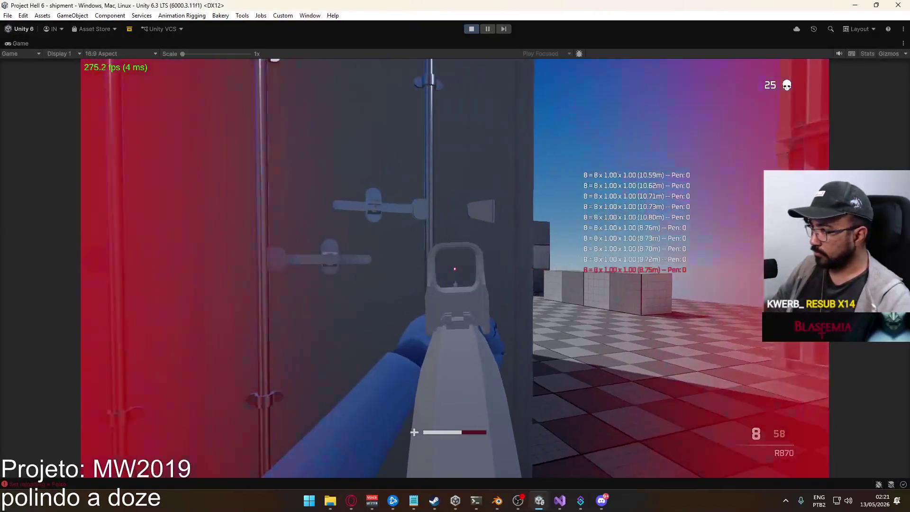
{"action": "left_click", "coordinate": [455, 270]}
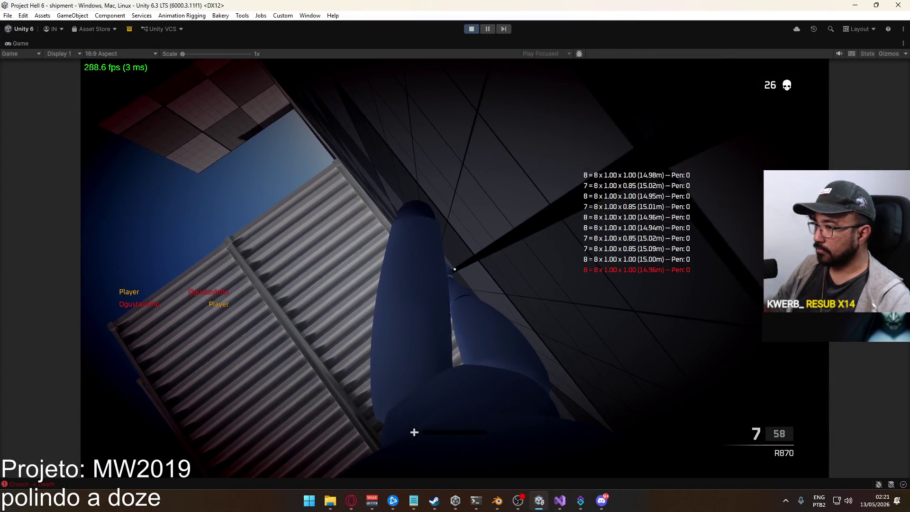
{"action": "key", "text": "shift+w"}
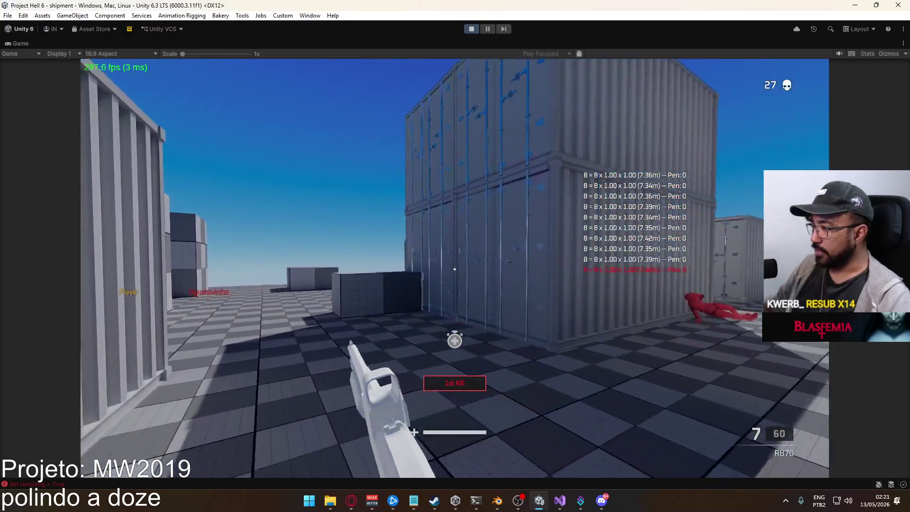
{"action": "key", "text": "w"}
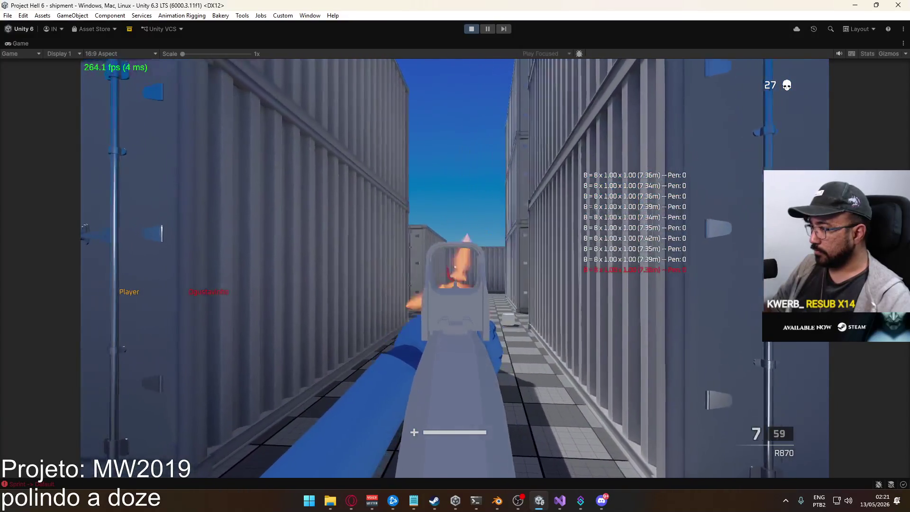
Sprint down the container corridor and shoot the red dummy for a kill
{"action": "left_click", "coordinate": [455, 270]}
{"action": "key", "text": "shift"}
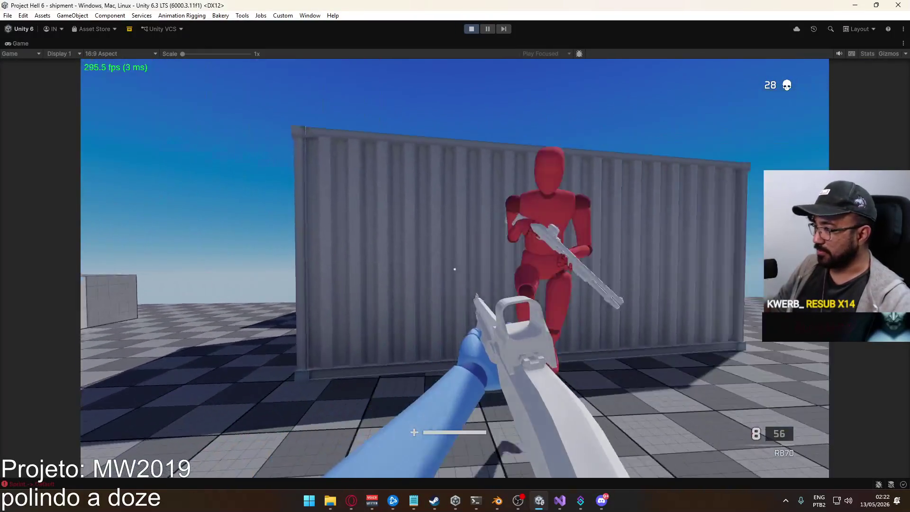
{"action": "left_click", "coordinate": [454, 269]}
{"action": "left_click", "coordinate": [455, 269]}
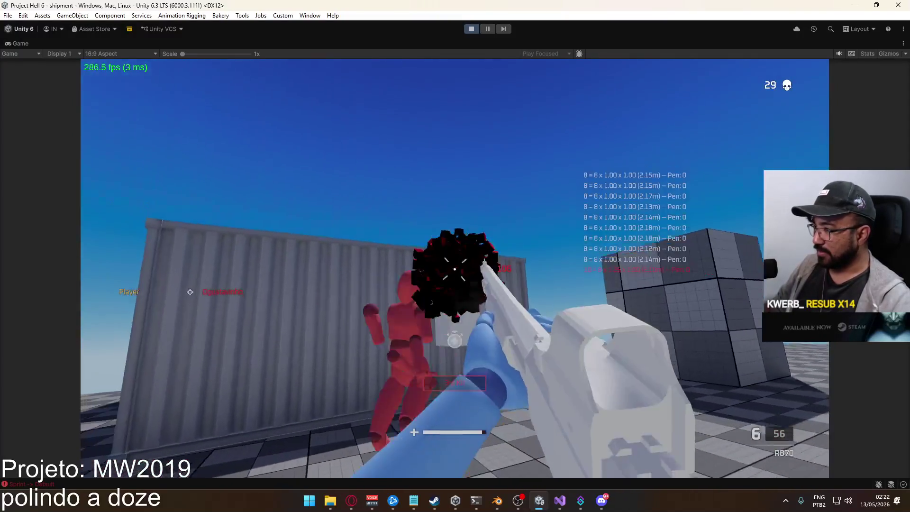
{"action": "key", "text": "w"}
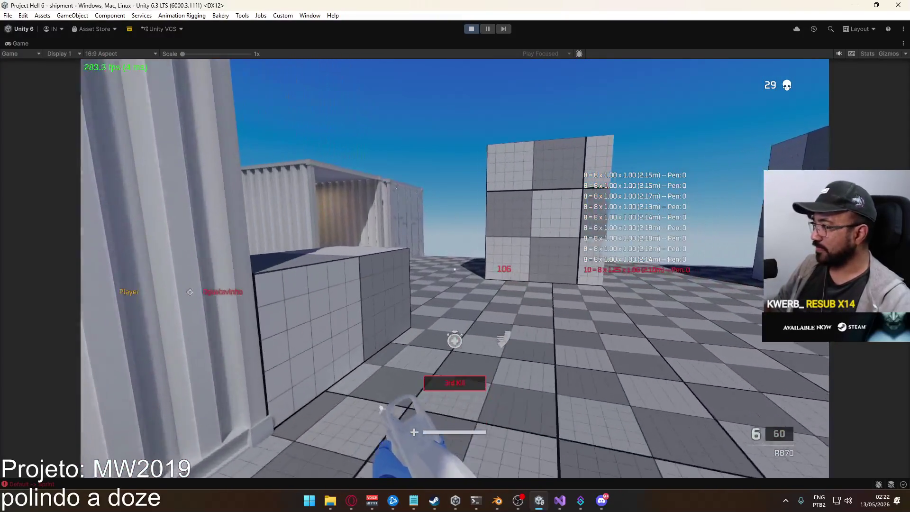
{"action": "key", "text": "w"}
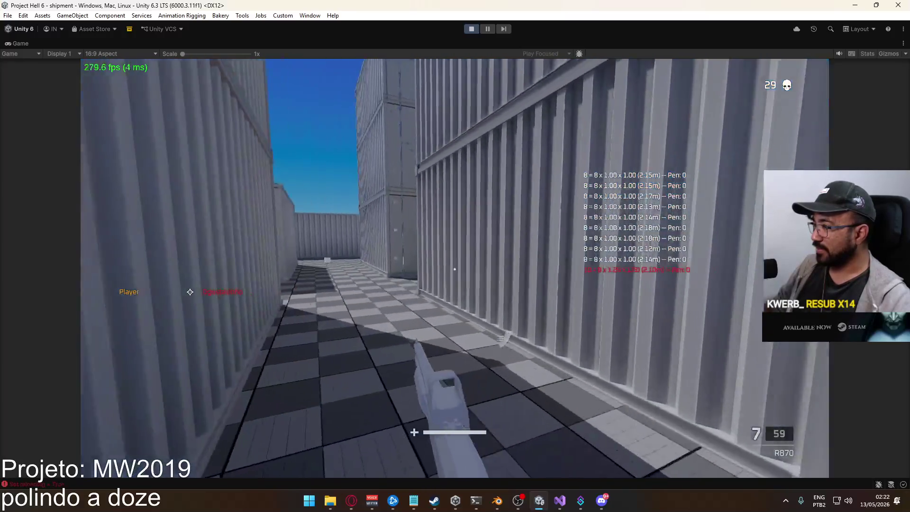
{"action": "key", "text": "w"}
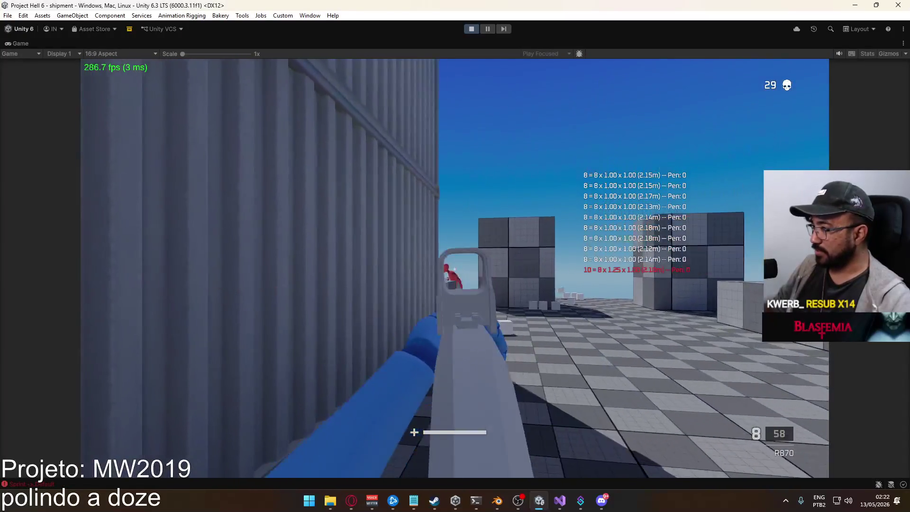
Shoot the red target down another corridor, bringing the kill count to 30
{"action": "left_click", "coordinate": [455, 269]}
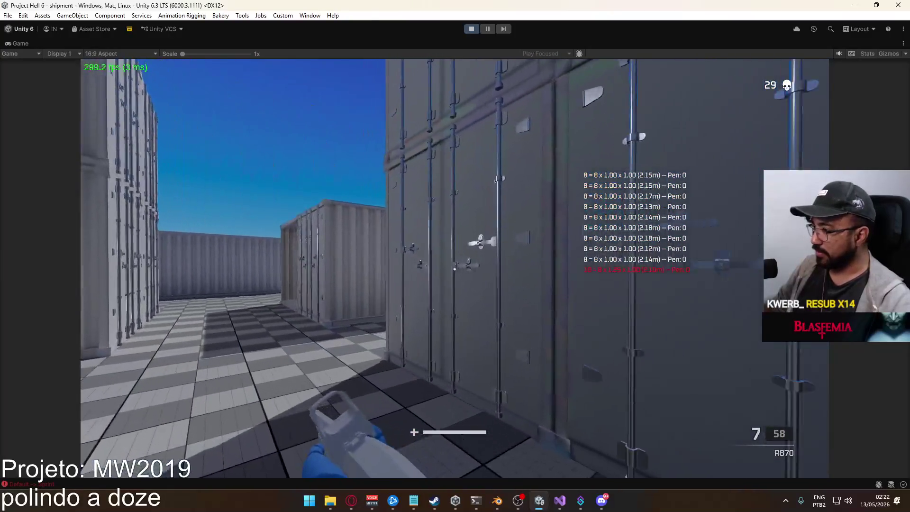
{"action": "key", "text": "w"}
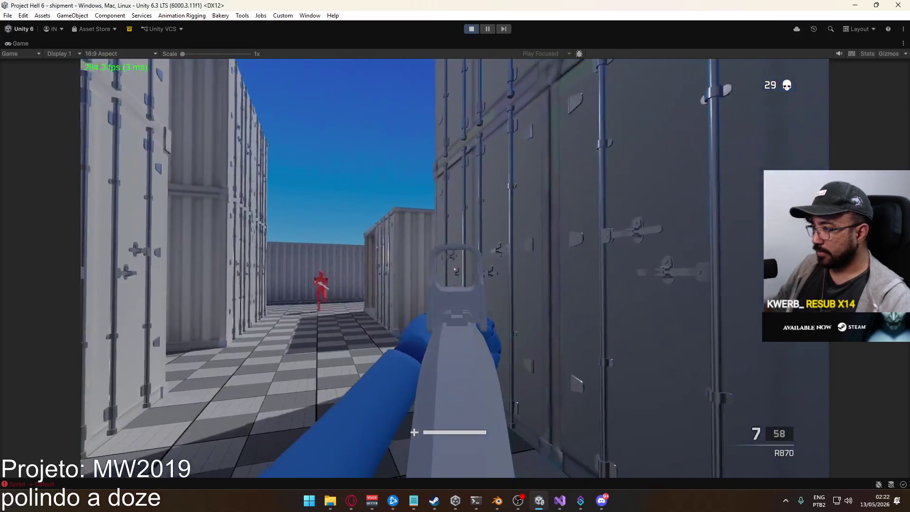
{"action": "left_click", "coordinate": [454, 270]}
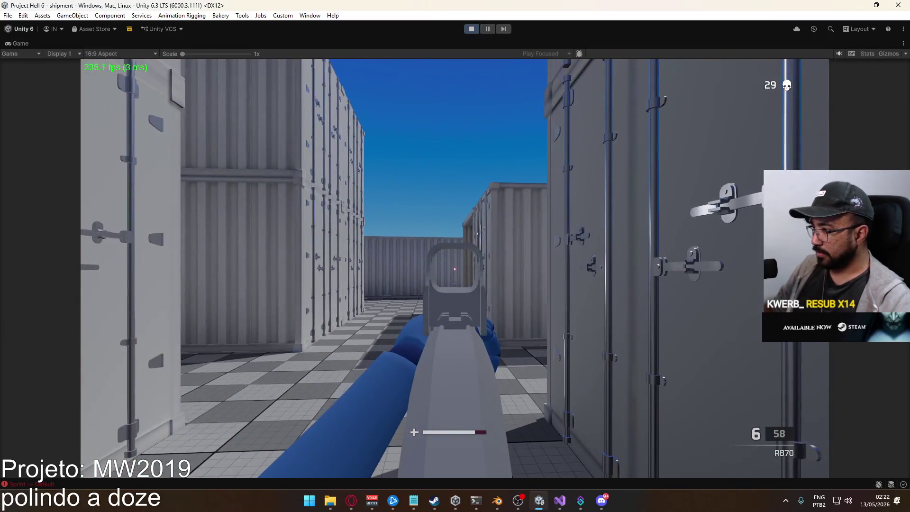
{"action": "left_click", "coordinate": [454, 269]}
{"action": "left_click", "coordinate": [455, 269]}
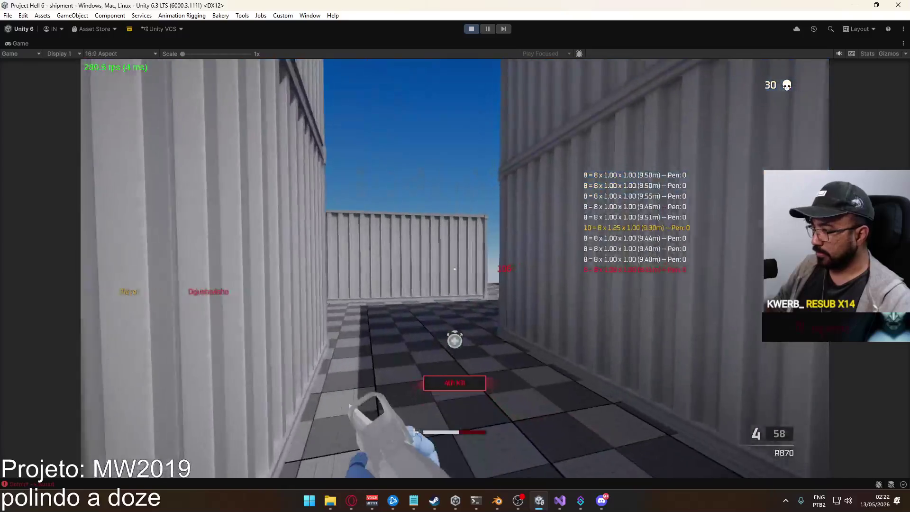
Review the in-game Settings screen from the pause menu, then resume the match
{"action": "key", "text": "Escape"}
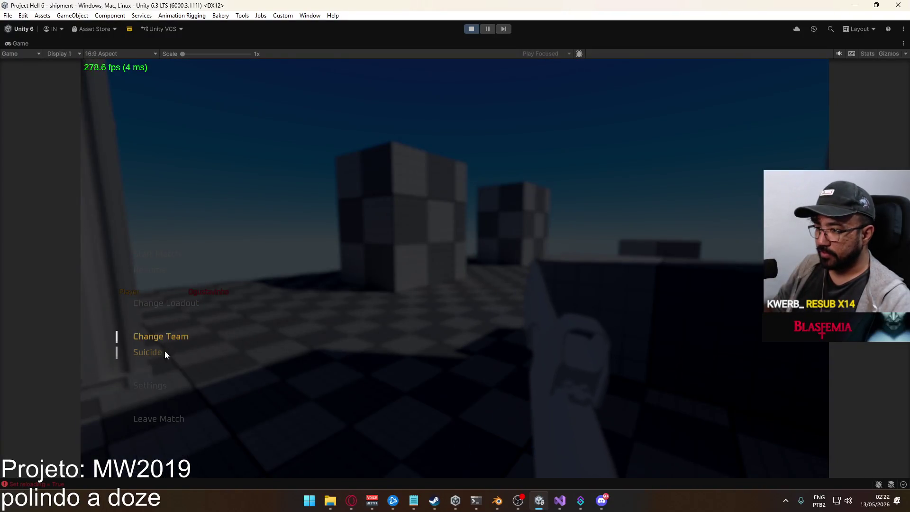
{"action": "left_click", "coordinate": [152, 383]}
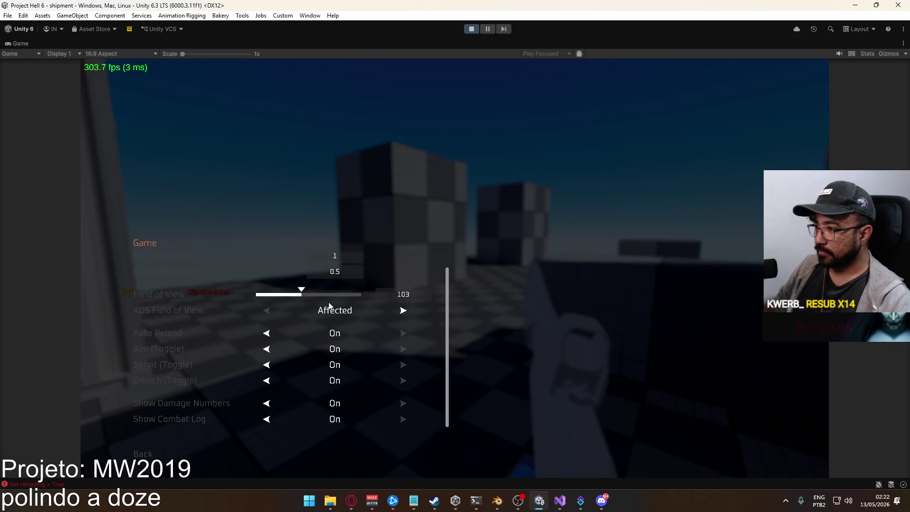
{"action": "key", "text": "Escape"}
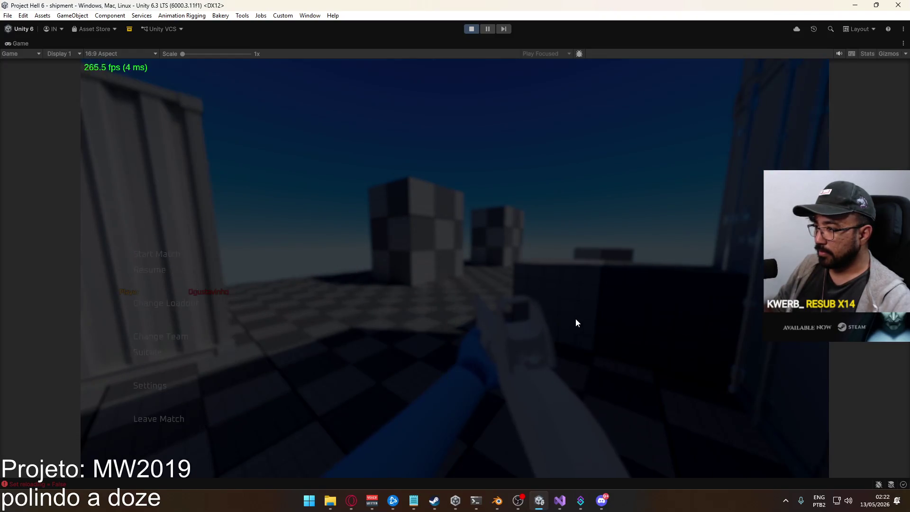
Advance through the container corridors with the R870 and shoot the red enemy down the lane
{"action": "key", "text": "w"}
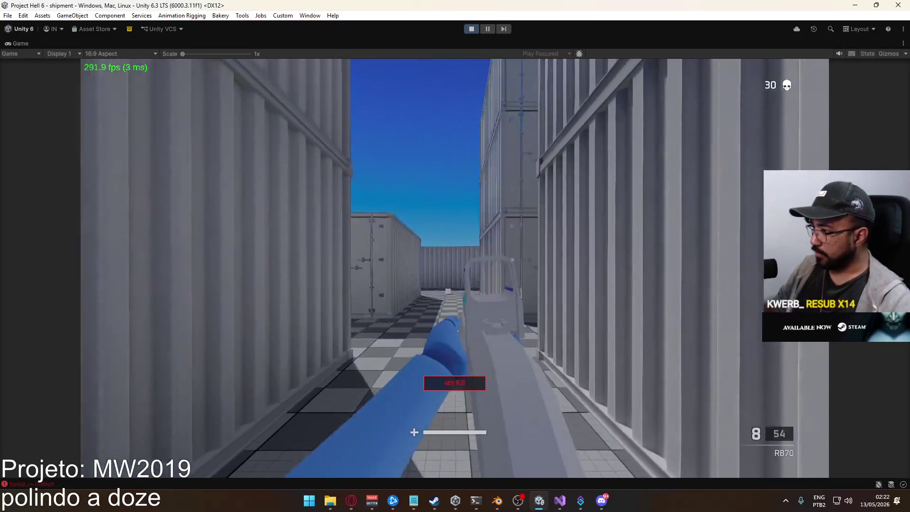
{"action": "key", "text": "w"}
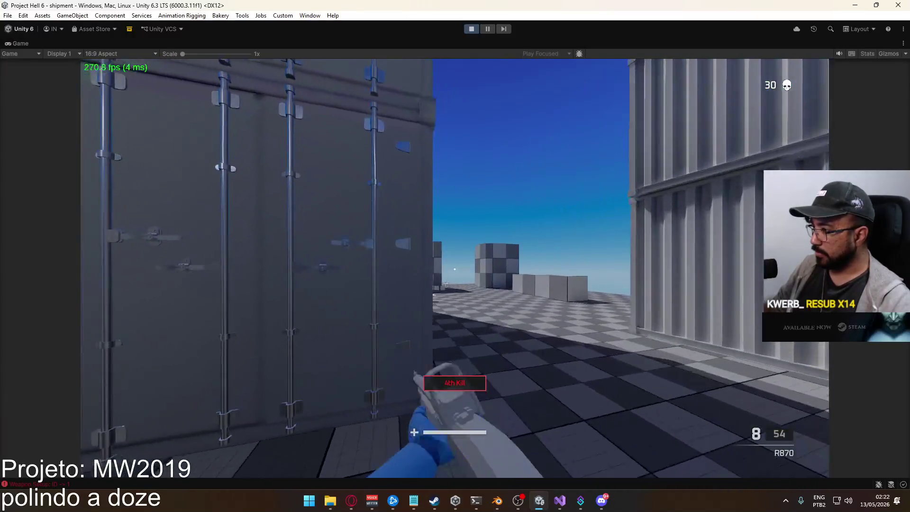
{"action": "key", "text": "shift"}
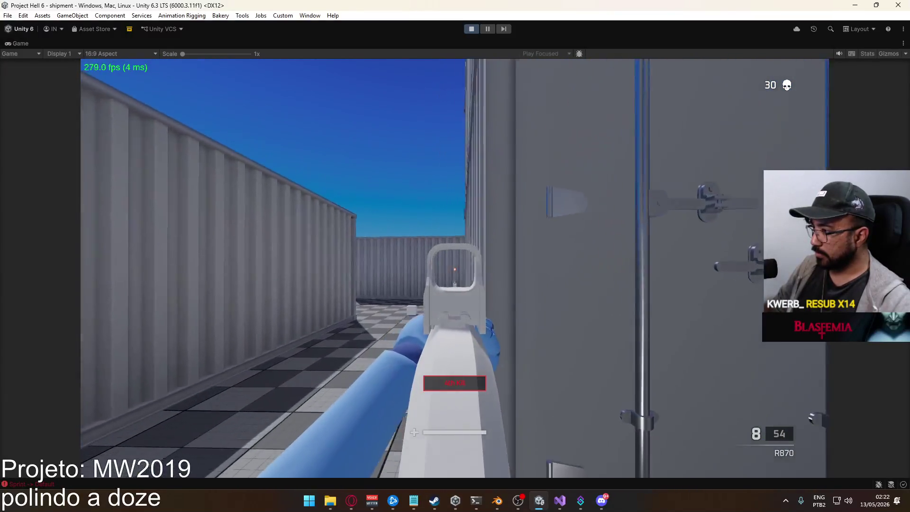
{"action": "key", "text": "w"}
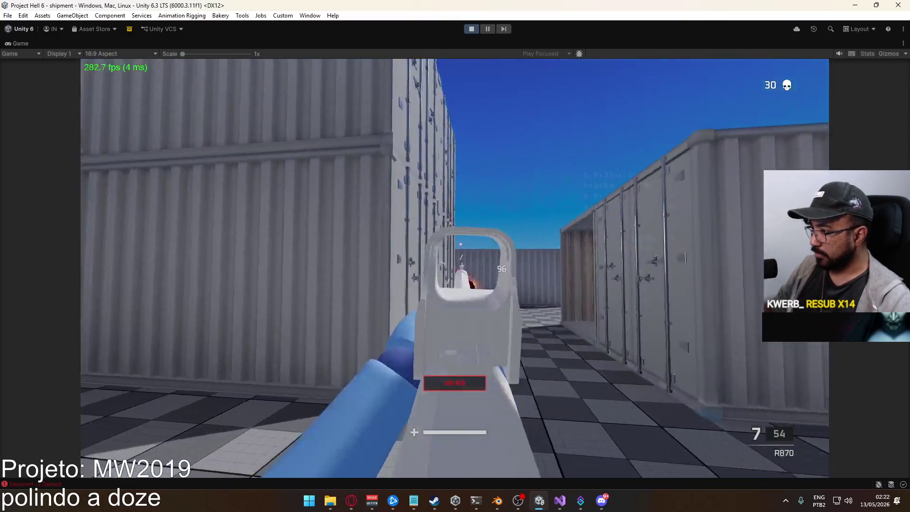
{"action": "left_click", "coordinate": [455, 269]}
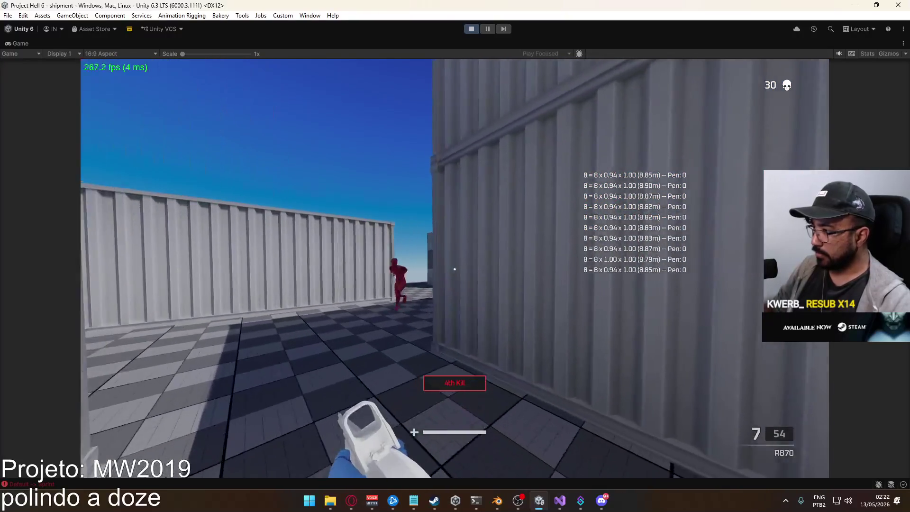
{"action": "left_click", "coordinate": [454, 269]}
Sprint along the container lane, shoot the next enemy, reload a shell and fire again
{"action": "key", "text": "shift"}
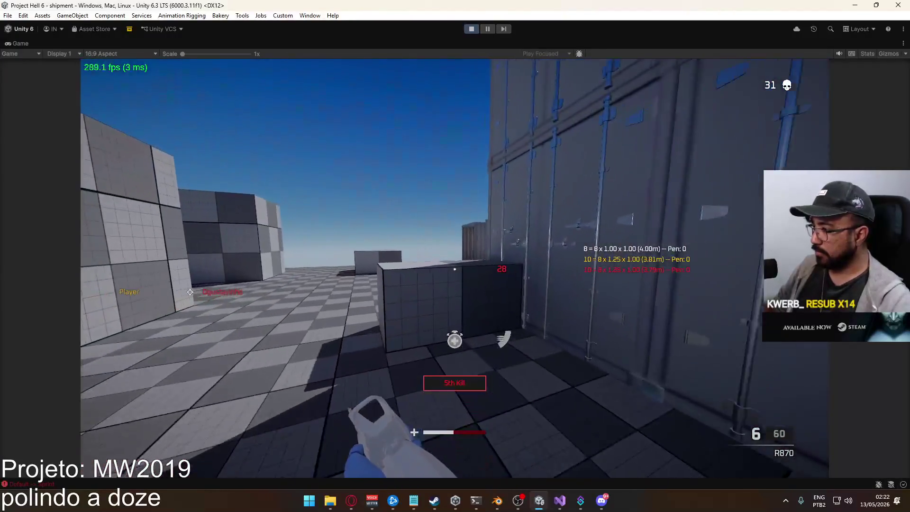
{"action": "key", "text": "w"}
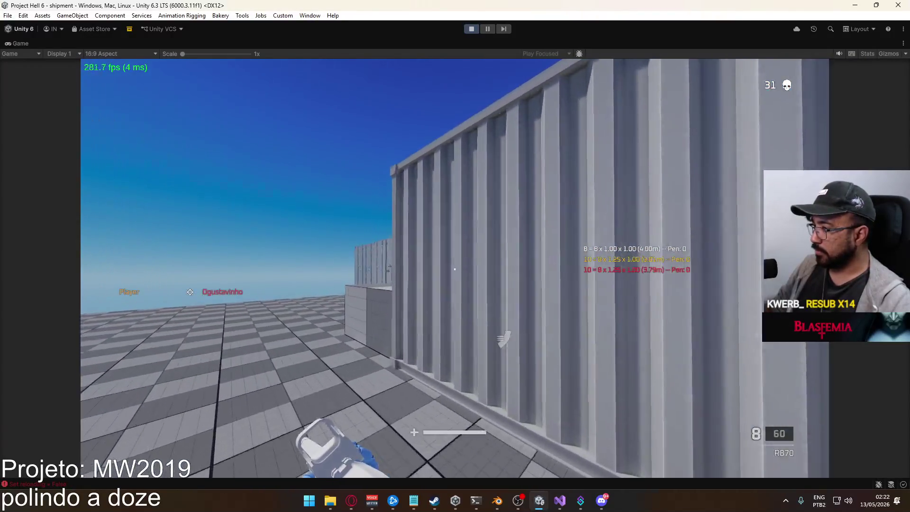
{"action": "key", "text": "shift"}
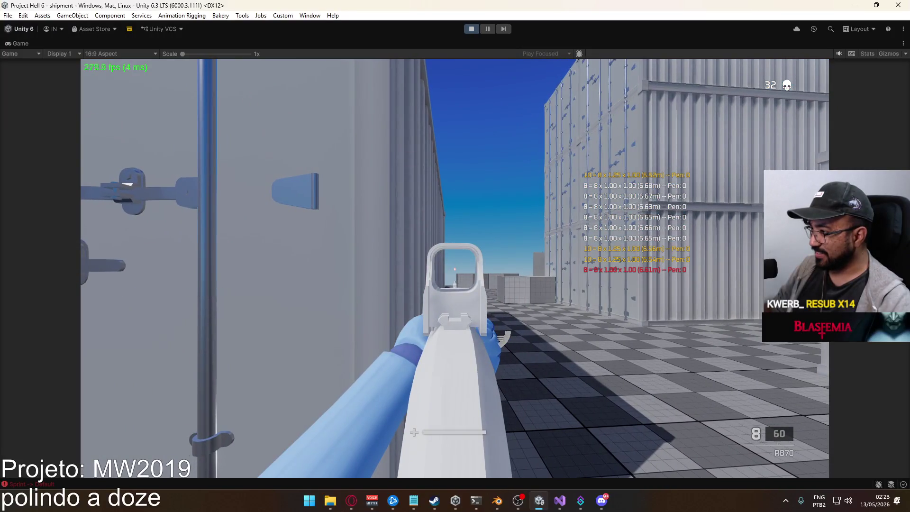
{"action": "key", "text": "w"}
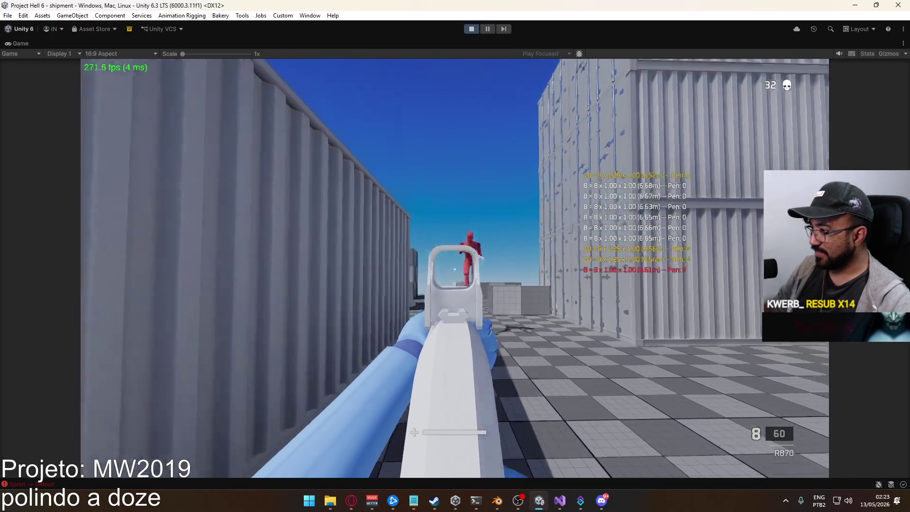
{"action": "left_click", "coordinate": [455, 270]}
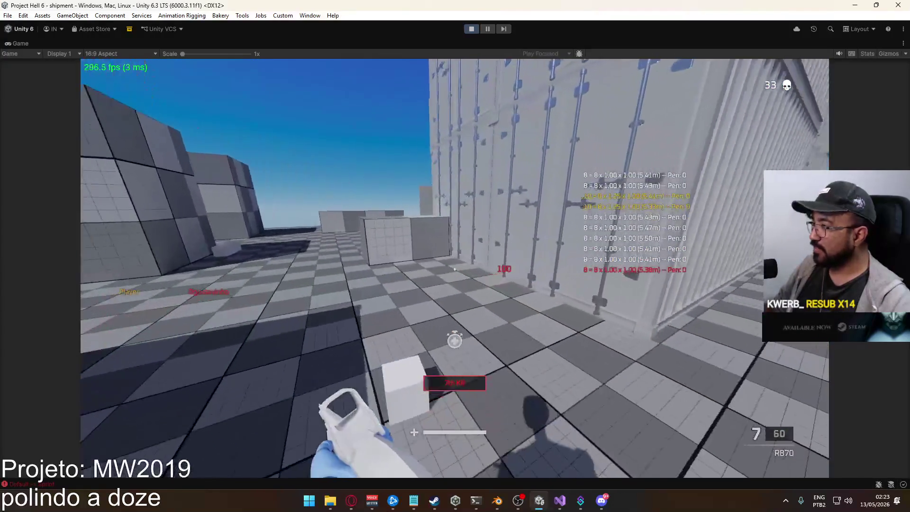
{"action": "key", "text": "r"}
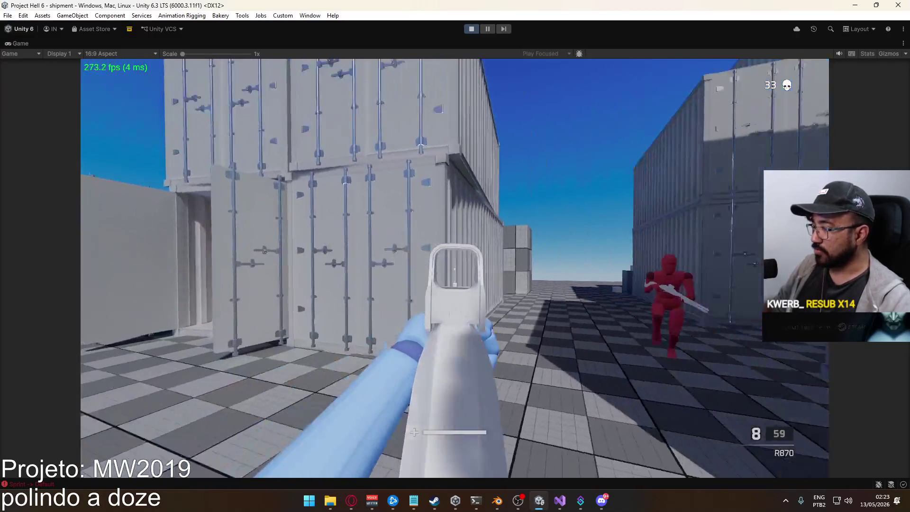
{"action": "left_click", "coordinate": [454, 270]}
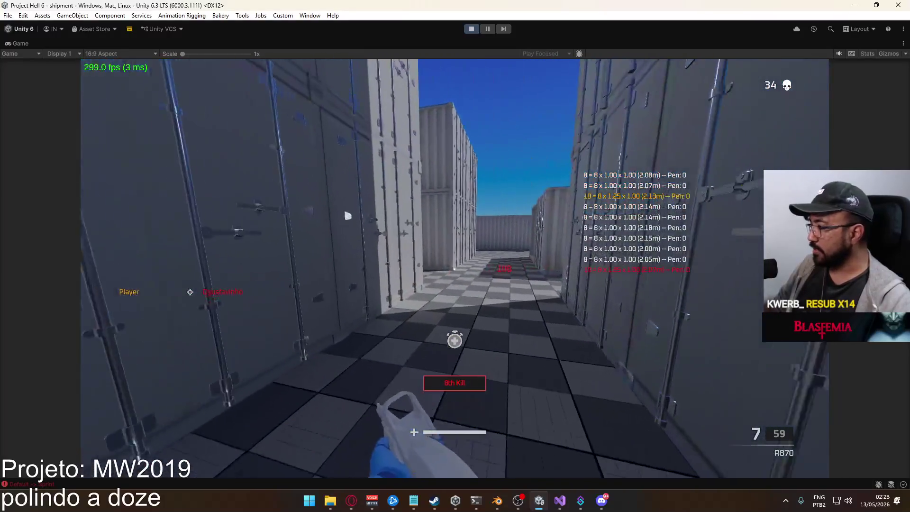
Reload a shell into the R870, check the scoreboard and aim down the red-dot sight
{"action": "key", "text": "r"}
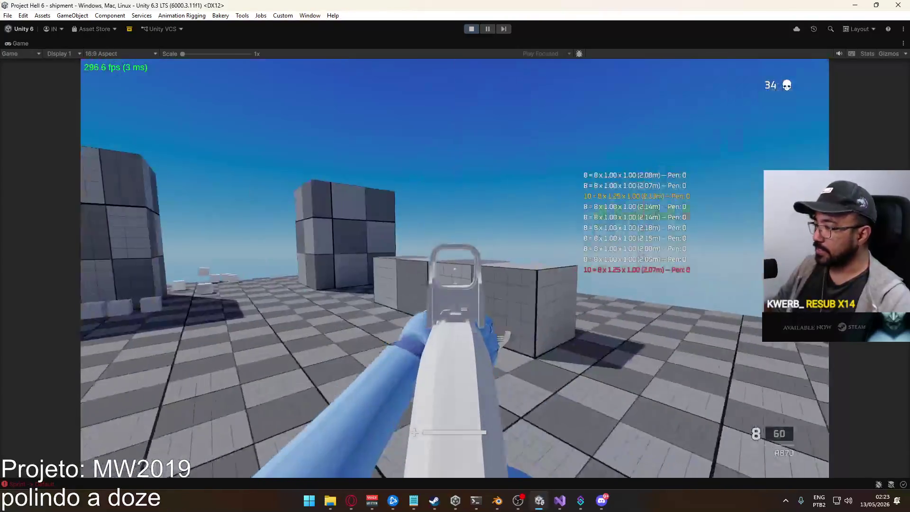
{"action": "key", "text": "Tab"}
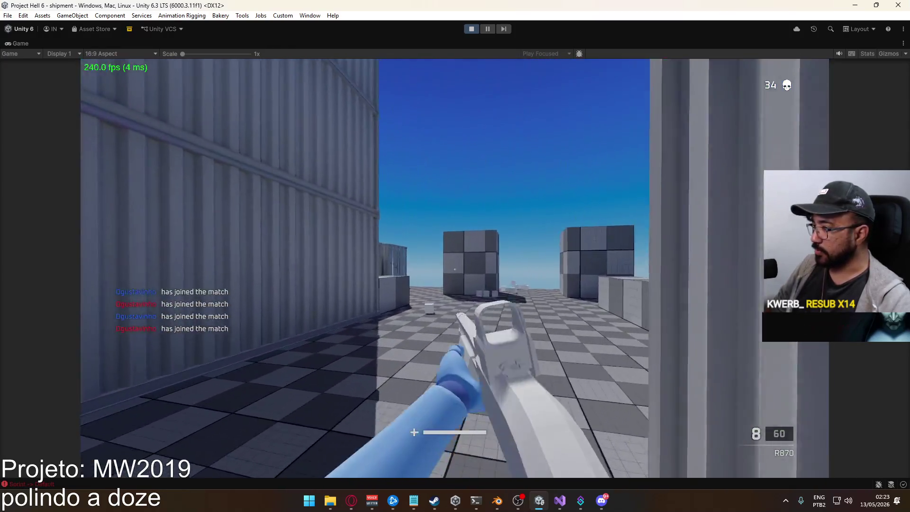
{"action": "right_click", "coordinate": [455, 269]}
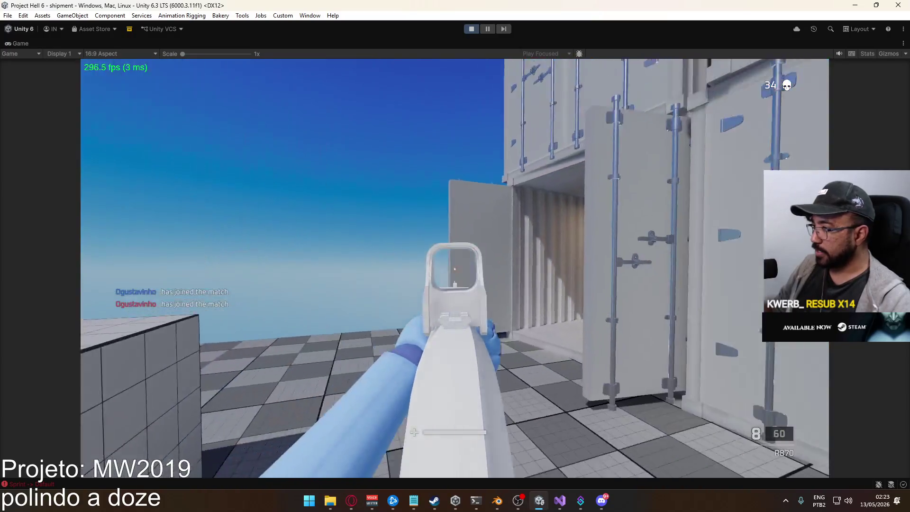
Sprint past the open container into the lanes and check the match scoreboard again
{"action": "key", "text": "shift"}
{"action": "key", "text": "w"}
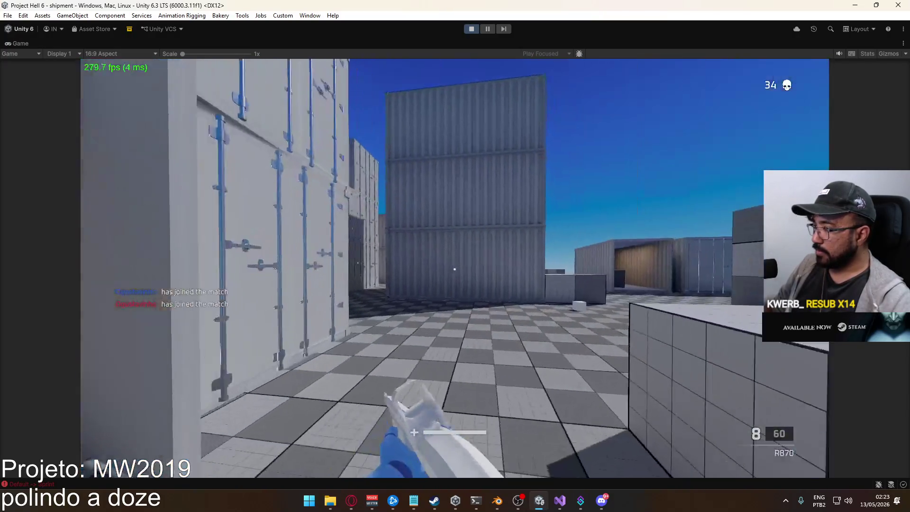
{"action": "key", "text": "w"}
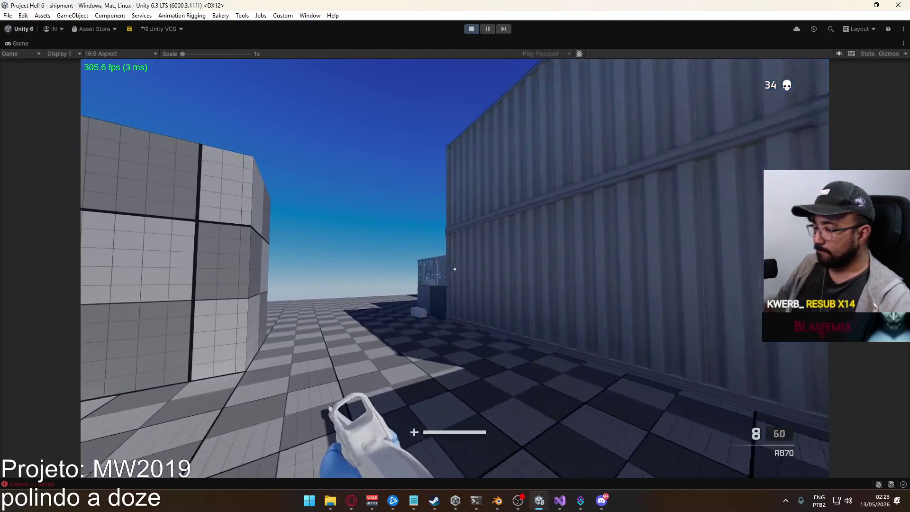
{"action": "key", "text": "w"}
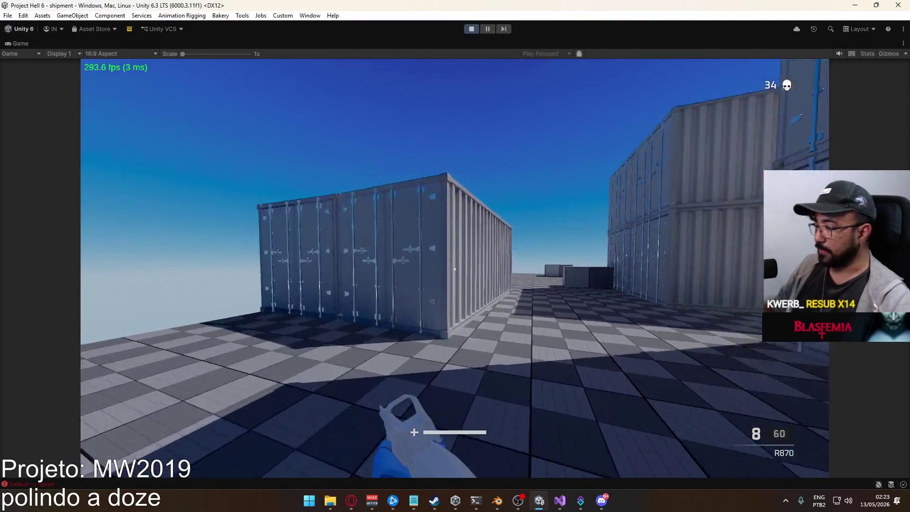
{"action": "key", "text": "w"}
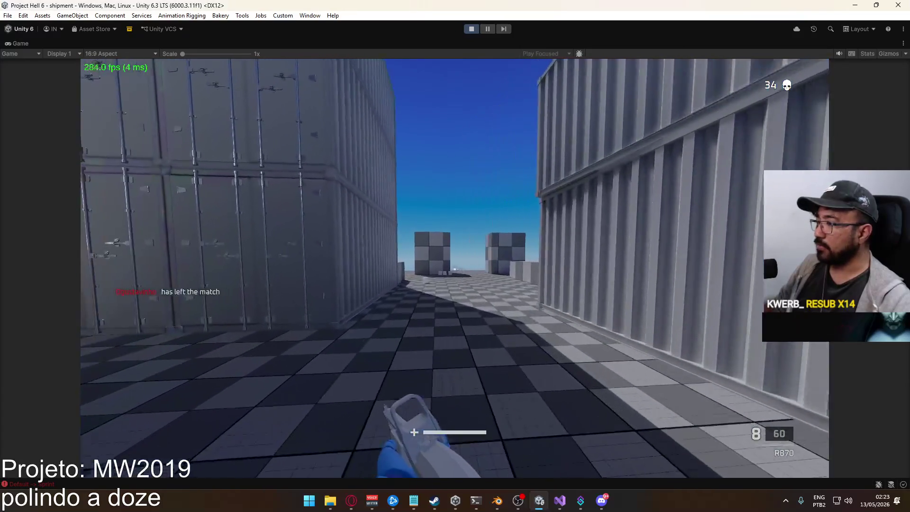
{"action": "key", "text": "Tab"}
{"action": "key", "text": "w"}
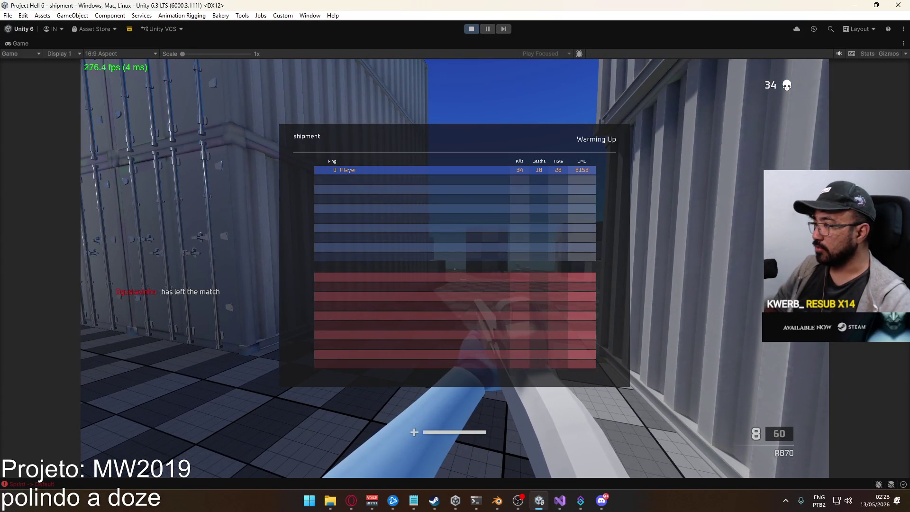
{"action": "key", "text": "Tab"}
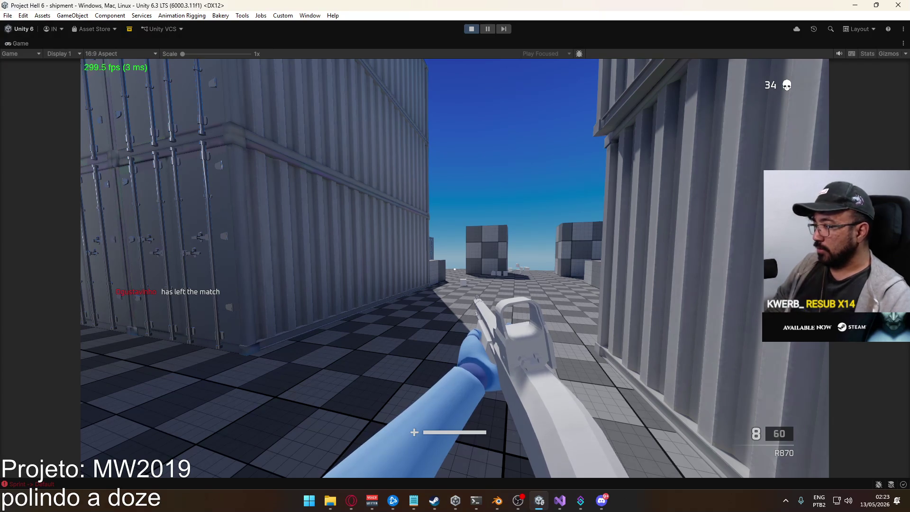
Release input from the running game and stop the shipment playtest
{"action": "key", "text": "super"}
{"action": "key", "text": "Escape"}
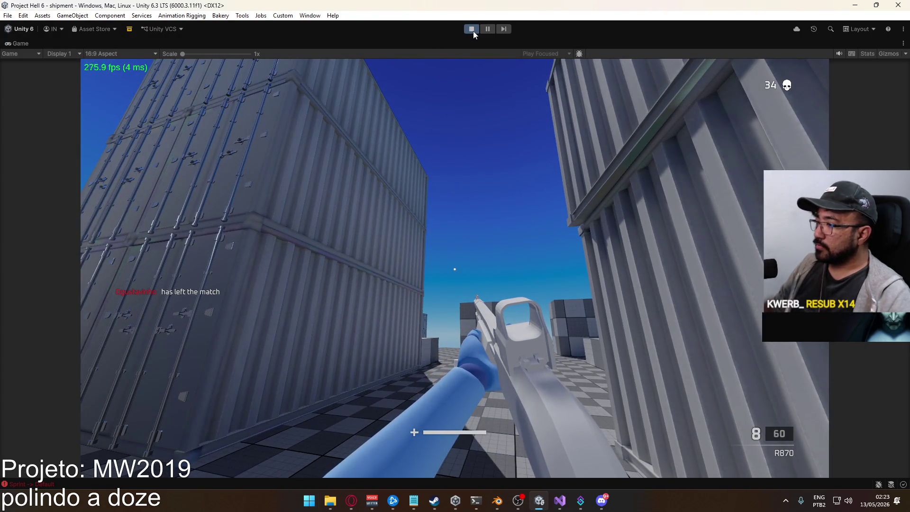
{"action": "left_click", "coordinate": [473, 30]}
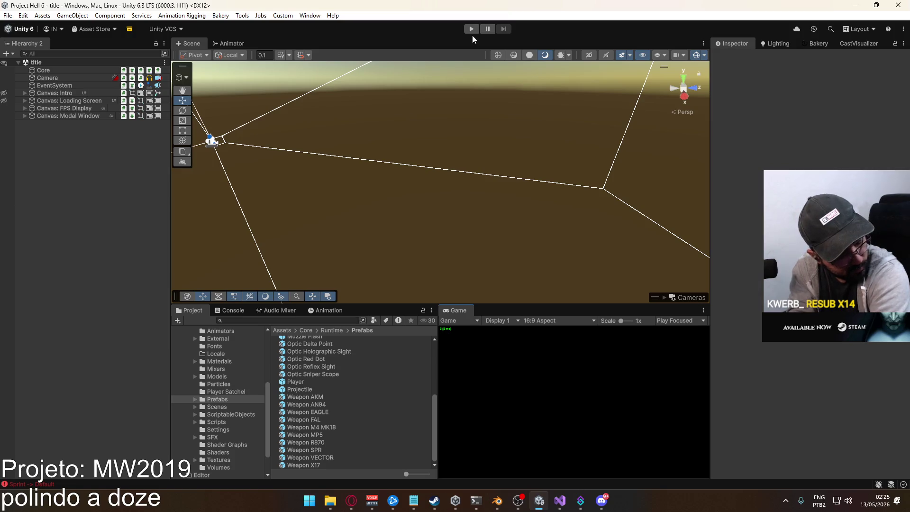
Add the note 'streak not count while dead' below 'ammo box no auto destroy' in the MW2019 list
{"action": "left_click", "coordinate": [414, 500]}
{"action": "left_click", "coordinate": [266, 297]}
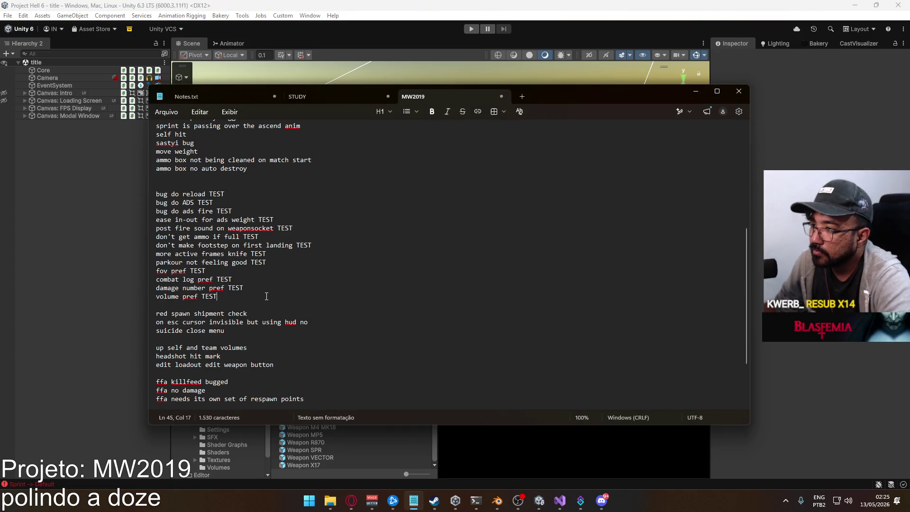
{"action": "scroll", "coordinate": [269, 298], "scroll_direction": "down", "scroll_amount": 2}
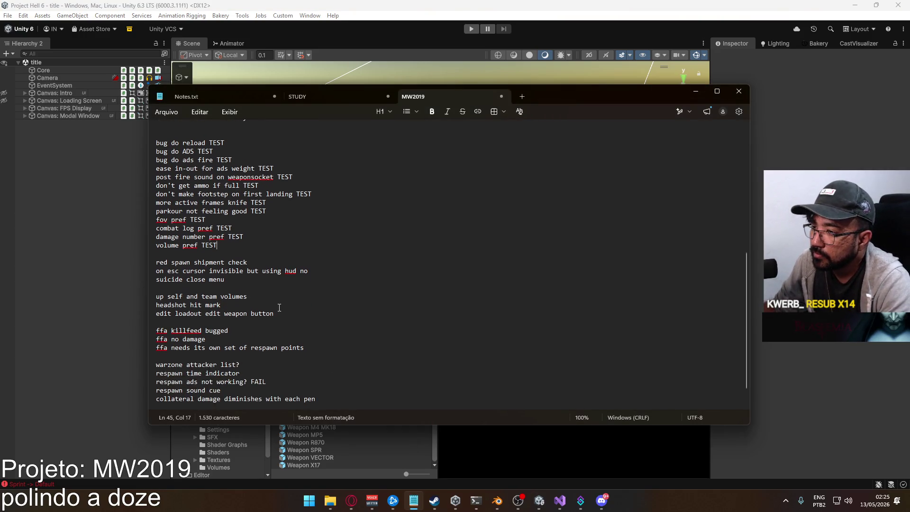
{"action": "left_click", "coordinate": [281, 314]}
{"action": "scroll", "coordinate": [259, 312], "scroll_direction": "down", "scroll_amount": 1}
{"action": "scroll", "coordinate": [259, 312], "scroll_direction": "up", "scroll_amount": 5}
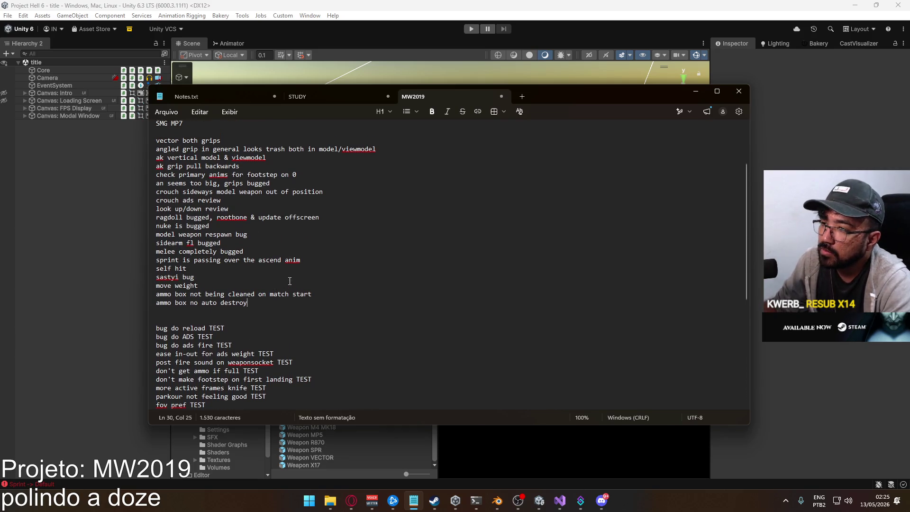
{"action": "scroll", "coordinate": [271, 295], "scroll_direction": "up", "scroll_amount": 2}
{"action": "key", "text": "Return"}
{"action": "type", "text": "streaj "}
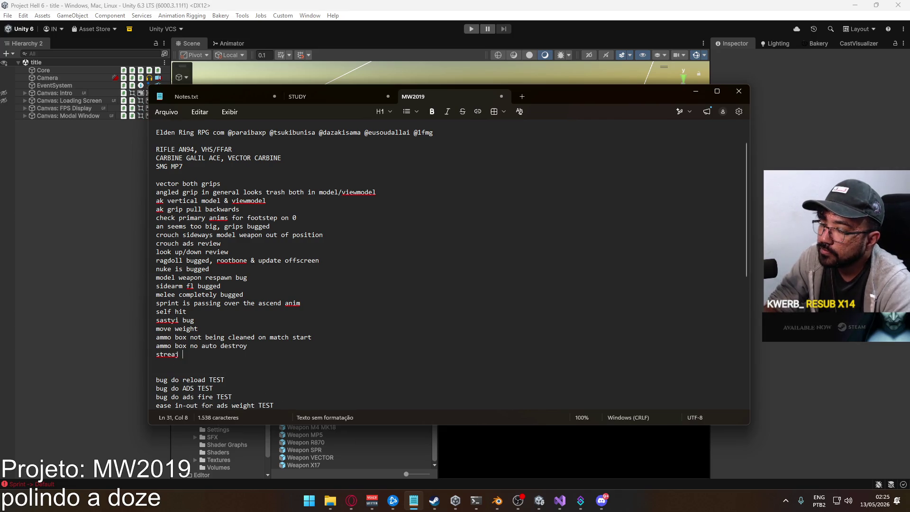
{"action": "key", "text": "BackSpace"}
{"action": "key", "text": "BackSpace"}
{"action": "type", "text": "k not cou"}
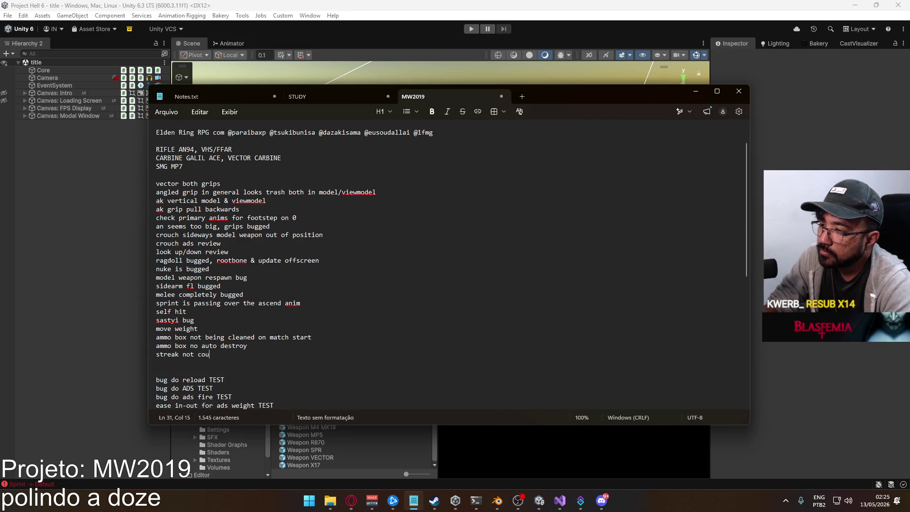
{"action": "type", "text": "nt while dead"}
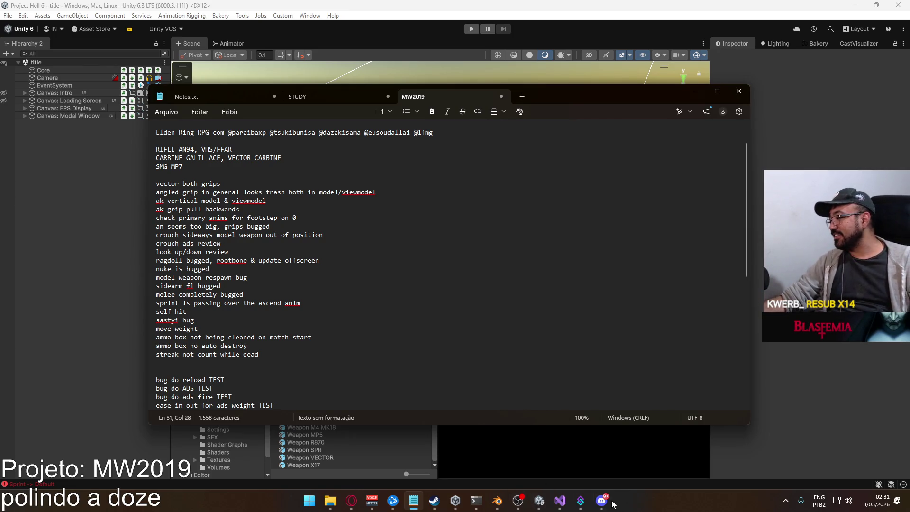
Return focus to the Unity editor, then switch to the FN Minimi image results
{"action": "left_click", "coordinate": [532, 433]}
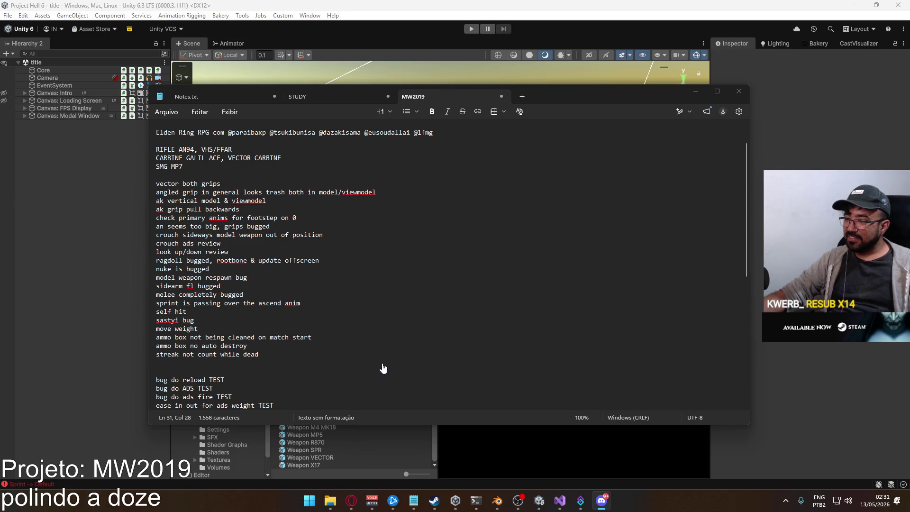
{"action": "key", "text": "alt+Tab"}
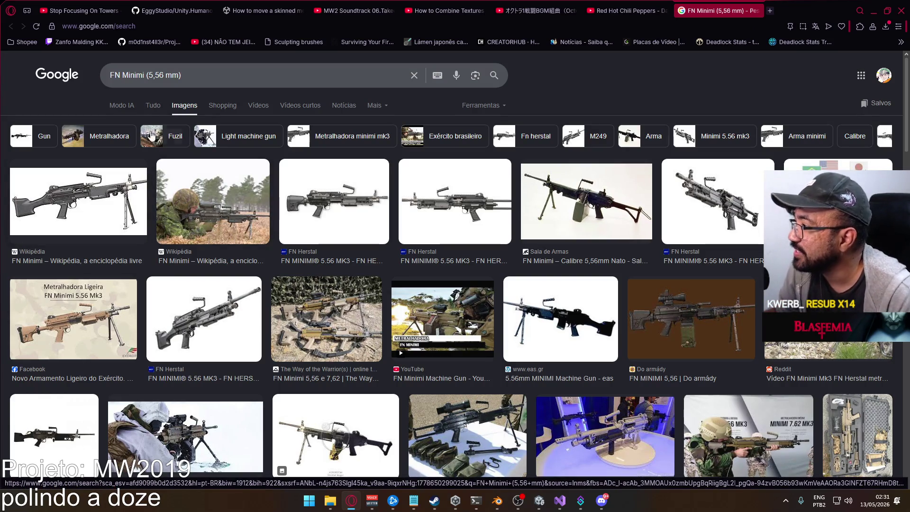
Scroll the FN Minimi (5,56 mm) images down to related searches like 'fn minimi bope'
{"action": "scroll", "coordinate": [304, 215], "scroll_direction": "down", "scroll_amount": 1}
{"action": "scroll", "coordinate": [304, 215], "scroll_direction": "down", "scroll_amount": 3}
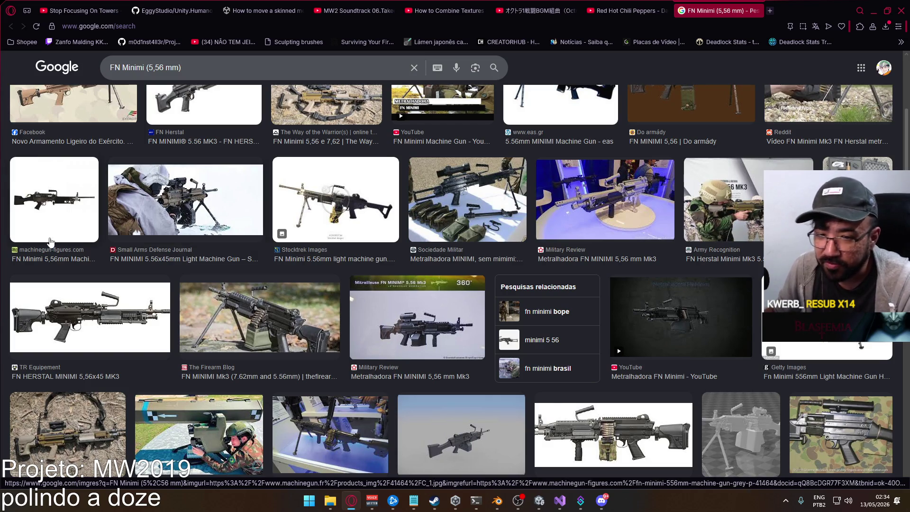
Open Assets/Core/Runtime/ScriptableObjects/Weapons in Unity and inspect the Weapon AKM asset
{"action": "left_click", "coordinate": [539, 500]}
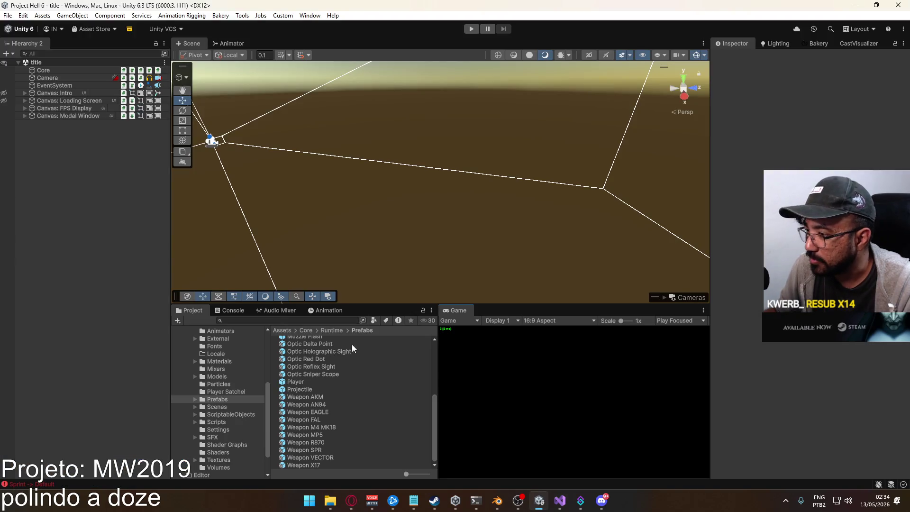
{"action": "left_click", "coordinate": [218, 415]}
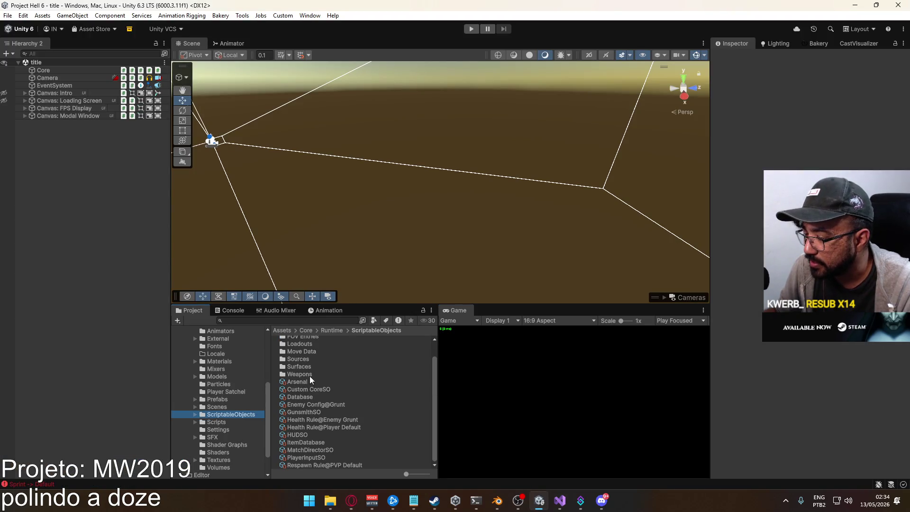
{"action": "double_click", "coordinate": [299, 375]}
{"action": "left_click", "coordinate": [328, 374]}
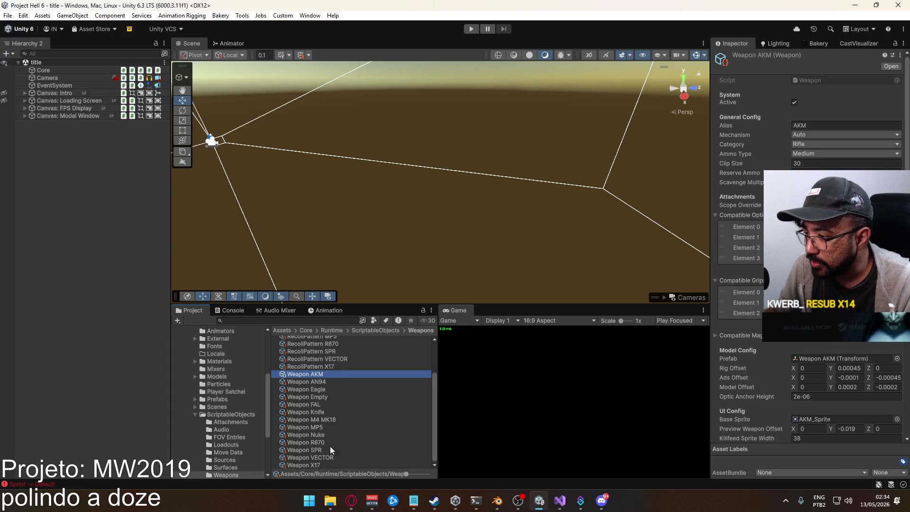
Inspect the Weapon FAL asset's settings, then return to the browser
{"action": "left_click", "coordinate": [321, 411]}
{"action": "left_click", "coordinate": [325, 398]}
{"action": "left_click", "coordinate": [320, 404]}
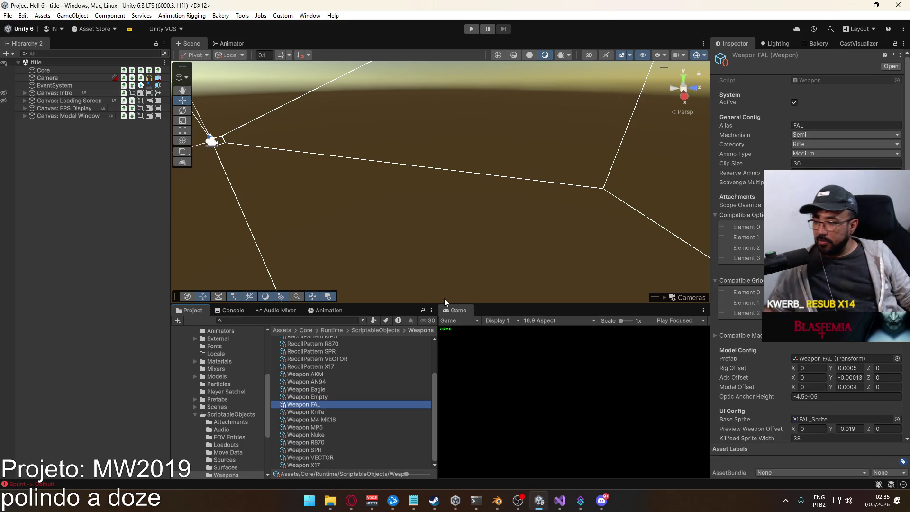
{"action": "left_click", "coordinate": [594, 510]}
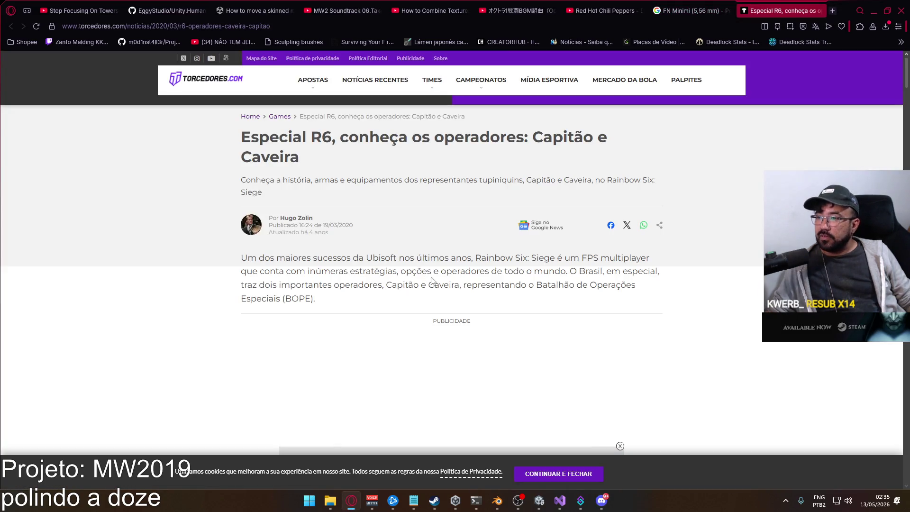
Scroll through the article's PARA-308, M249, PRB92, SPAS-15, M12 and Luison weapon cards
{"action": "scroll", "coordinate": [433, 280], "scroll_direction": "down", "scroll_amount": 10}
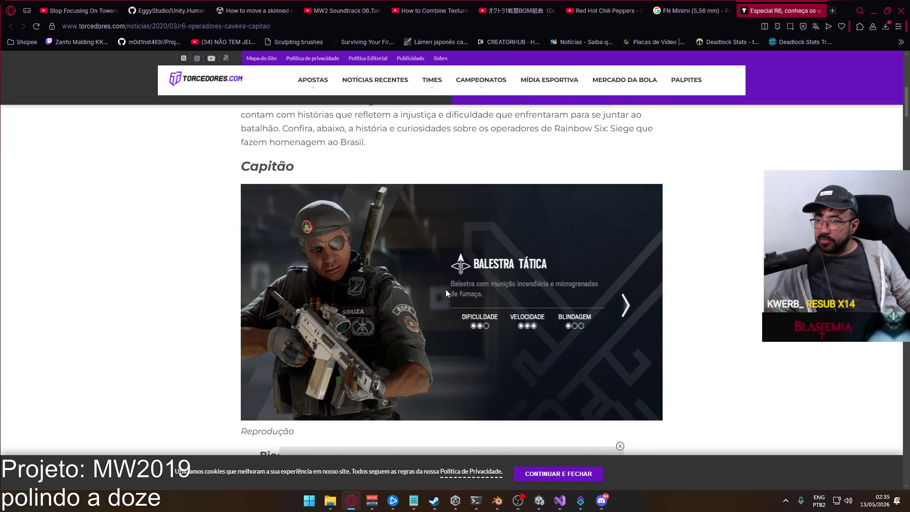
{"action": "scroll", "coordinate": [434, 293], "scroll_direction": "down", "scroll_amount": 15}
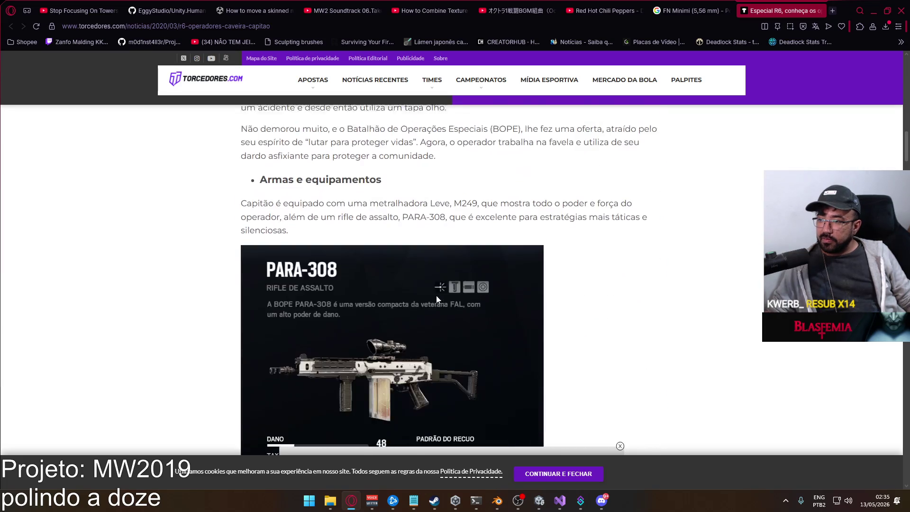
{"action": "scroll", "coordinate": [437, 296], "scroll_direction": "down", "scroll_amount": 10}
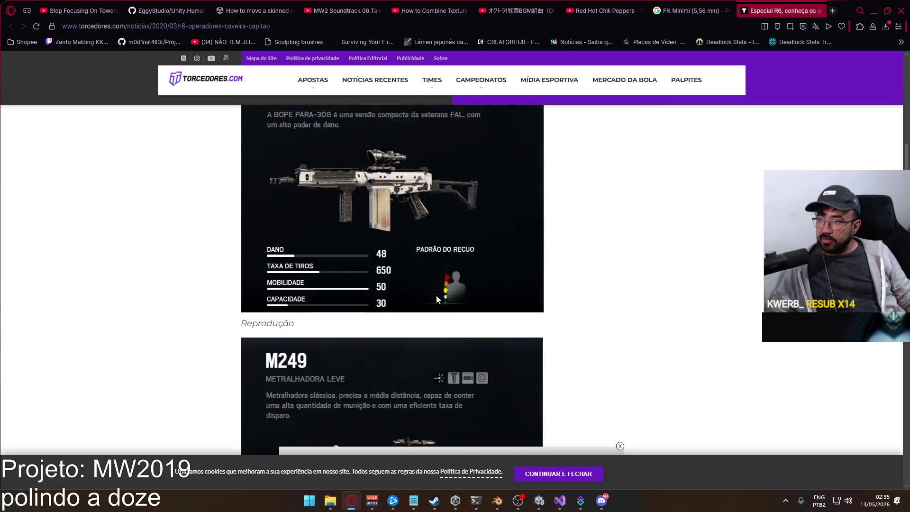
{"action": "scroll", "coordinate": [437, 295], "scroll_direction": "up", "scroll_amount": 2}
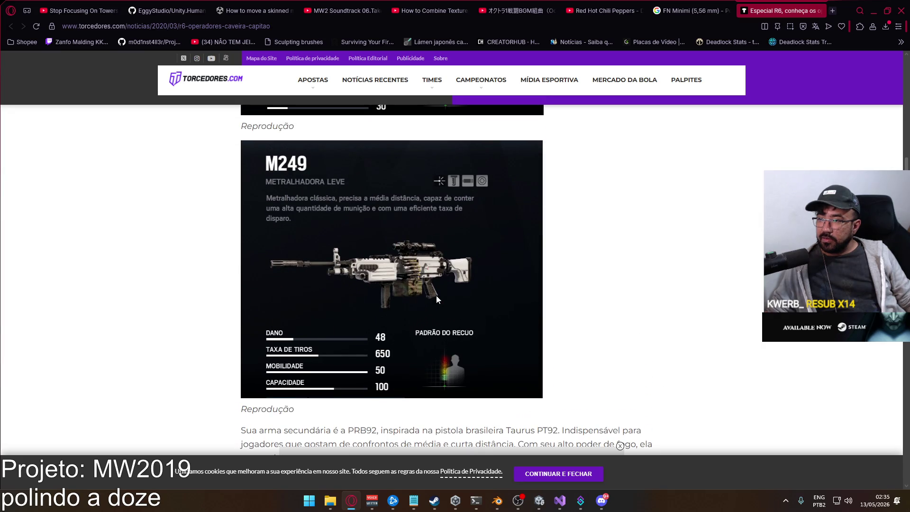
{"action": "scroll", "coordinate": [436, 296], "scroll_direction": "down", "scroll_amount": 5}
{"action": "scroll", "coordinate": [438, 300], "scroll_direction": "down", "scroll_amount": 6}
{"action": "scroll", "coordinate": [438, 299], "scroll_direction": "up", "scroll_amount": 7}
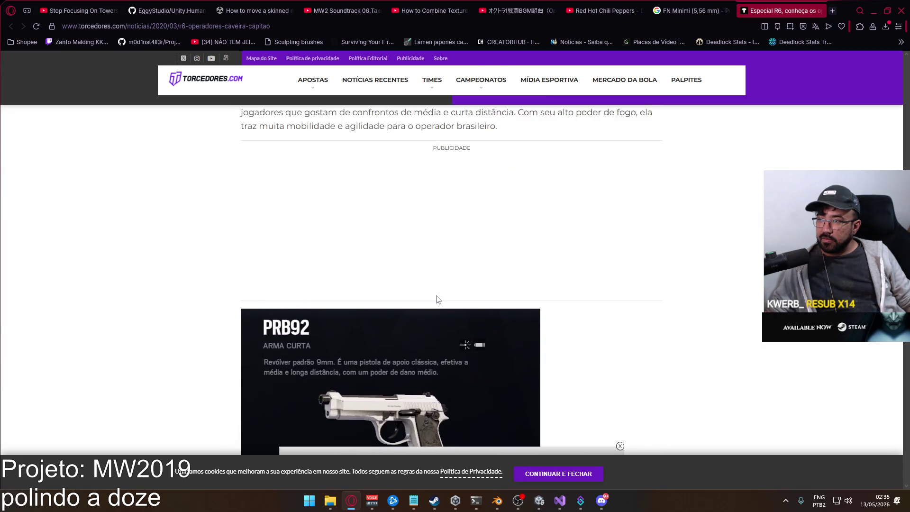
{"action": "scroll", "coordinate": [439, 302], "scroll_direction": "down", "scroll_amount": 3}
{"action": "scroll", "coordinate": [438, 301], "scroll_direction": "up", "scroll_amount": 6}
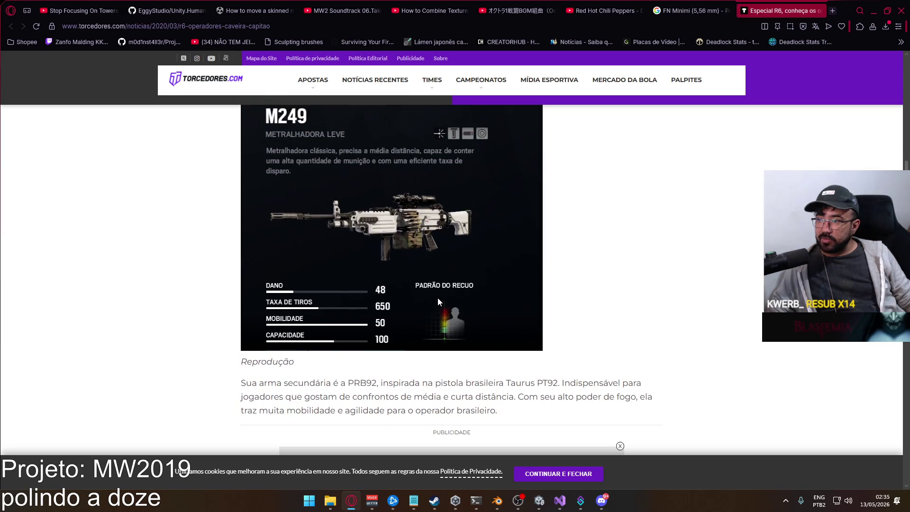
{"action": "scroll", "coordinate": [439, 301], "scroll_direction": "down", "scroll_amount": 7}
{"action": "scroll", "coordinate": [437, 302], "scroll_direction": "down", "scroll_amount": 12}
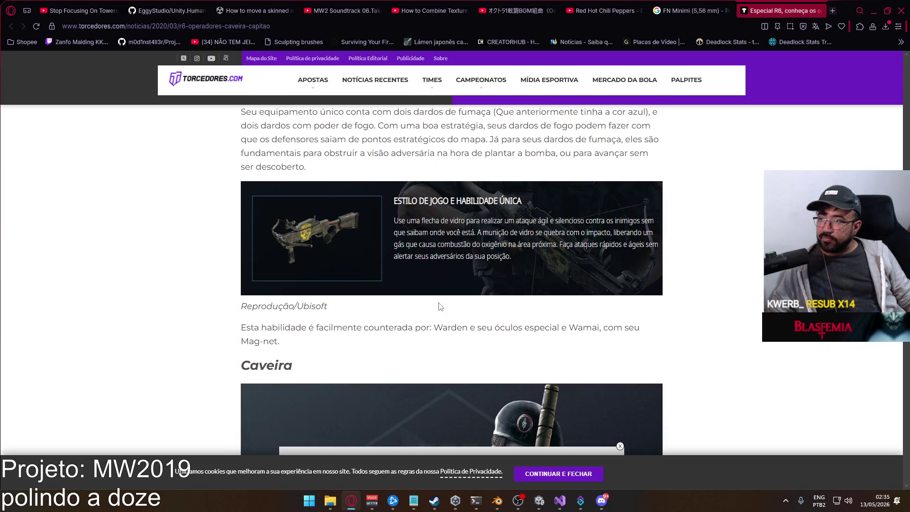
{"action": "scroll", "coordinate": [439, 307], "scroll_direction": "down", "scroll_amount": 12}
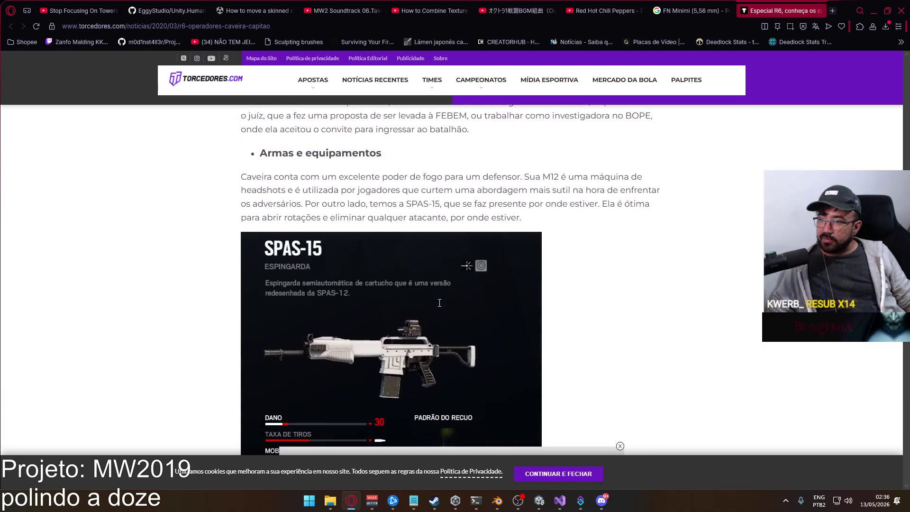
{"action": "scroll", "coordinate": [439, 306], "scroll_direction": "down", "scroll_amount": 8}
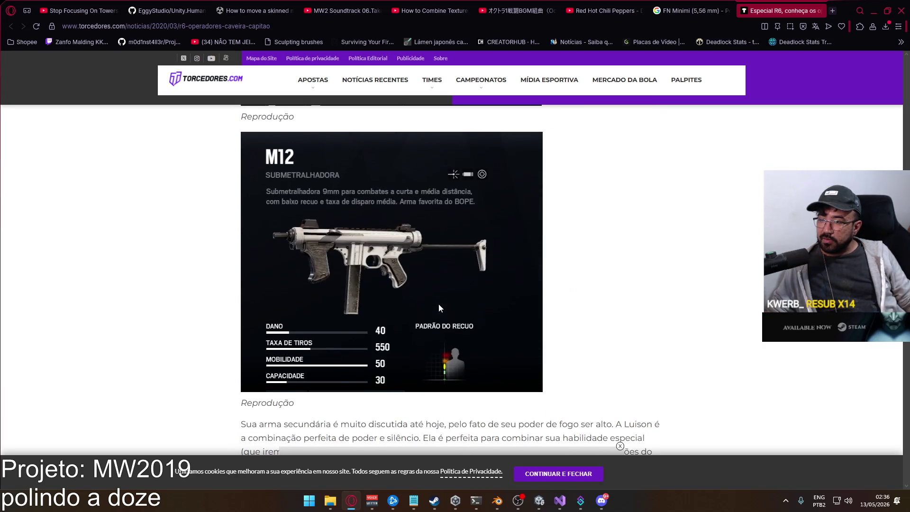
{"action": "scroll", "coordinate": [439, 308], "scroll_direction": "up", "scroll_amount": 1}
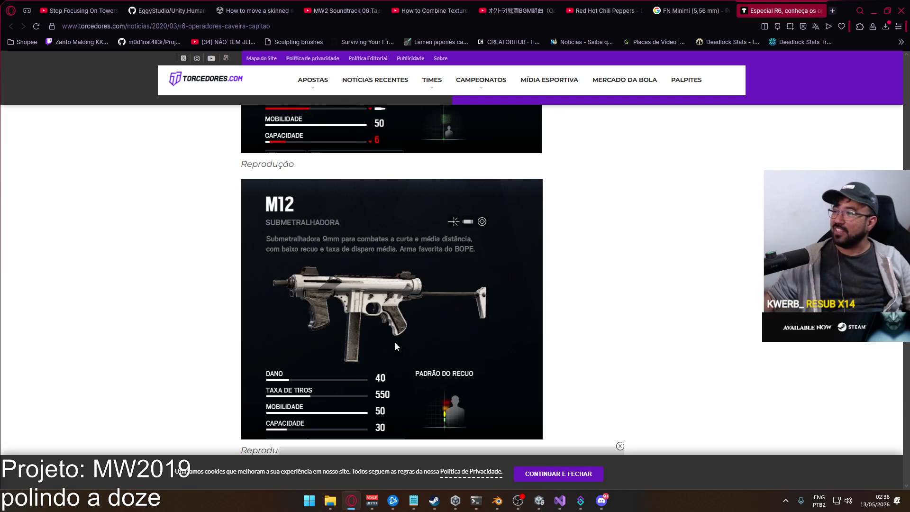
{"action": "scroll", "coordinate": [394, 342], "scroll_direction": "down", "scroll_amount": 9}
{"action": "scroll", "coordinate": [413, 229], "scroll_direction": "up", "scroll_amount": 2}
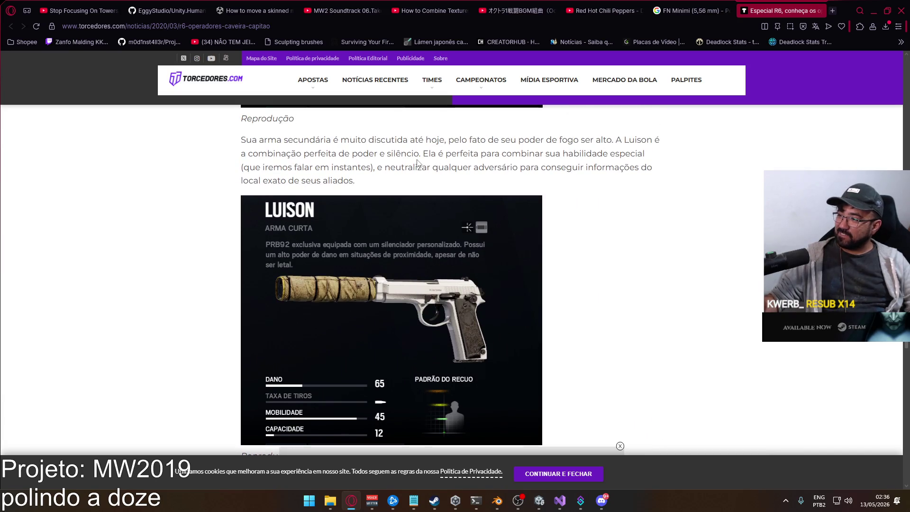
{"action": "scroll", "coordinate": [389, 147], "scroll_direction": "down", "scroll_amount": 3}
{"action": "scroll", "coordinate": [389, 145], "scroll_direction": "down", "scroll_amount": 3}
{"action": "scroll", "coordinate": [388, 145], "scroll_direction": "up", "scroll_amount": 10}
{"action": "scroll", "coordinate": [388, 144], "scroll_direction": "up", "scroll_amount": 20}
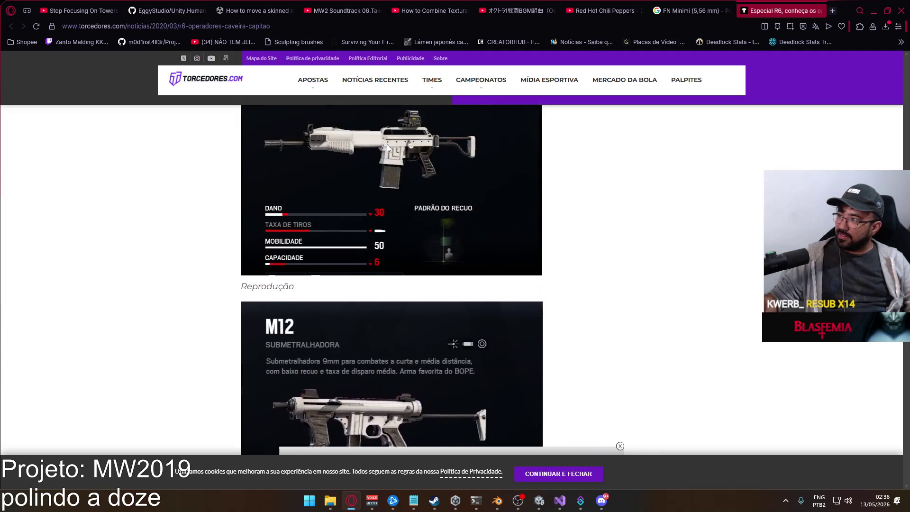
{"action": "scroll", "coordinate": [387, 145], "scroll_direction": "down", "scroll_amount": 15}
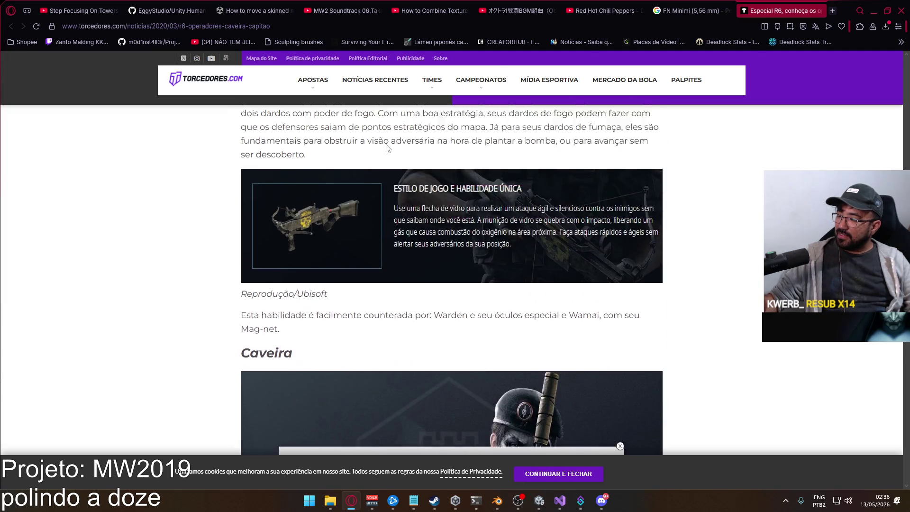
{"action": "scroll", "coordinate": [387, 147], "scroll_direction": "up", "scroll_amount": 3}
{"action": "scroll", "coordinate": [387, 146], "scroll_direction": "down", "scroll_amount": 15}
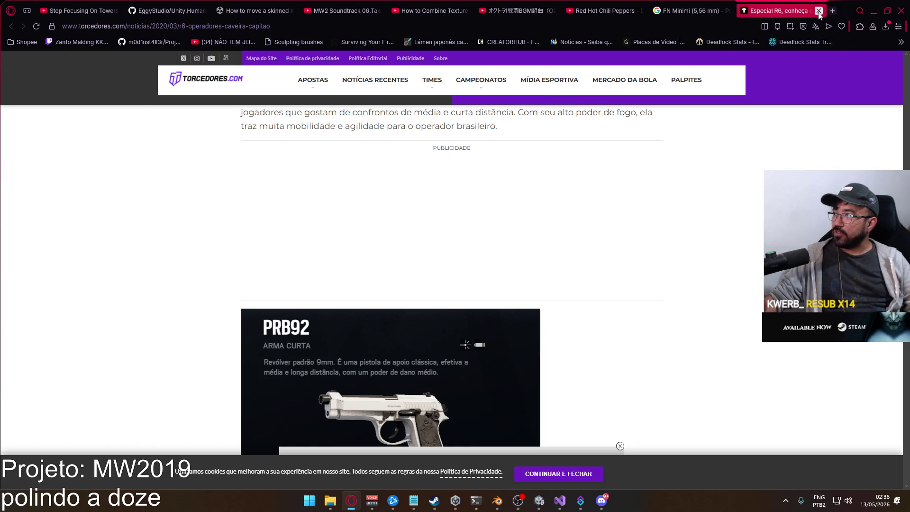
Close the 'Especial R6' tab and scroll the FN Minimi (5,56 mm) image results
{"action": "left_click", "coordinate": [820, 11]}
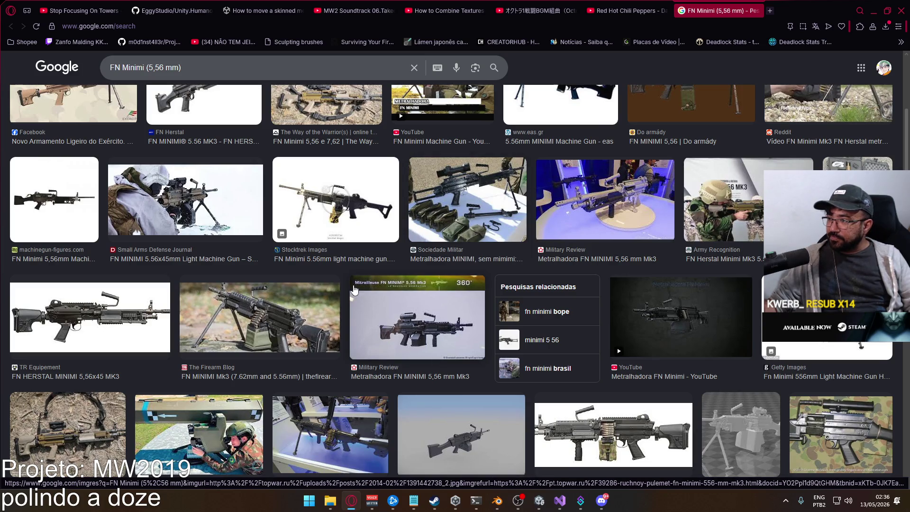
{"action": "scroll", "coordinate": [353, 289], "scroll_direction": "down", "scroll_amount": 4}
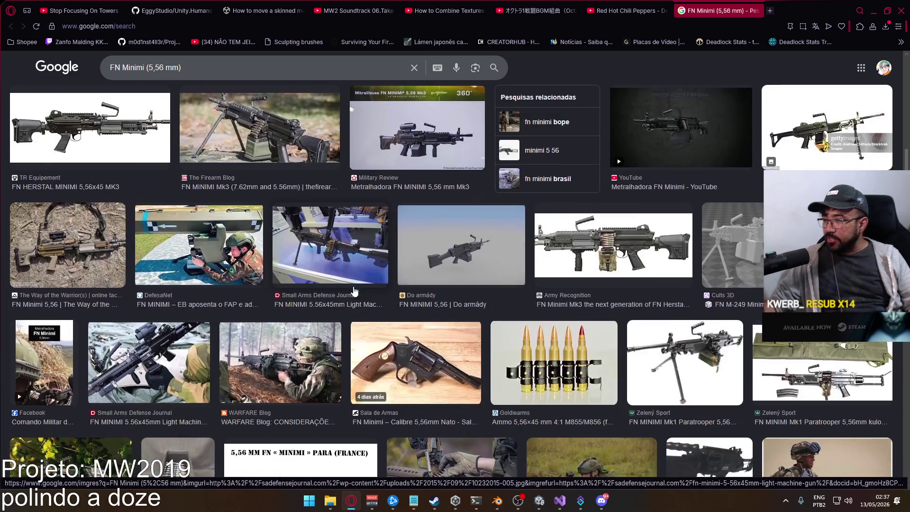
{"action": "scroll", "coordinate": [170, 278], "scroll_direction": "down", "scroll_amount": 3}
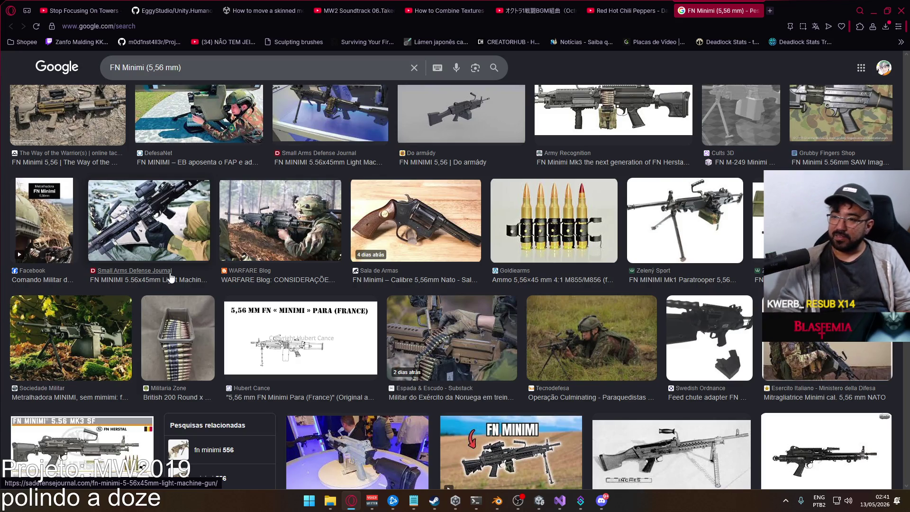
Scroll the FN Minimi images down to the Mk1 variant and M-249 STL model results
{"action": "scroll", "coordinate": [166, 234], "scroll_direction": "down", "scroll_amount": 4}
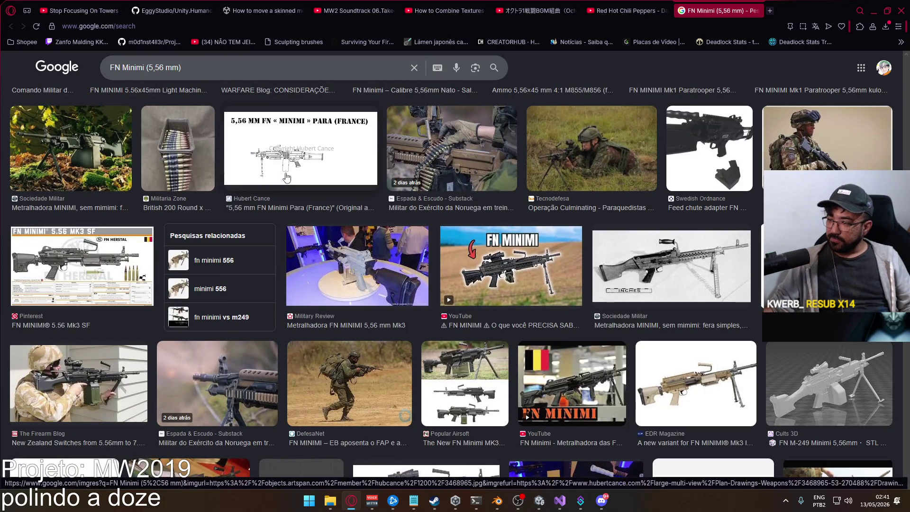
Scroll far down the FN Minimi images to the Allegro magazine listing and 'minimi 762' searches
{"action": "scroll", "coordinate": [287, 177], "scroll_direction": "down", "scroll_amount": 2}
{"action": "scroll", "coordinate": [289, 177], "scroll_direction": "down", "scroll_amount": 3}
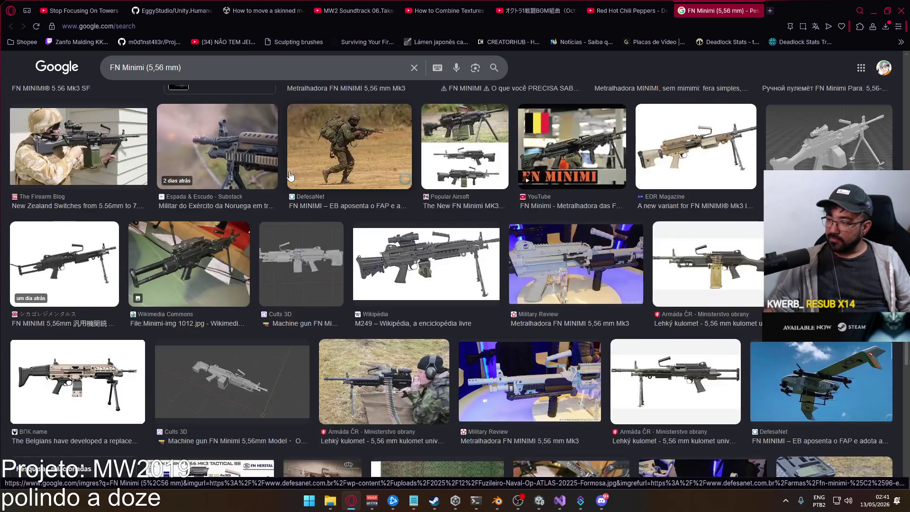
{"action": "scroll", "coordinate": [290, 177], "scroll_direction": "down", "scroll_amount": 2}
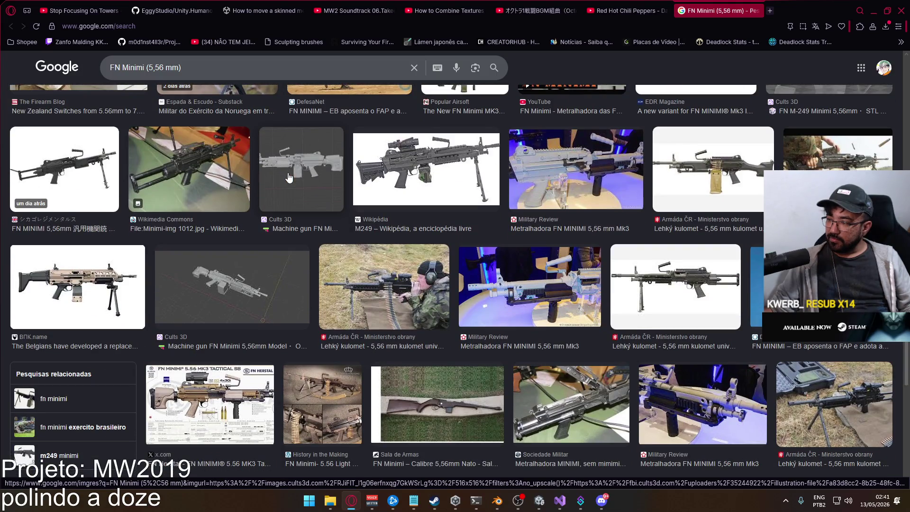
{"action": "scroll", "coordinate": [289, 178], "scroll_direction": "down", "scroll_amount": 2}
{"action": "scroll", "coordinate": [289, 177], "scroll_direction": "down", "scroll_amount": 2}
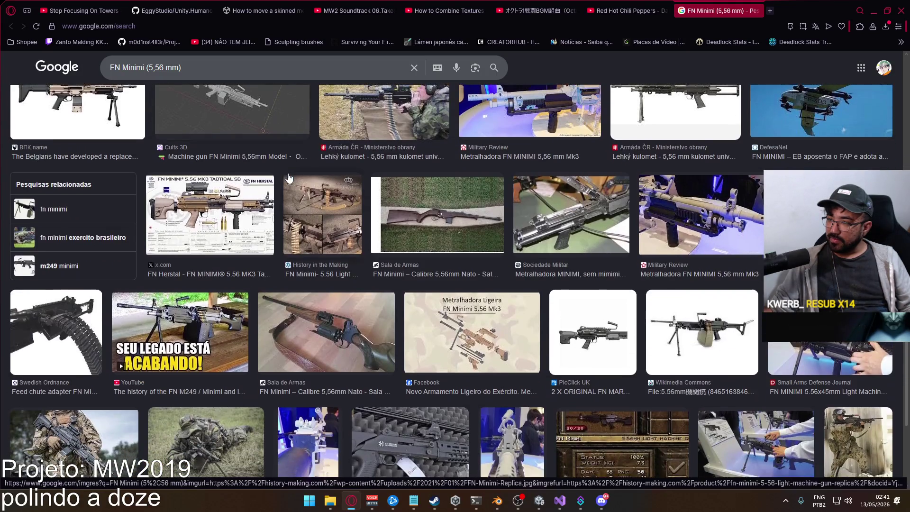
{"action": "scroll", "coordinate": [289, 177], "scroll_direction": "down", "scroll_amount": 2}
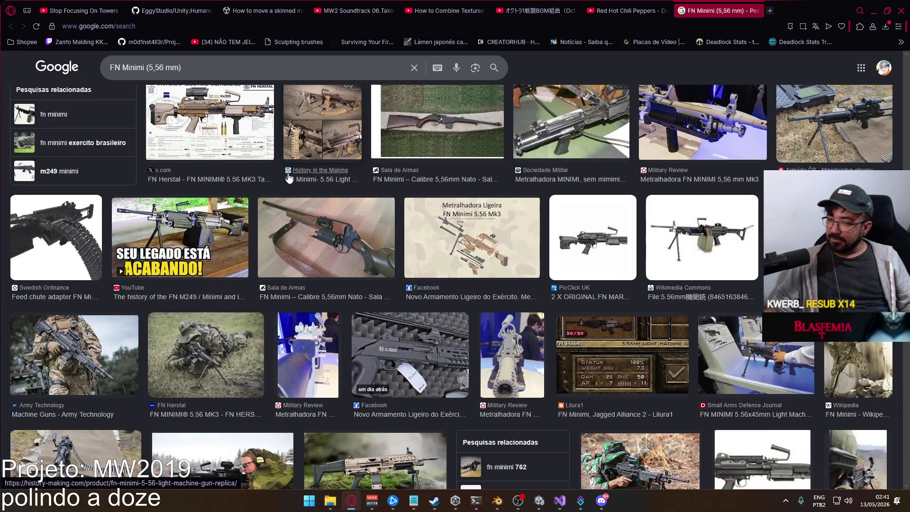
{"action": "scroll", "coordinate": [289, 177], "scroll_direction": "down", "scroll_amount": 5}
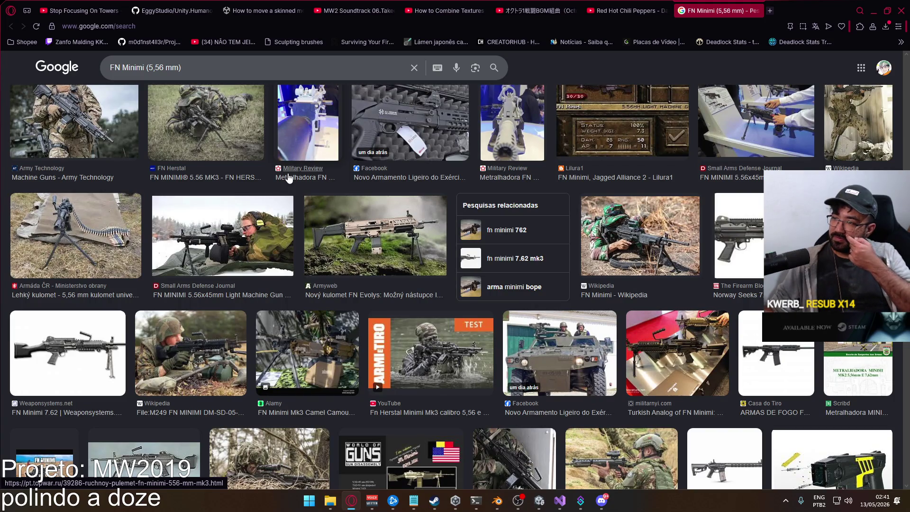
{"action": "scroll", "coordinate": [287, 177], "scroll_direction": "down", "scroll_amount": 3}
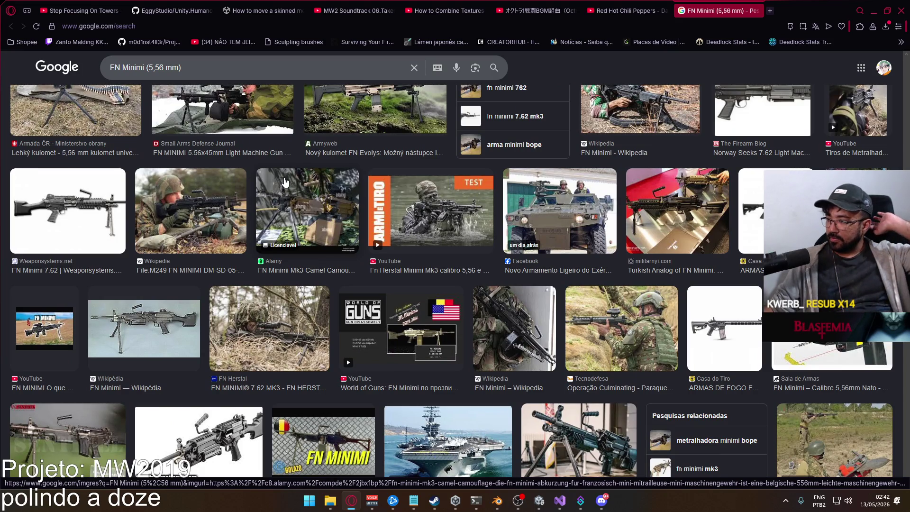
{"action": "scroll", "coordinate": [287, 179], "scroll_direction": "down", "scroll_amount": 2}
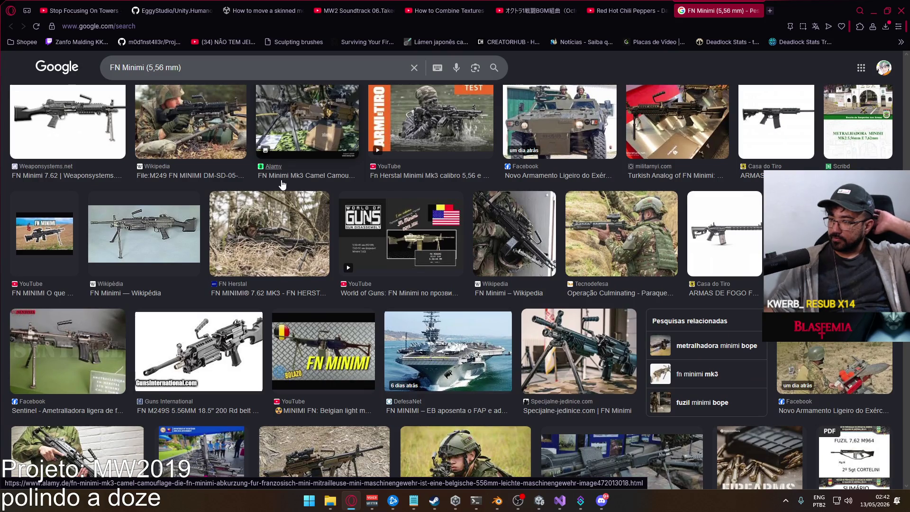
{"action": "scroll", "coordinate": [283, 184], "scroll_direction": "down", "scroll_amount": 3}
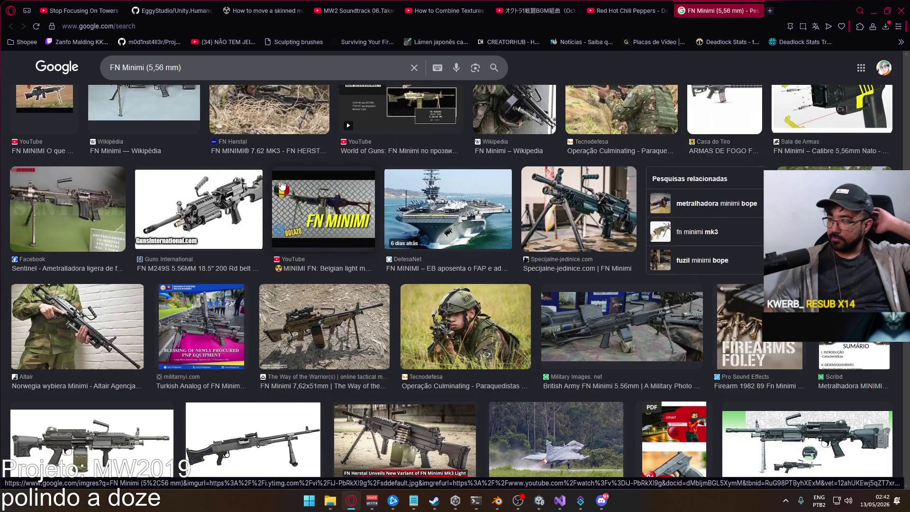
{"action": "scroll", "coordinate": [281, 182], "scroll_direction": "down", "scroll_amount": 2}
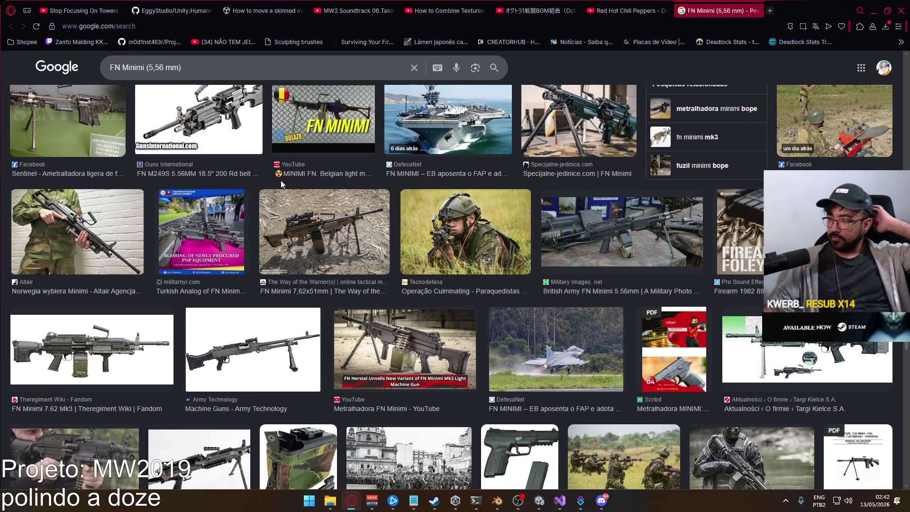
{"action": "scroll", "coordinate": [280, 180], "scroll_direction": "down", "scroll_amount": 2}
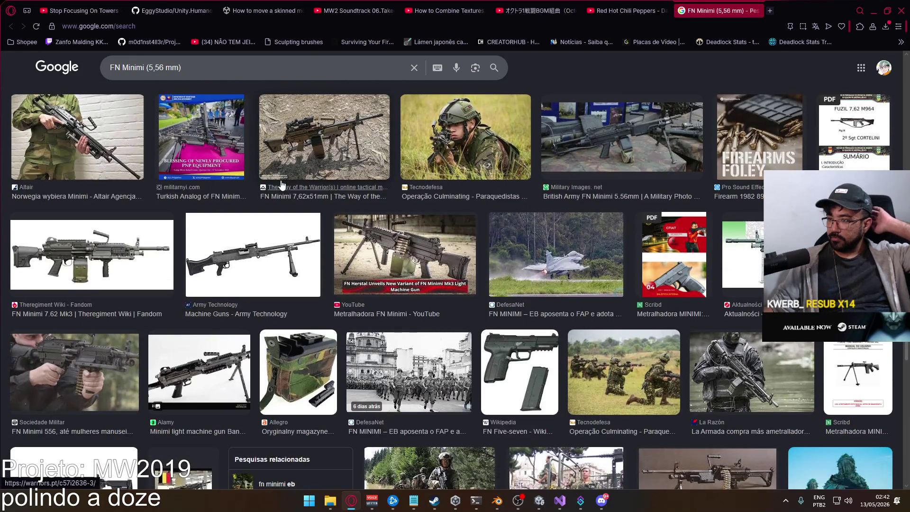
{"action": "scroll", "coordinate": [281, 184], "scroll_direction": "down", "scroll_amount": 3}
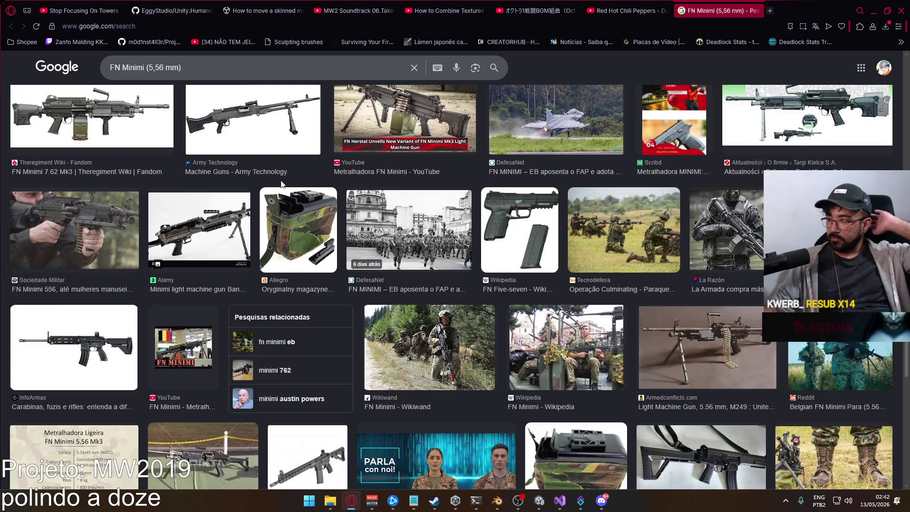
{"action": "scroll", "coordinate": [281, 184], "scroll_direction": "down", "scroll_amount": 2}
{"action": "scroll", "coordinate": [281, 184], "scroll_direction": "down", "scroll_amount": 4}
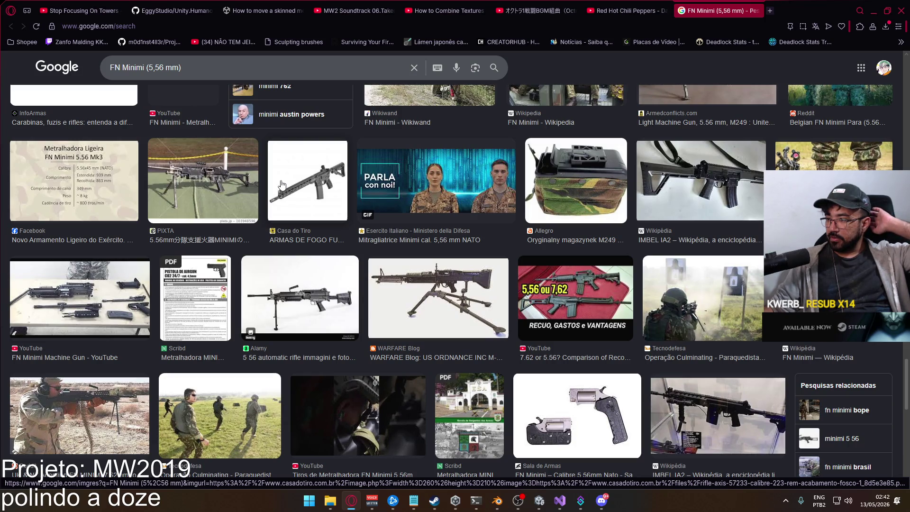
{"action": "scroll", "coordinate": [281, 184], "scroll_direction": "down", "scroll_amount": 3}
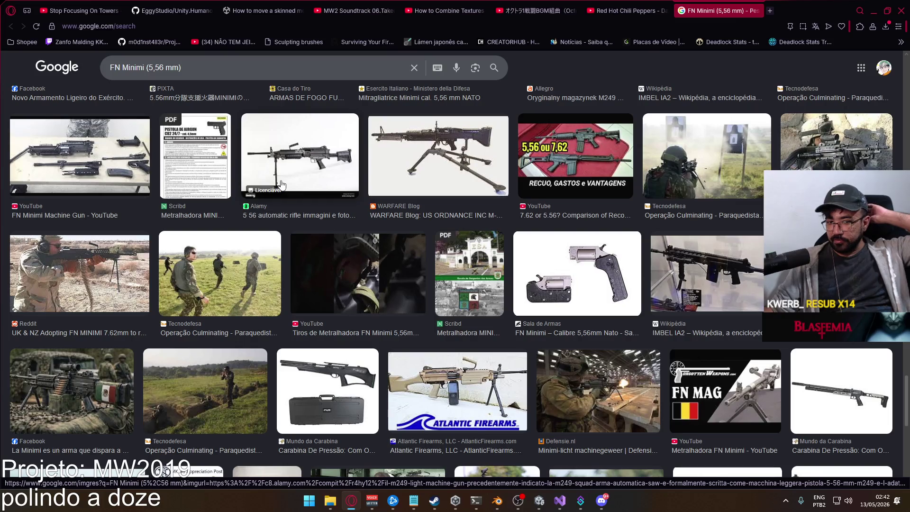
{"action": "scroll", "coordinate": [281, 185], "scroll_direction": "down", "scroll_amount": 1}
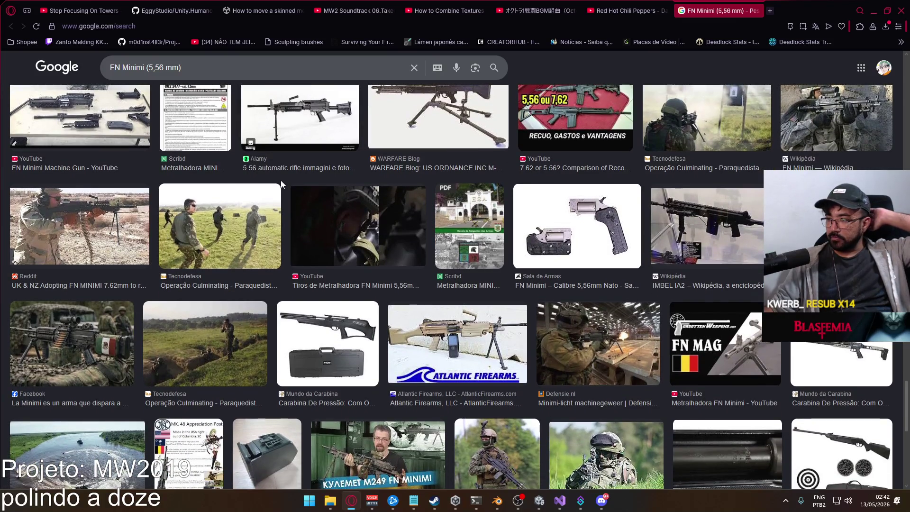
{"action": "scroll", "coordinate": [281, 185], "scroll_direction": "down", "scroll_amount": 2}
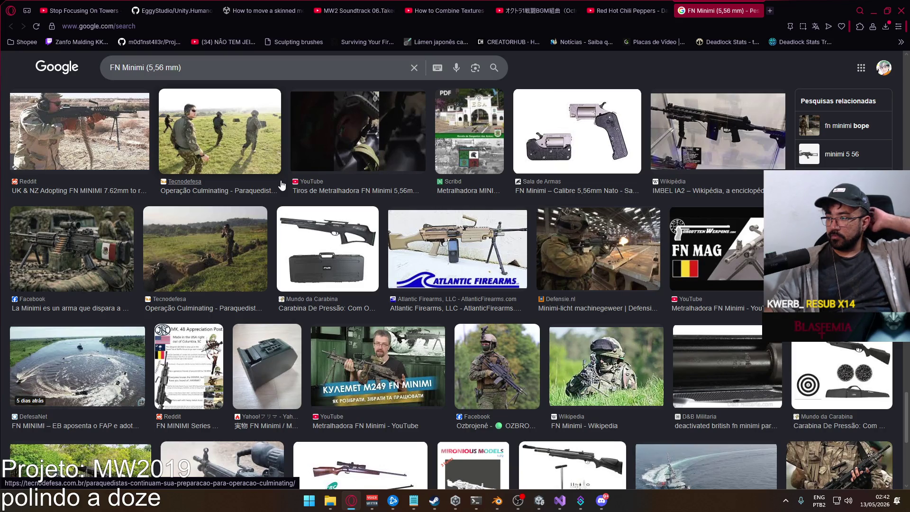
{"action": "scroll", "coordinate": [282, 184], "scroll_direction": "down", "scroll_amount": 4}
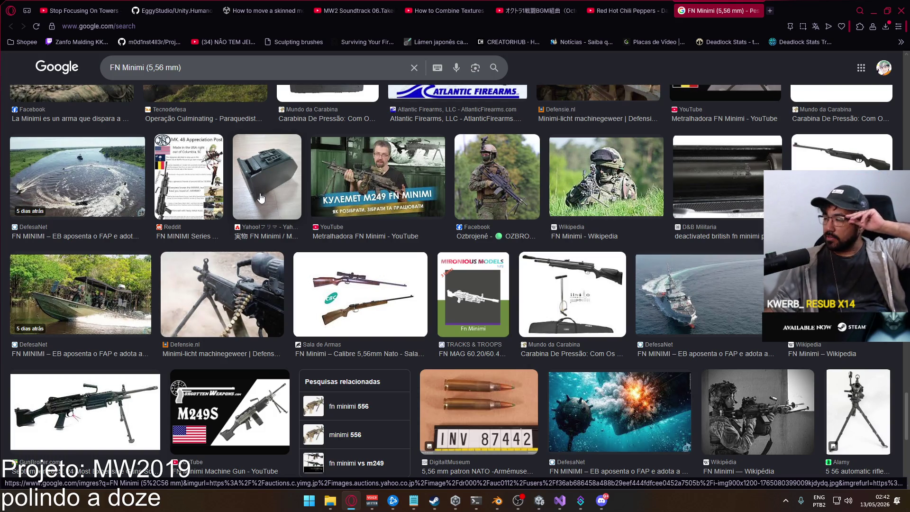
{"action": "scroll", "coordinate": [293, 218], "scroll_direction": "up", "scroll_amount": 5}
Scroll back to the top of the FN Minimi (5,56 mm) image results, led by Wikipedia and FN Herstal photos
{"action": "scroll", "coordinate": [337, 229], "scroll_direction": "down", "scroll_amount": 1}
{"action": "scroll", "coordinate": [303, 237], "scroll_direction": "up", "scroll_amount": 3}
{"action": "scroll", "coordinate": [298, 239], "scroll_direction": "up", "scroll_amount": 10}
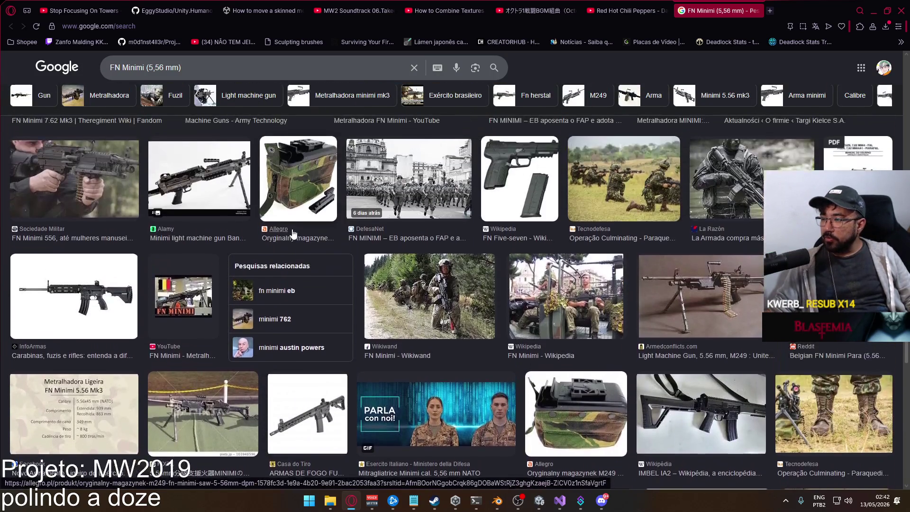
{"action": "scroll", "coordinate": [291, 232], "scroll_direction": "up", "scroll_amount": 3}
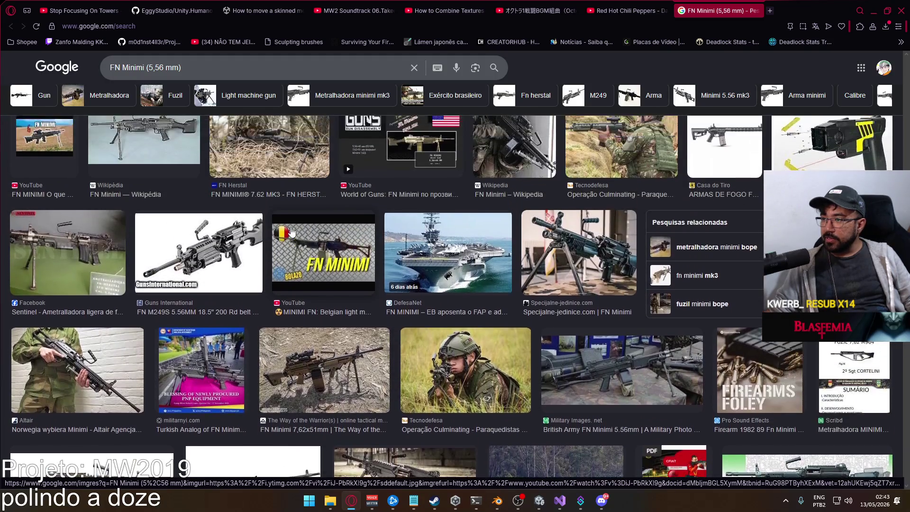
{"action": "scroll", "coordinate": [290, 232], "scroll_direction": "up", "scroll_amount": 6}
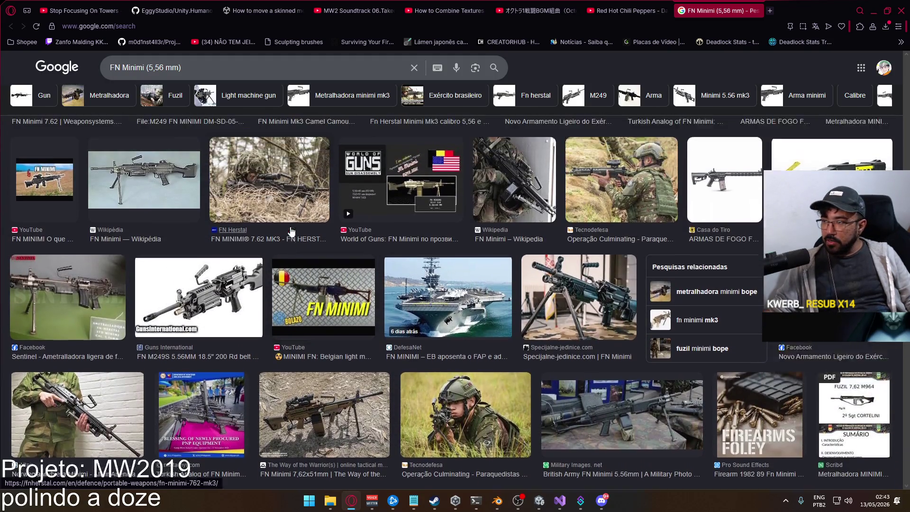
{"action": "scroll", "coordinate": [291, 231], "scroll_direction": "up", "scroll_amount": 10}
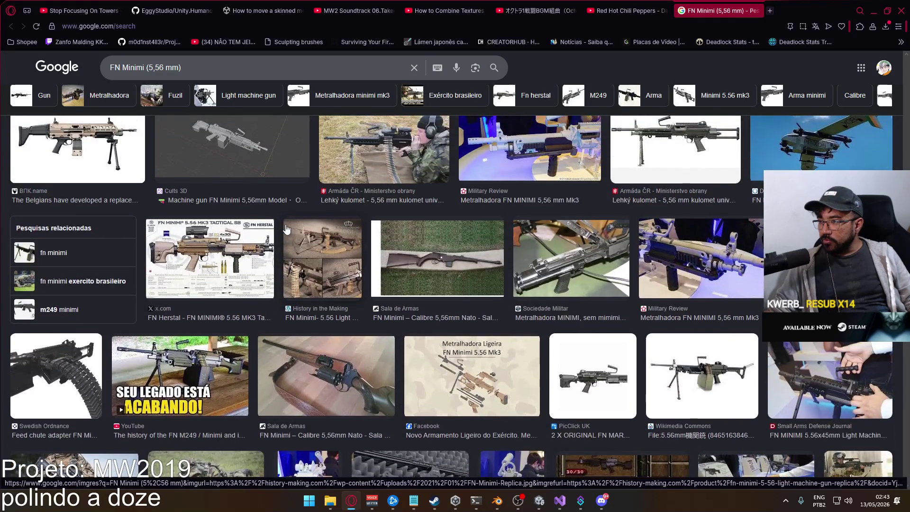
{"action": "scroll", "coordinate": [286, 229], "scroll_direction": "up", "scroll_amount": 10}
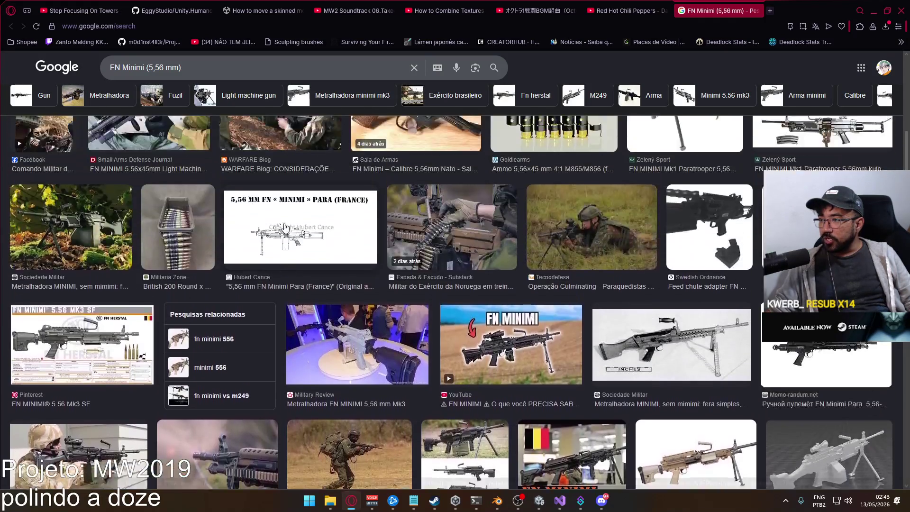
{"action": "scroll", "coordinate": [285, 228], "scroll_direction": "up", "scroll_amount": 10}
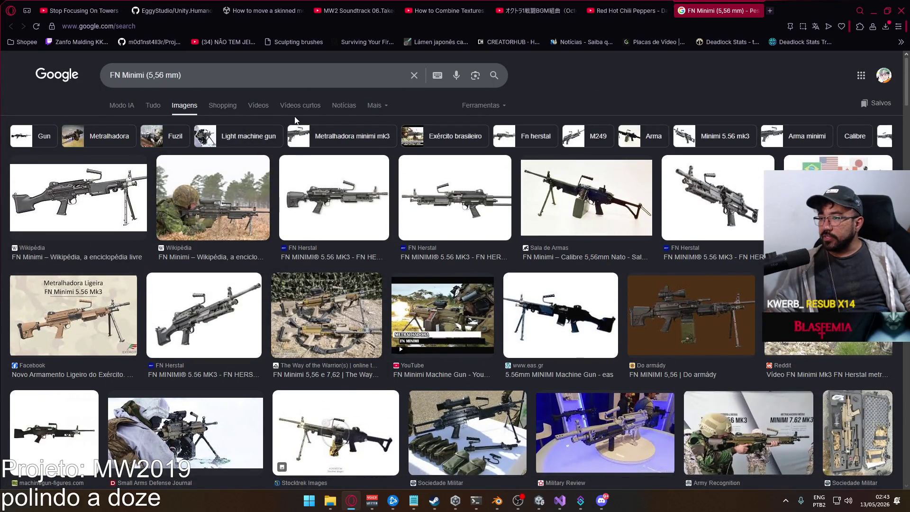
Search Google for 'mw2 2022 weapon list' in a new tab
{"action": "left_click", "coordinate": [770, 10]}
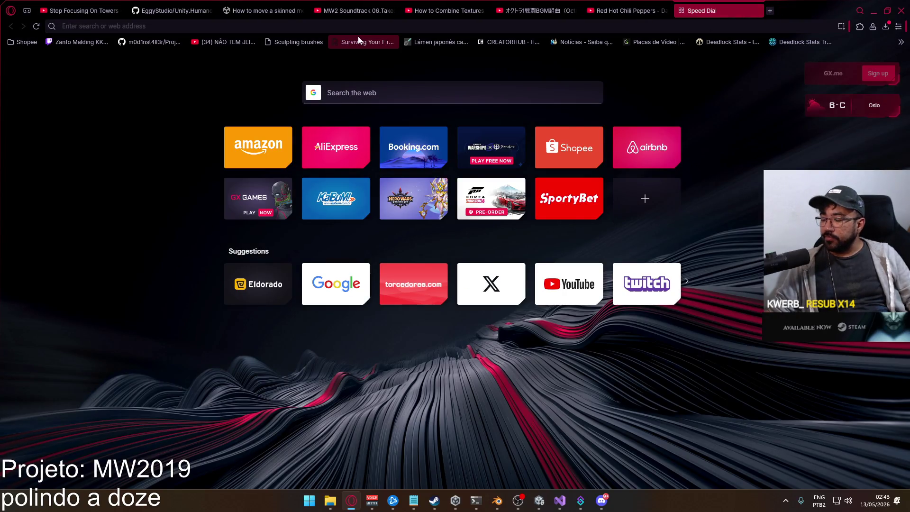
{"action": "type", "text": "mw2 "}
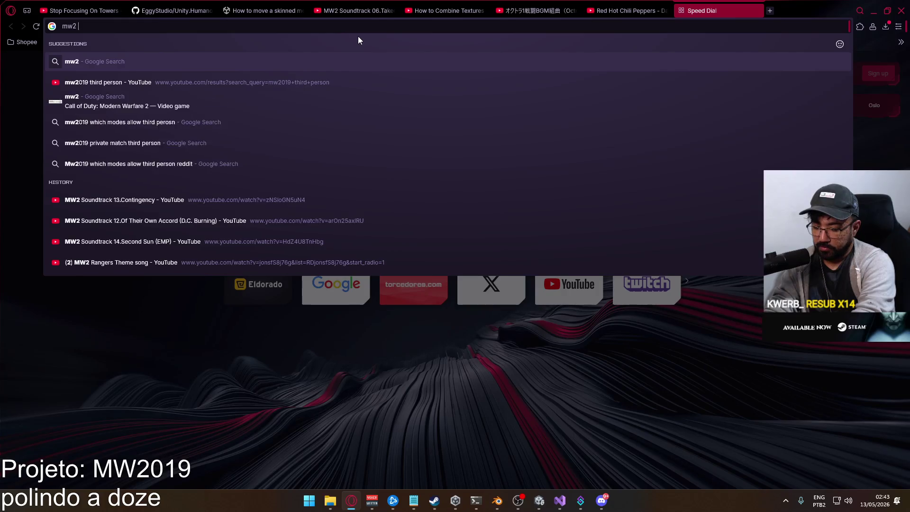
{"action": "type", "text": "2022 weapon list"}
{"action": "key", "text": "Return"}
Open the Games Atlas weapons list result in its own tab and view it
{"action": "right_click", "coordinate": [307, 164]}
{"action": "left_click", "coordinate": [343, 174]}
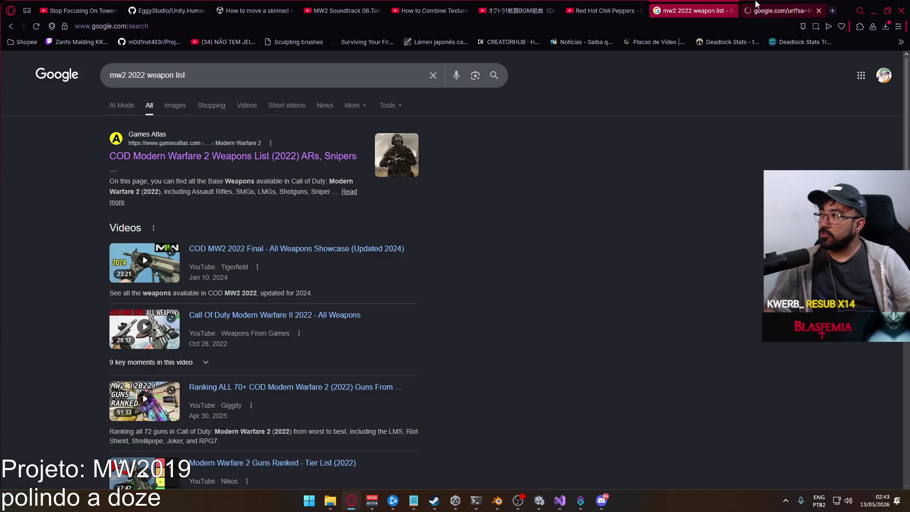
{"action": "left_click", "coordinate": [756, 4]}
Skim down through the first weapon categories on the GamesAtlas MW2 page and back to the top
{"action": "scroll", "coordinate": [595, 311], "scroll_direction": "down", "scroll_amount": 8}
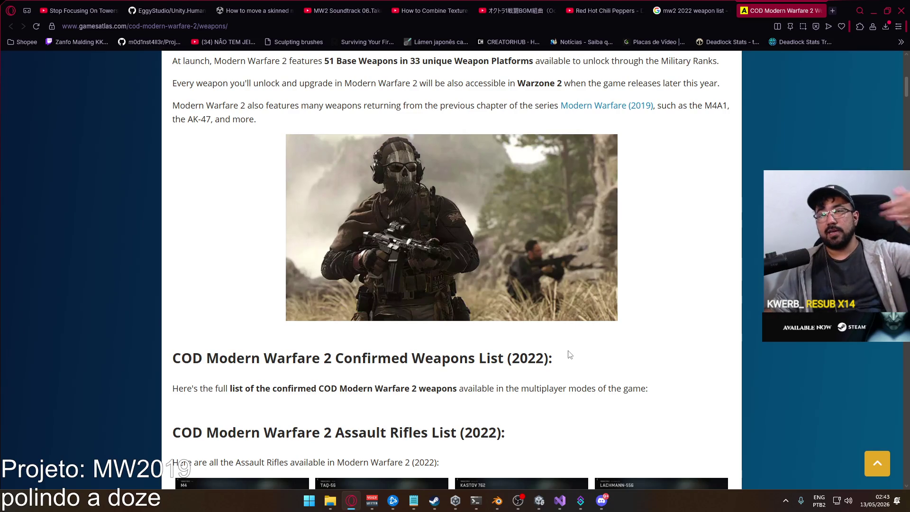
{"action": "scroll", "coordinate": [559, 360], "scroll_direction": "down", "scroll_amount": 6}
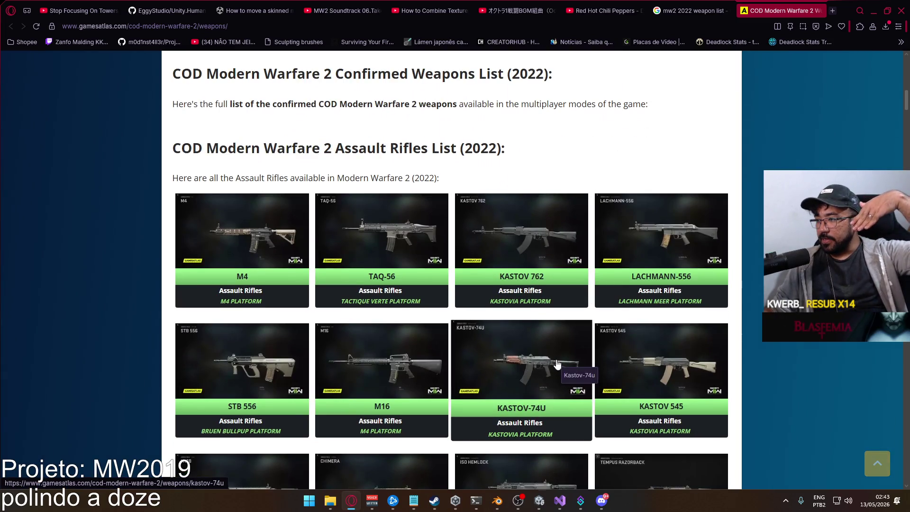
{"action": "scroll", "coordinate": [556, 365], "scroll_direction": "down", "scroll_amount": 3}
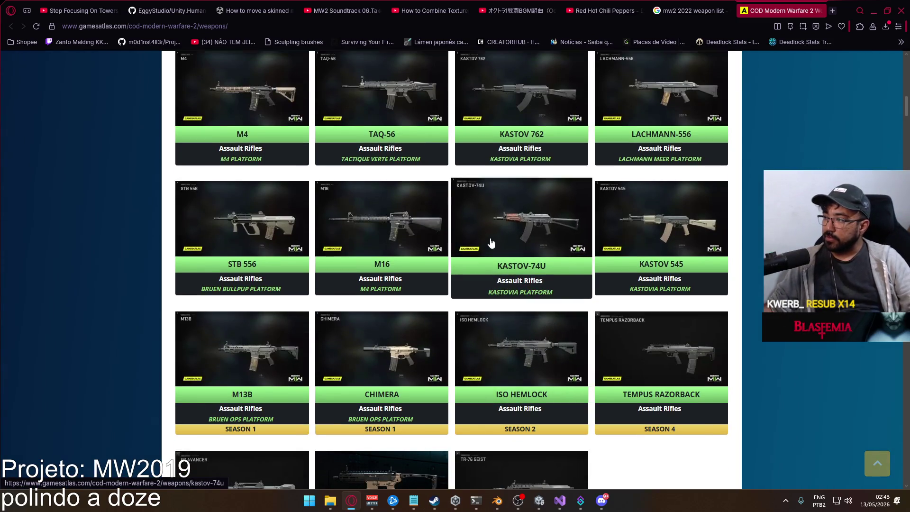
{"action": "scroll", "coordinate": [339, 294], "scroll_direction": "up", "scroll_amount": 2}
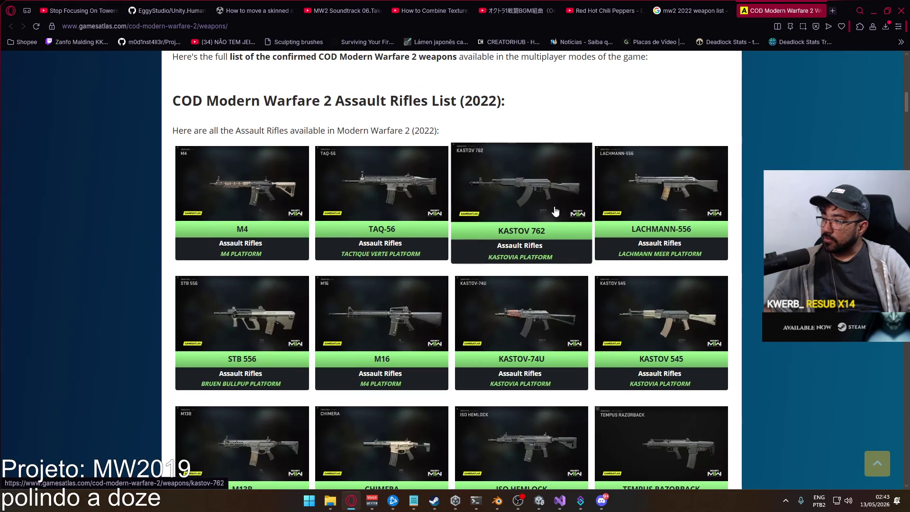
{"action": "scroll", "coordinate": [547, 341], "scroll_direction": "down", "scroll_amount": 5}
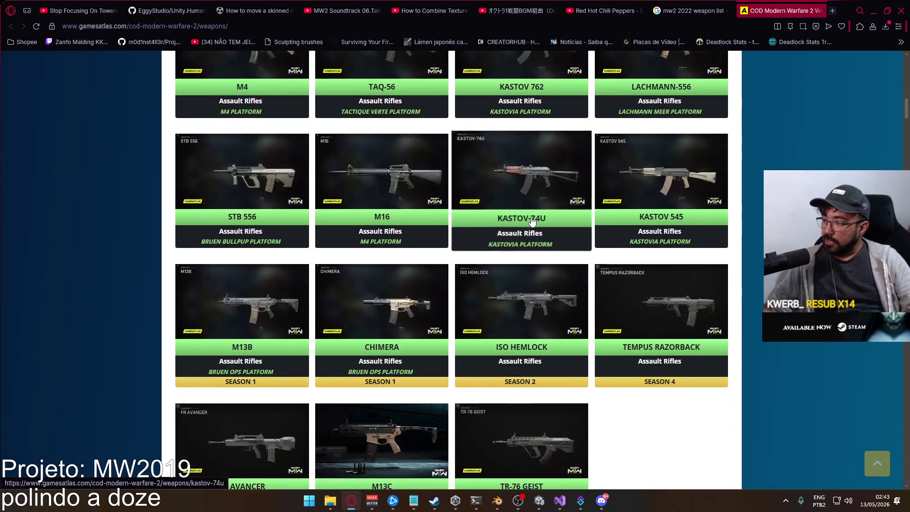
{"action": "scroll", "coordinate": [621, 316], "scroll_direction": "down", "scroll_amount": 3}
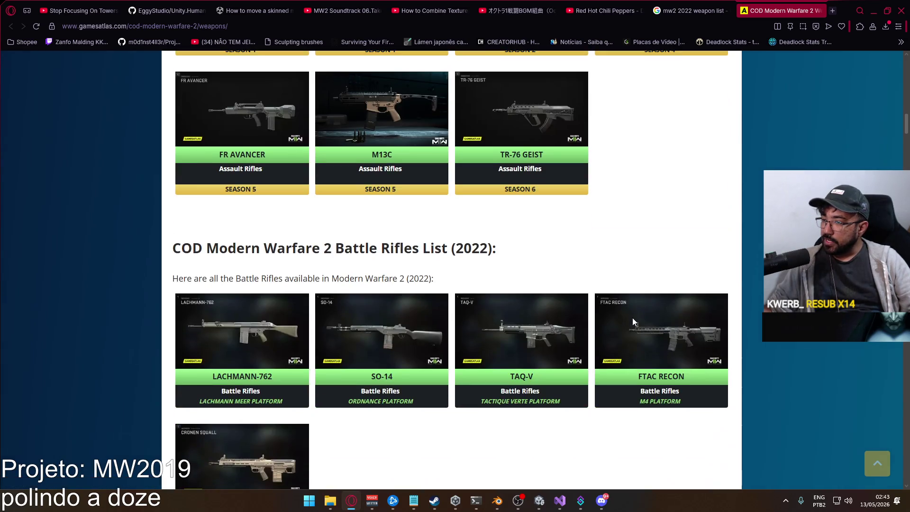
{"action": "scroll", "coordinate": [632, 318], "scroll_direction": "down", "scroll_amount": 3}
{"action": "scroll", "coordinate": [559, 311], "scroll_direction": "up", "scroll_amount": 1}
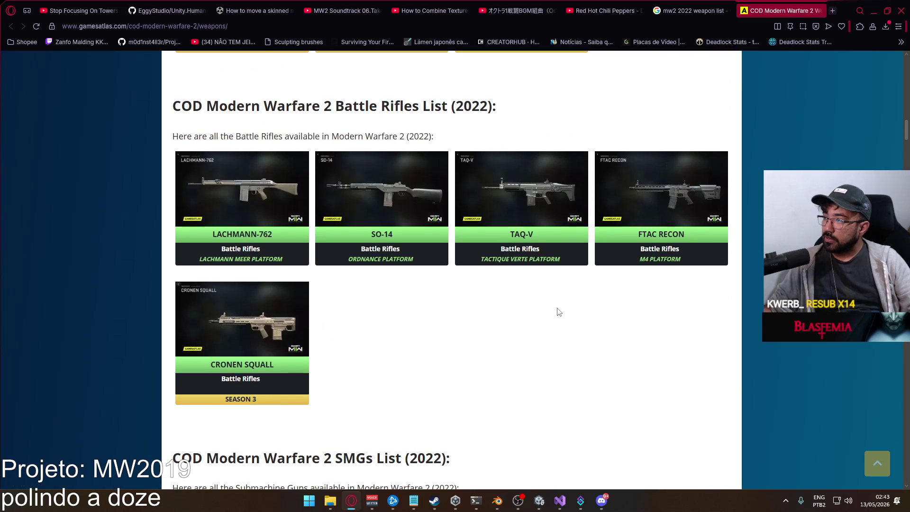
{"action": "scroll", "coordinate": [555, 310], "scroll_direction": "down", "scroll_amount": 3}
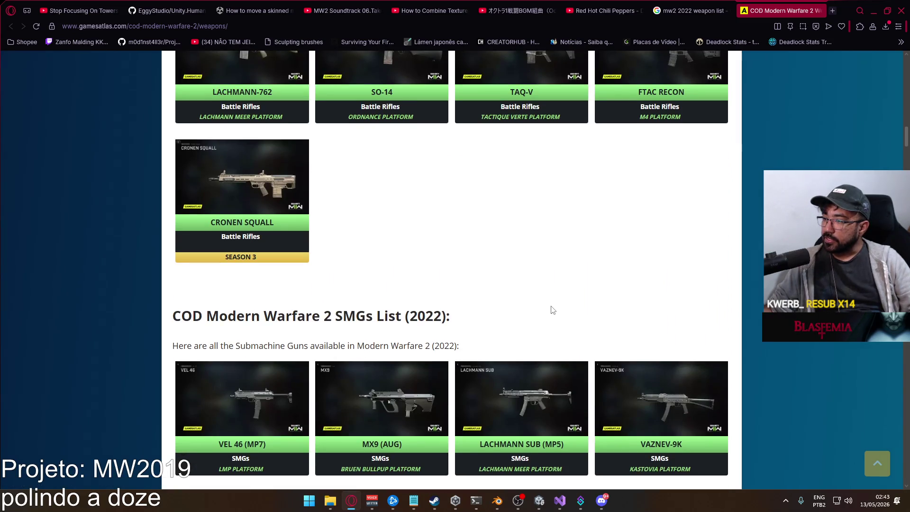
{"action": "scroll", "coordinate": [551, 308], "scroll_direction": "down", "scroll_amount": 4}
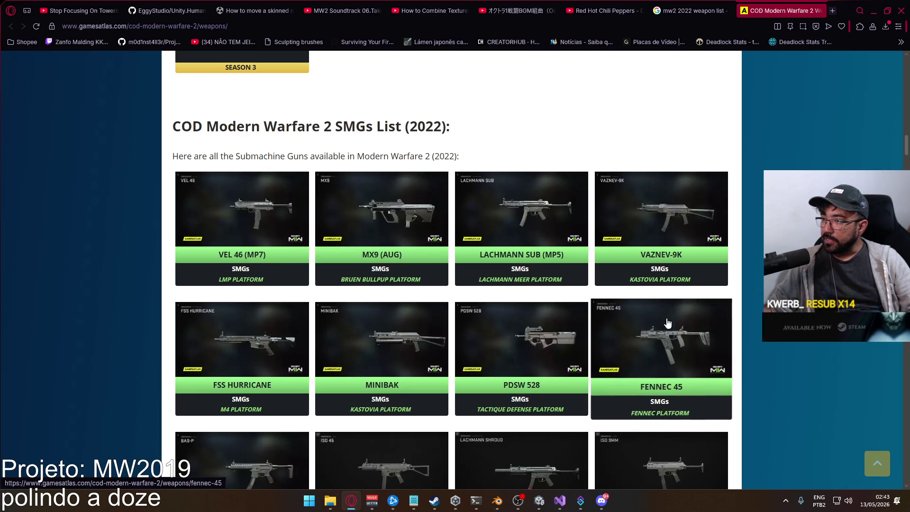
{"action": "scroll", "coordinate": [568, 294], "scroll_direction": "up", "scroll_amount": 2}
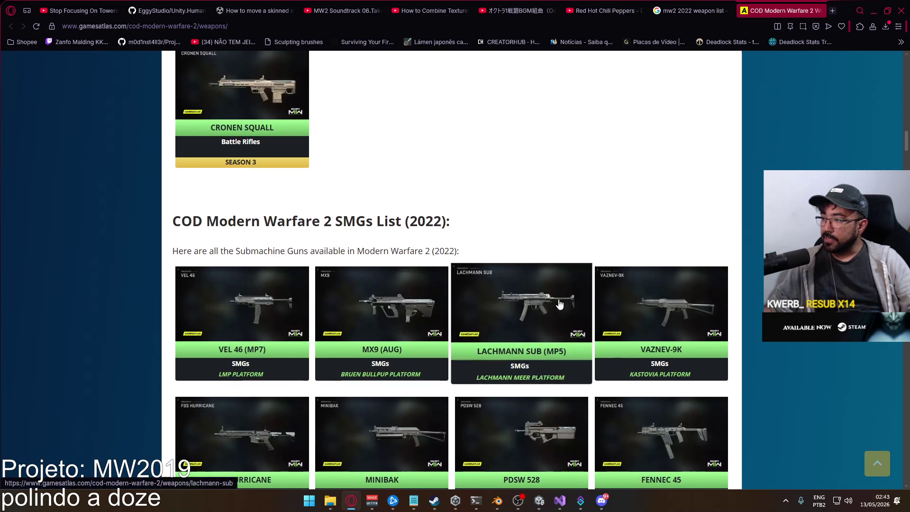
{"action": "scroll", "coordinate": [522, 306], "scroll_direction": "up", "scroll_amount": 3}
{"action": "scroll", "coordinate": [502, 286], "scroll_direction": "up", "scroll_amount": 3}
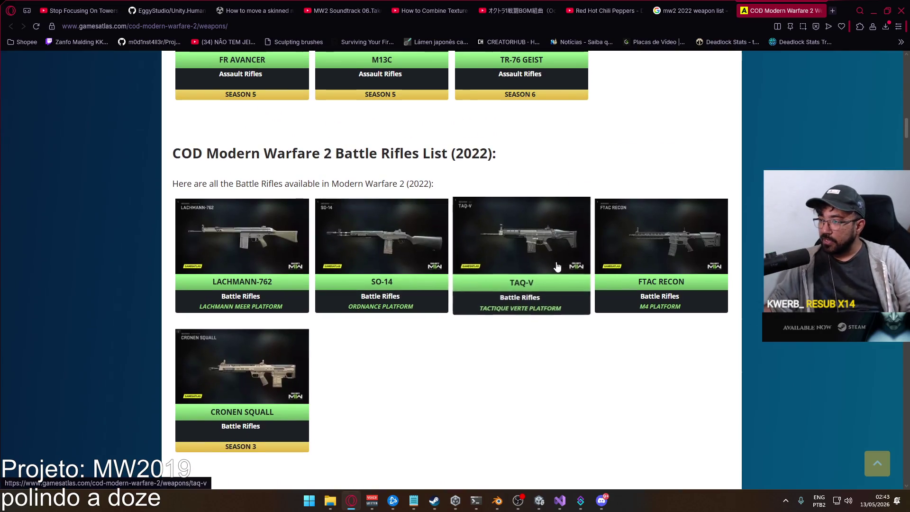
{"action": "scroll", "coordinate": [660, 398], "scroll_direction": "up", "scroll_amount": 7}
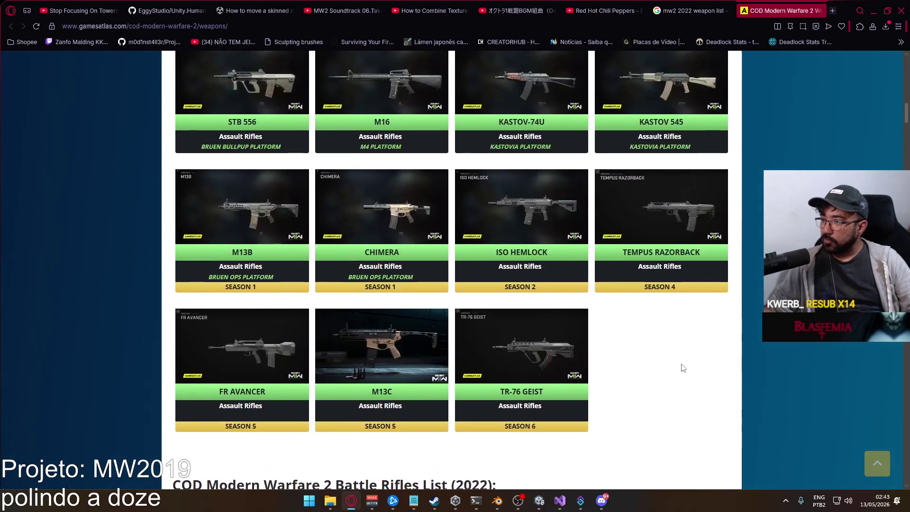
{"action": "scroll", "coordinate": [474, 313], "scroll_direction": "up", "scroll_amount": 2}
{"action": "scroll", "coordinate": [403, 284], "scroll_direction": "up", "scroll_amount": 4}
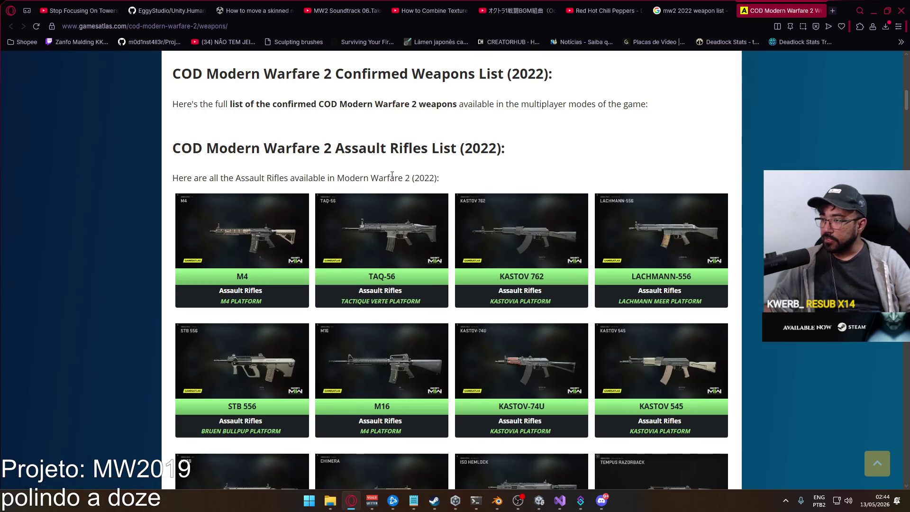
Browse down to the sniper rifles, then return to the Assault Rifles list led by the M4 and TAQ-56
{"action": "scroll", "coordinate": [476, 185], "scroll_direction": "down", "scroll_amount": 1}
{"action": "scroll", "coordinate": [476, 185], "scroll_direction": "down", "scroll_amount": 2}
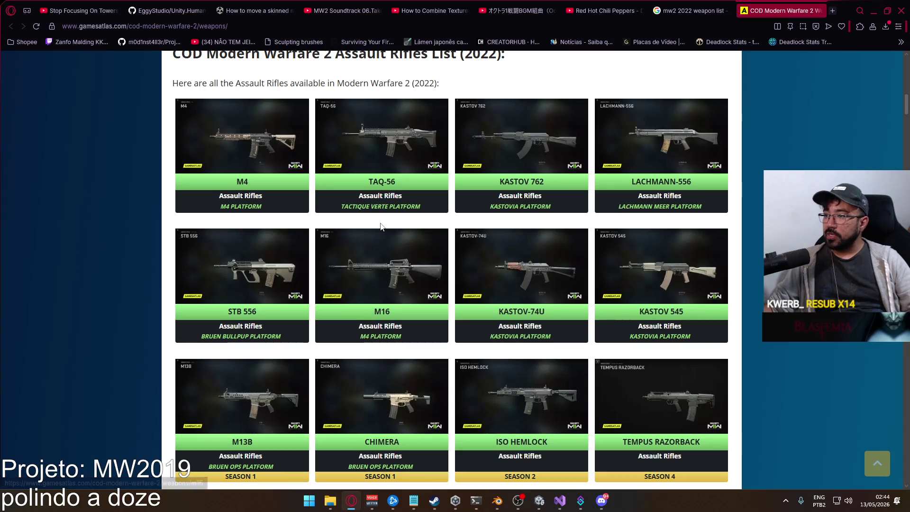
{"action": "scroll", "coordinate": [384, 224], "scroll_direction": "up", "scroll_amount": 2}
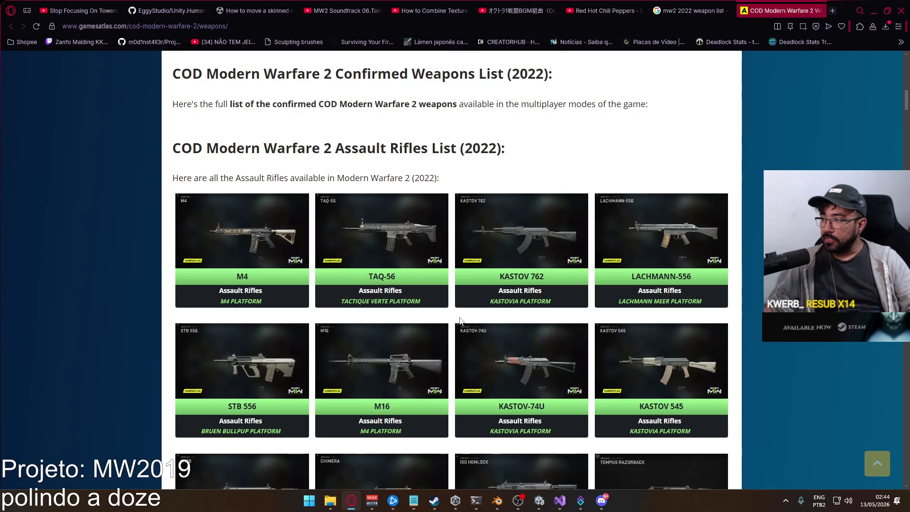
{"action": "scroll", "coordinate": [379, 265], "scroll_direction": "down", "scroll_amount": 3}
{"action": "scroll", "coordinate": [359, 258], "scroll_direction": "up", "scroll_amount": 2}
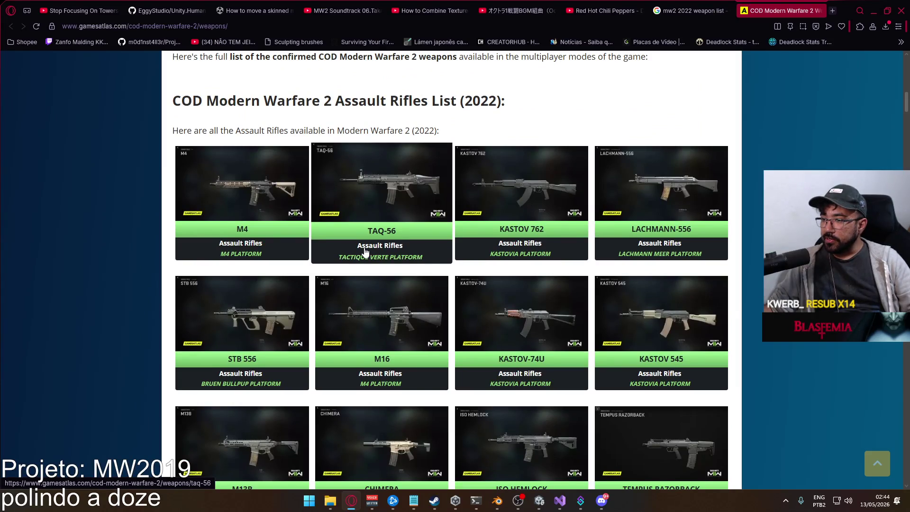
{"action": "scroll", "coordinate": [365, 251], "scroll_direction": "down", "scroll_amount": 15}
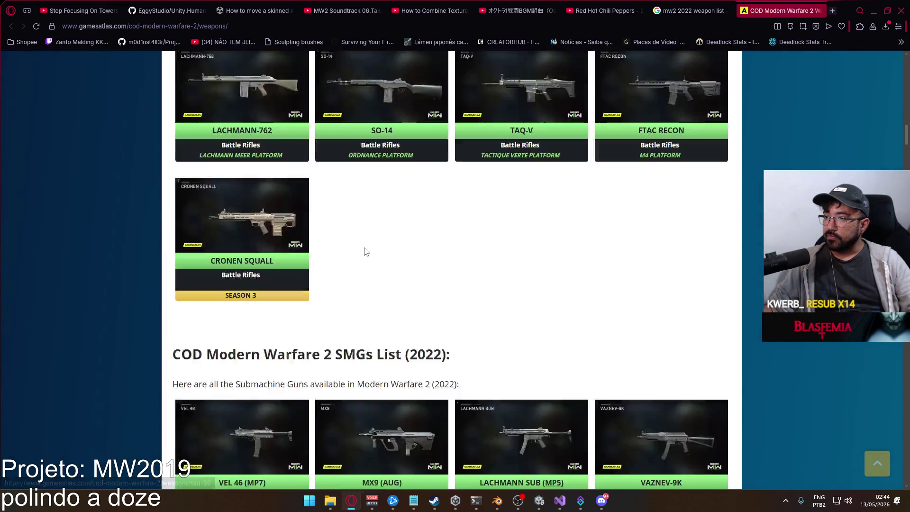
{"action": "scroll", "coordinate": [365, 251], "scroll_direction": "down", "scroll_amount": 5}
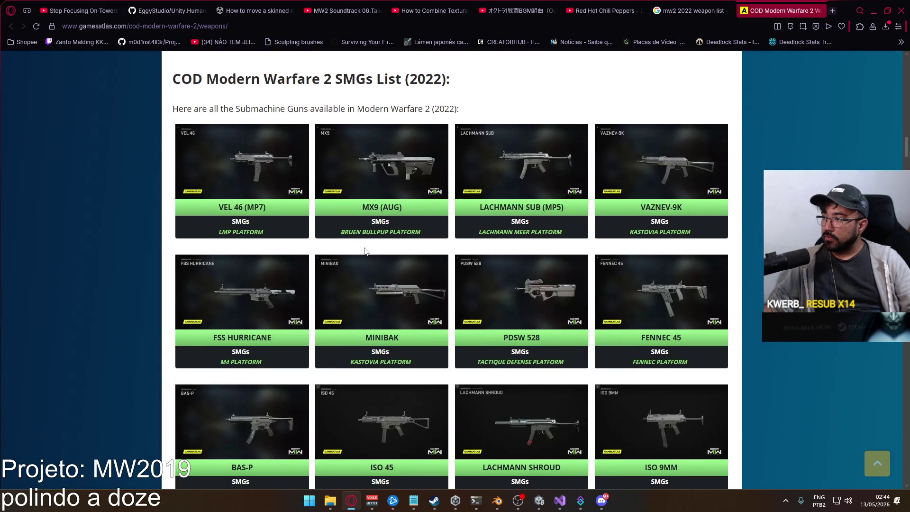
{"action": "scroll", "coordinate": [365, 251], "scroll_direction": "down", "scroll_amount": 3}
{"action": "scroll", "coordinate": [365, 251], "scroll_direction": "down", "scroll_amount": 3}
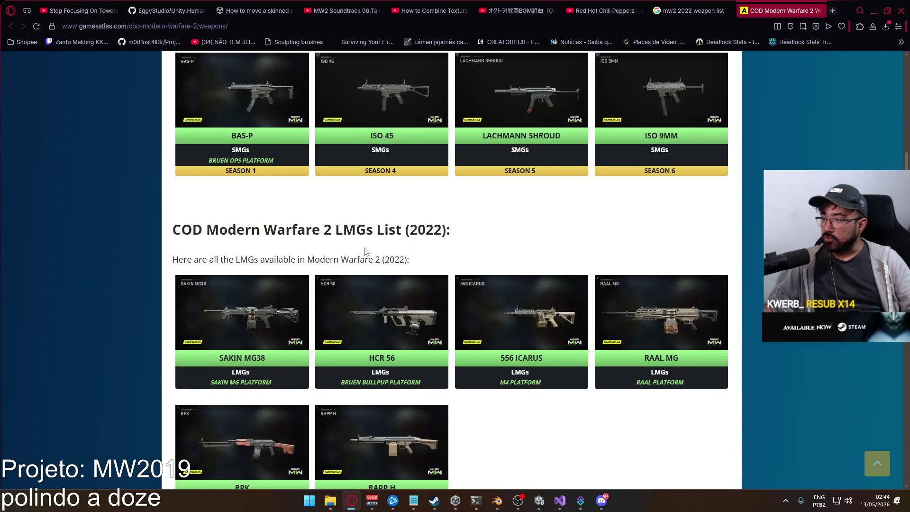
{"action": "scroll", "coordinate": [365, 251], "scroll_direction": "down", "scroll_amount": 3}
{"action": "scroll", "coordinate": [365, 252], "scroll_direction": "up", "scroll_amount": 1}
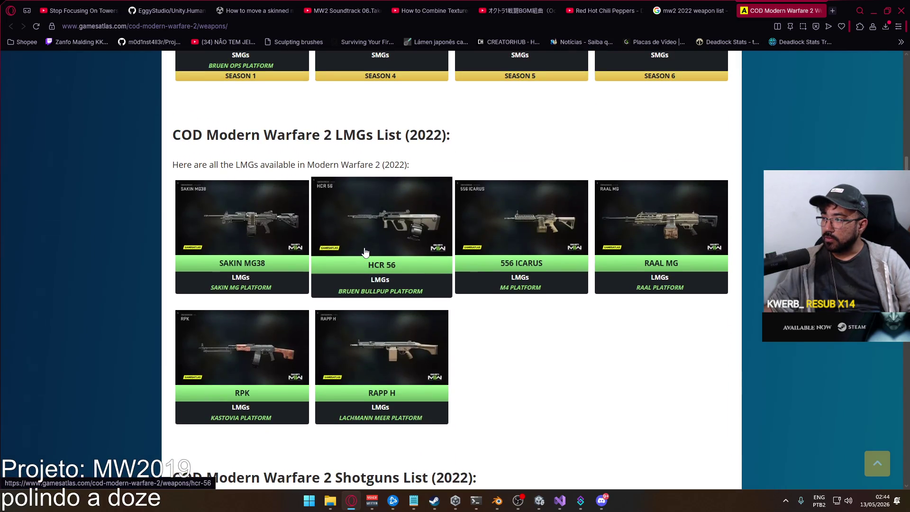
{"action": "scroll", "coordinate": [510, 318], "scroll_direction": "down", "scroll_amount": 10}
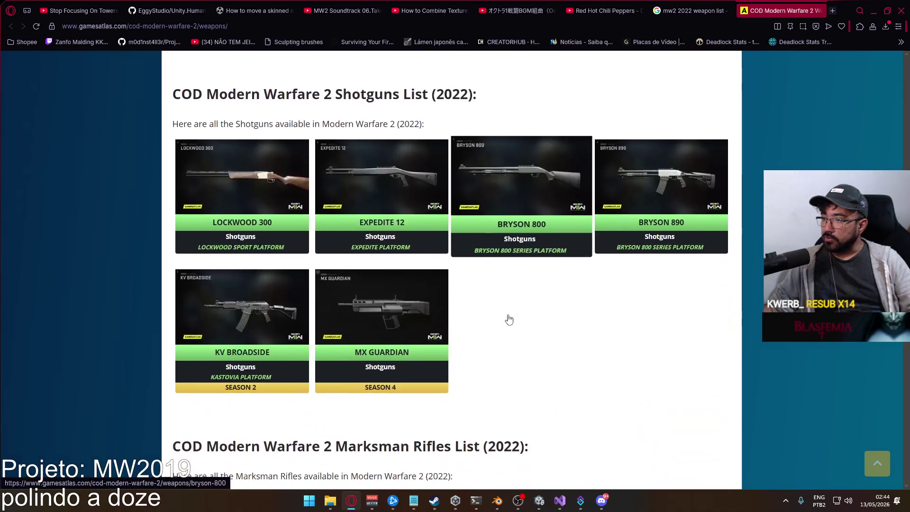
{"action": "scroll", "coordinate": [510, 318], "scroll_direction": "down", "scroll_amount": 6}
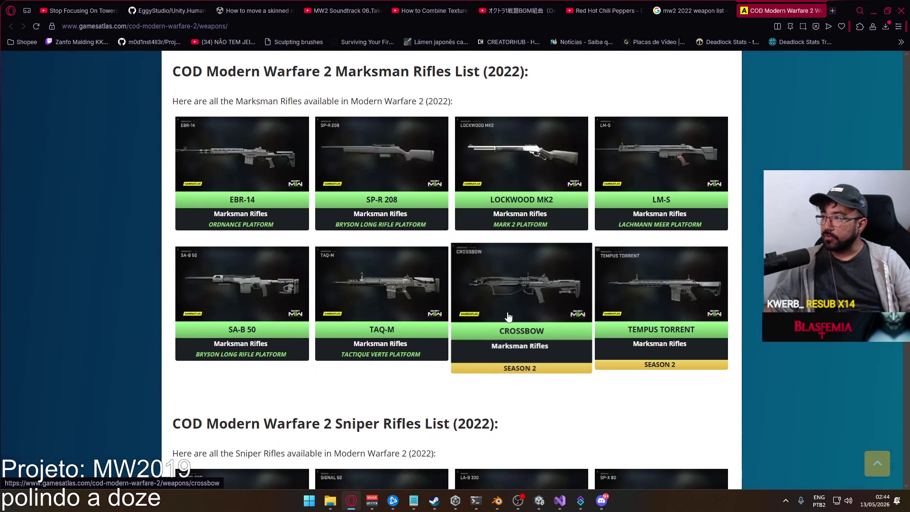
{"action": "scroll", "coordinate": [508, 316], "scroll_direction": "down", "scroll_amount": 7}
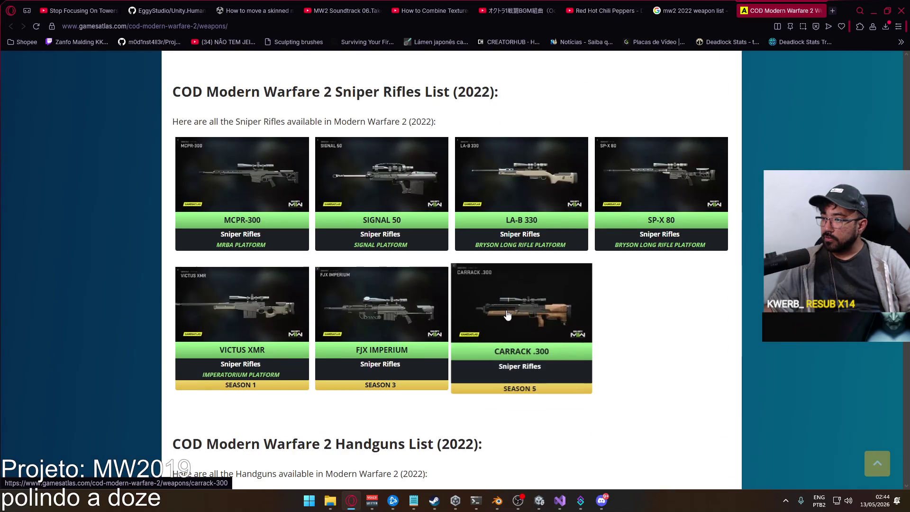
{"action": "scroll", "coordinate": [508, 315], "scroll_direction": "up", "scroll_amount": 20}
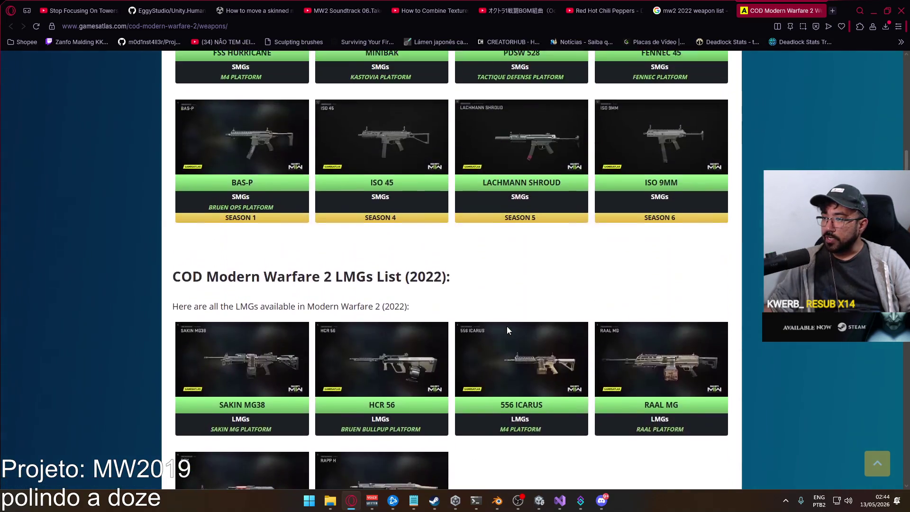
{"action": "scroll", "coordinate": [509, 330], "scroll_direction": "down", "scroll_amount": 1}
{"action": "scroll", "coordinate": [505, 335], "scroll_direction": "down", "scroll_amount": 3}
{"action": "scroll", "coordinate": [507, 315], "scroll_direction": "up", "scroll_amount": 11}
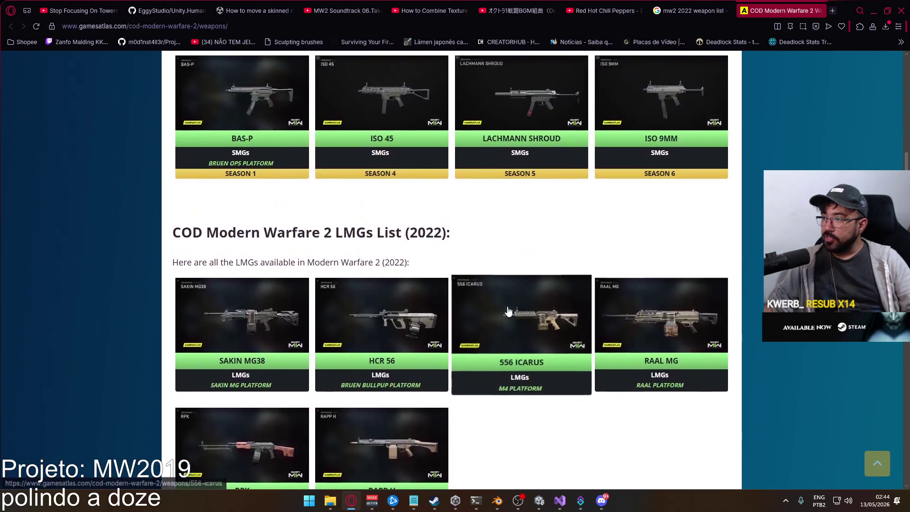
{"action": "scroll", "coordinate": [427, 299], "scroll_direction": "up", "scroll_amount": 16}
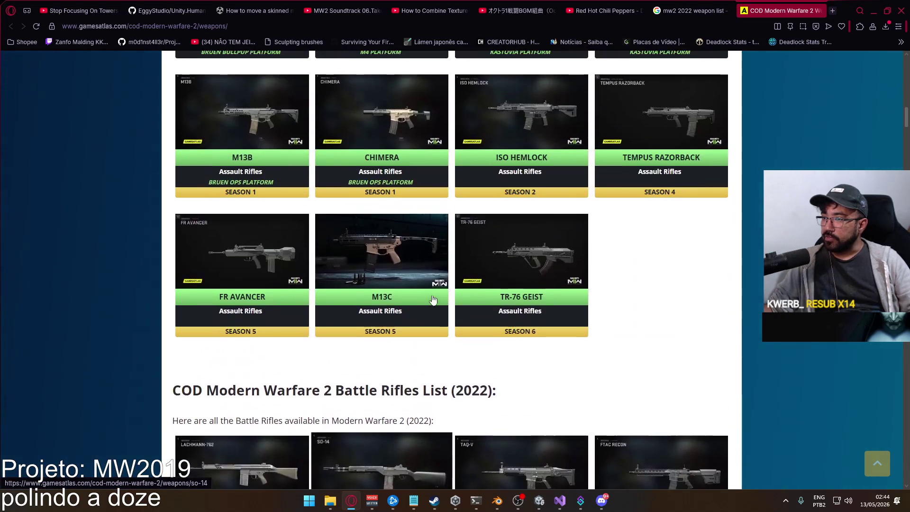
{"action": "scroll", "coordinate": [456, 294], "scroll_direction": "up", "scroll_amount": 4}
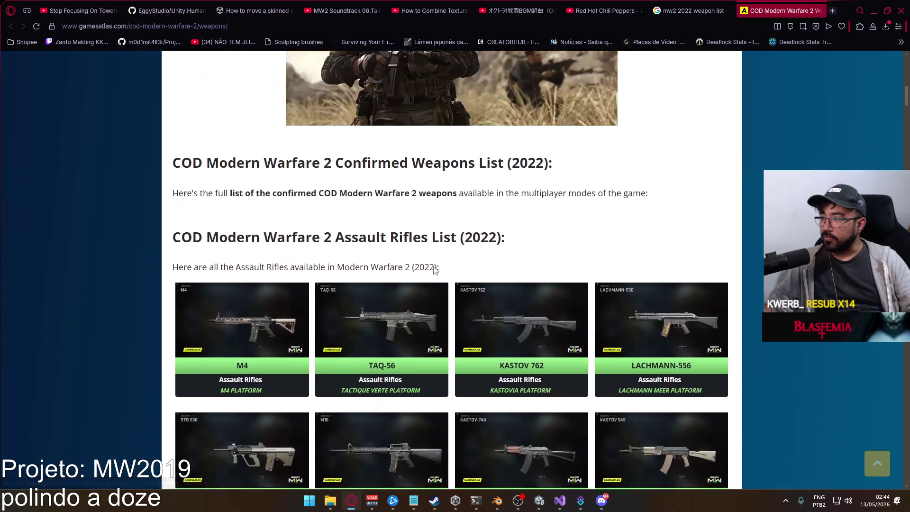
Look over the SMG and LMG grids, then return to Assault Rifles showing Kastov 762, Lachmann-556, STB 556, M16
{"action": "scroll", "coordinate": [422, 199], "scroll_direction": "down", "scroll_amount": 3}
{"action": "scroll", "coordinate": [325, 177], "scroll_direction": "down", "scroll_amount": 4}
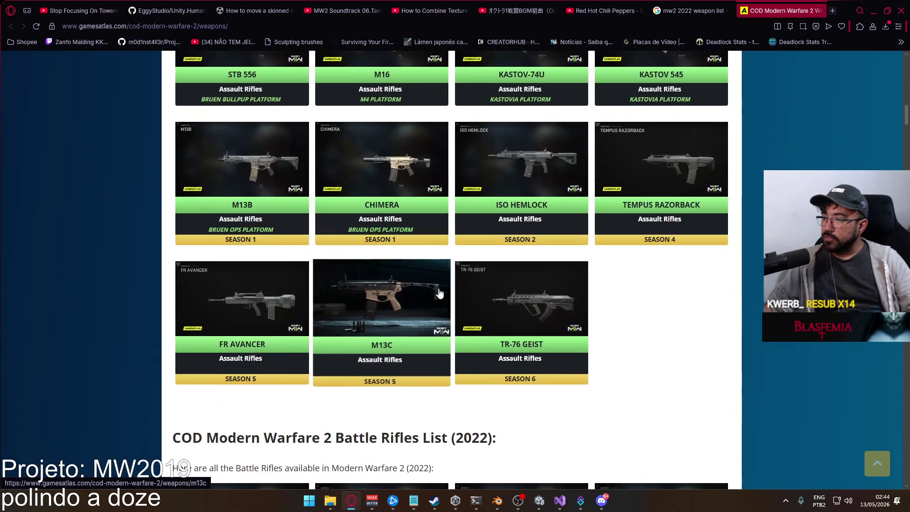
{"action": "scroll", "coordinate": [497, 269], "scroll_direction": "up", "scroll_amount": 6}
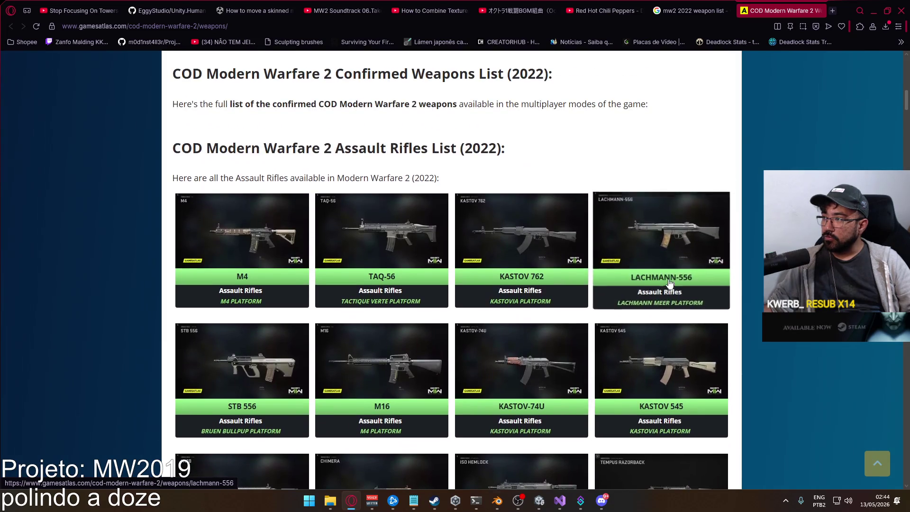
{"action": "scroll", "coordinate": [599, 309], "scroll_direction": "down", "scroll_amount": 9}
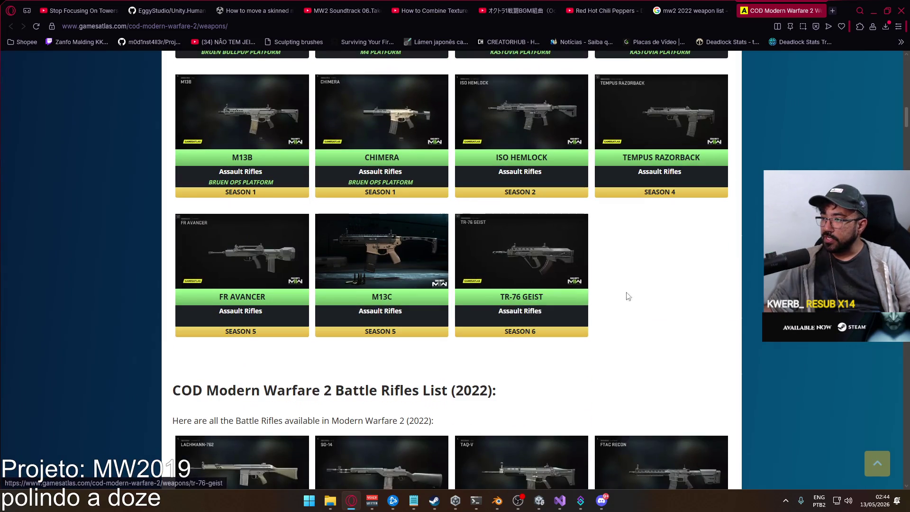
{"action": "scroll", "coordinate": [507, 313], "scroll_direction": "down", "scroll_amount": 5}
{"action": "scroll", "coordinate": [377, 257], "scroll_direction": "up", "scroll_amount": 3}
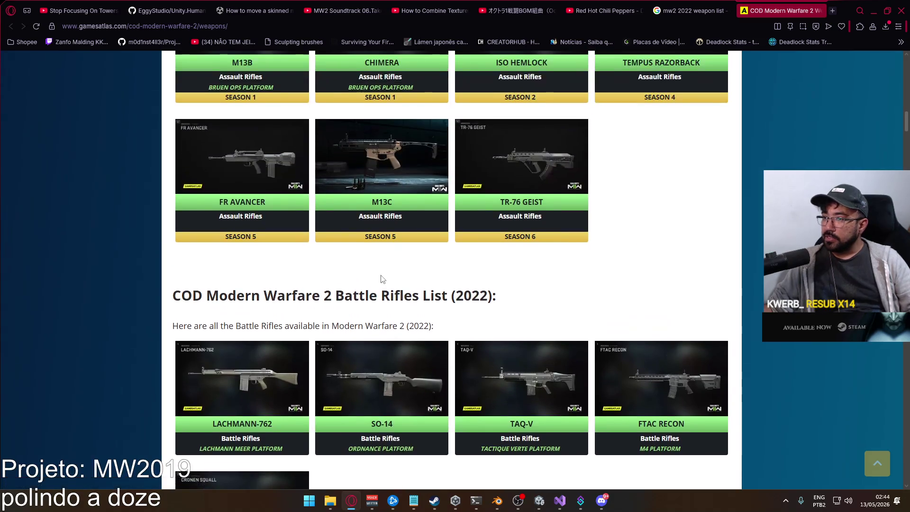
{"action": "scroll", "coordinate": [370, 268], "scroll_direction": "down", "scroll_amount": 2}
{"action": "scroll", "coordinate": [409, 348], "scroll_direction": "down", "scroll_amount": 2}
{"action": "scroll", "coordinate": [409, 348], "scroll_direction": "down", "scroll_amount": 9}
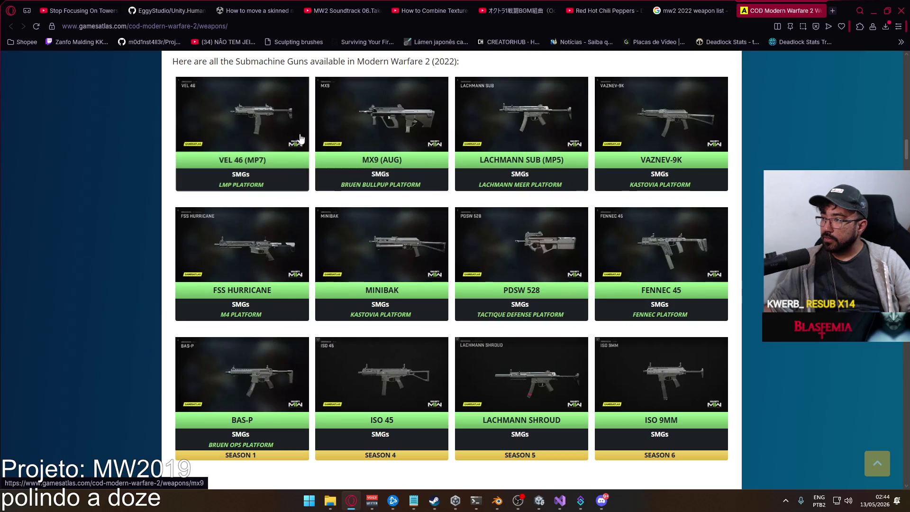
{"action": "scroll", "coordinate": [713, 274], "scroll_direction": "down", "scroll_amount": 3}
{"action": "scroll", "coordinate": [713, 274], "scroll_direction": "up", "scroll_amount": 3}
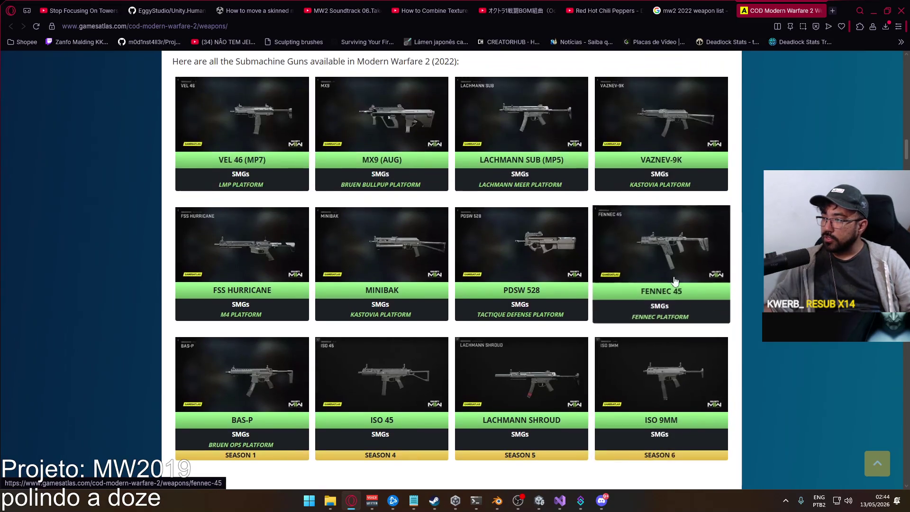
{"action": "scroll", "coordinate": [443, 224], "scroll_direction": "down", "scroll_amount": 7}
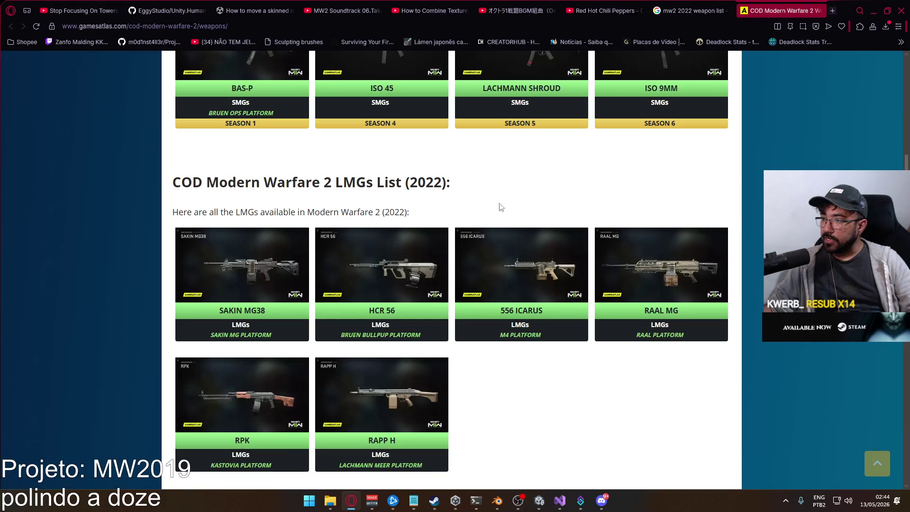
{"action": "scroll", "coordinate": [501, 207], "scroll_direction": "down", "scroll_amount": 2}
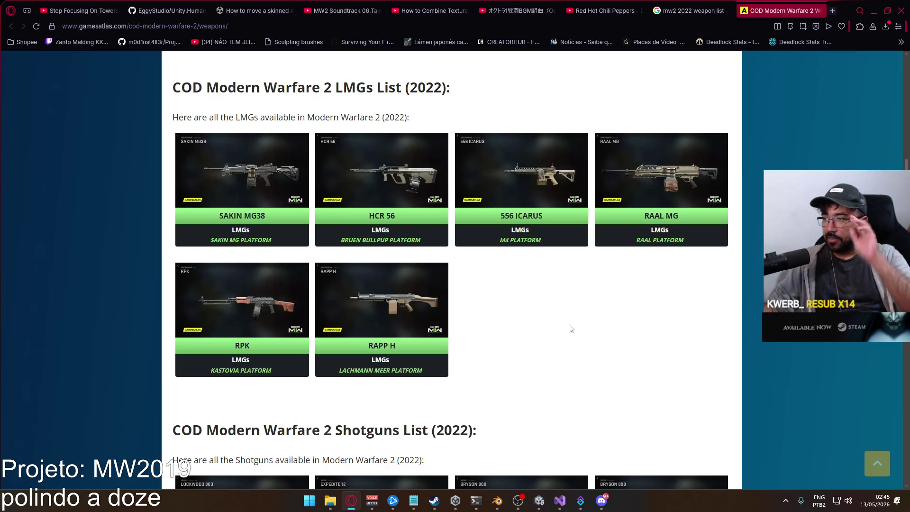
{"action": "scroll", "coordinate": [578, 321], "scroll_direction": "up", "scroll_amount": 20}
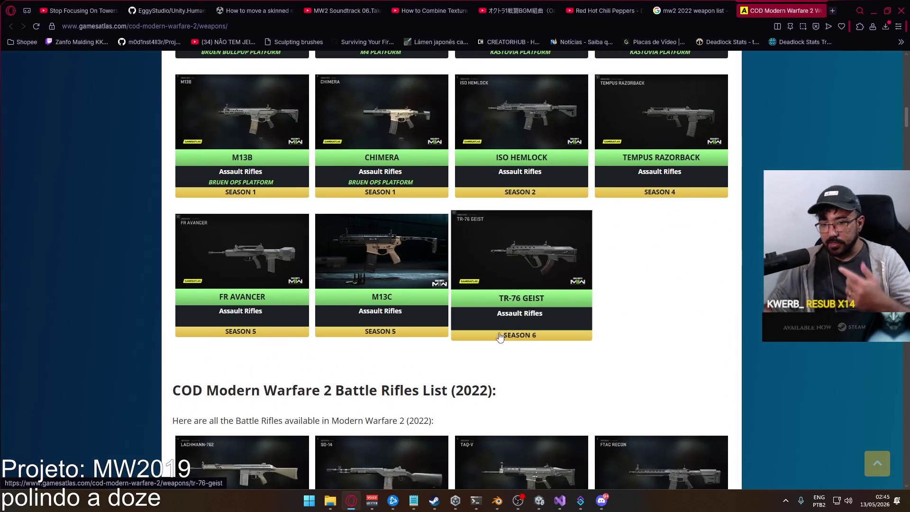
{"action": "scroll", "coordinate": [530, 327], "scroll_direction": "up", "scroll_amount": 11}
{"action": "scroll", "coordinate": [526, 327], "scroll_direction": "down", "scroll_amount": 1}
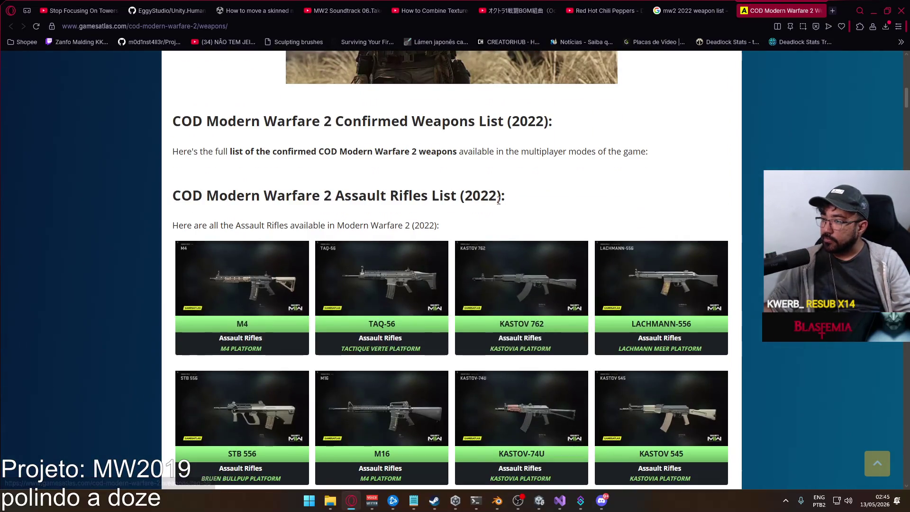
Scroll past the assault rifles and battle rifles on the GamesAtlas MW2 2022 weapons list
{"action": "scroll", "coordinate": [497, 227], "scroll_direction": "down", "scroll_amount": 2}
{"action": "scroll", "coordinate": [332, 197], "scroll_direction": "down", "scroll_amount": 3}
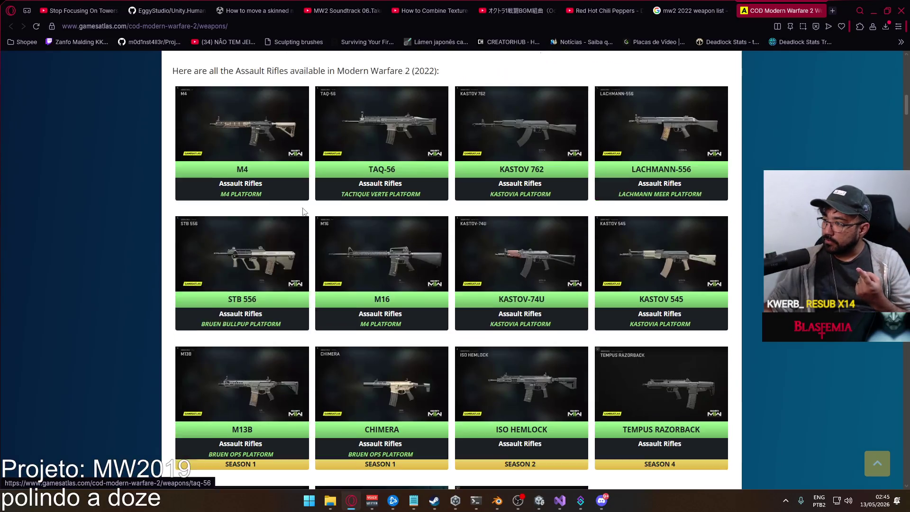
{"action": "scroll", "coordinate": [284, 185], "scroll_direction": "down", "scroll_amount": 2}
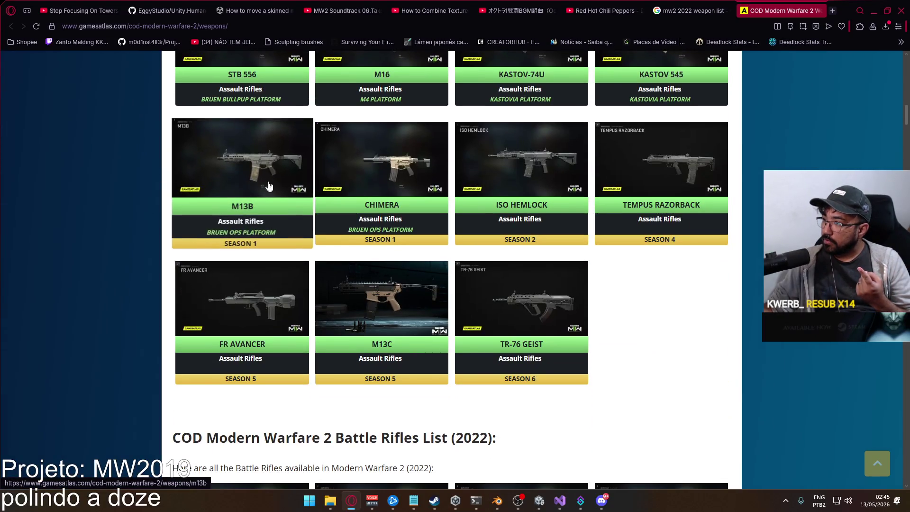
{"action": "scroll", "coordinate": [247, 180], "scroll_direction": "down", "scroll_amount": 3}
{"action": "scroll", "coordinate": [240, 180], "scroll_direction": "down", "scroll_amount": 2}
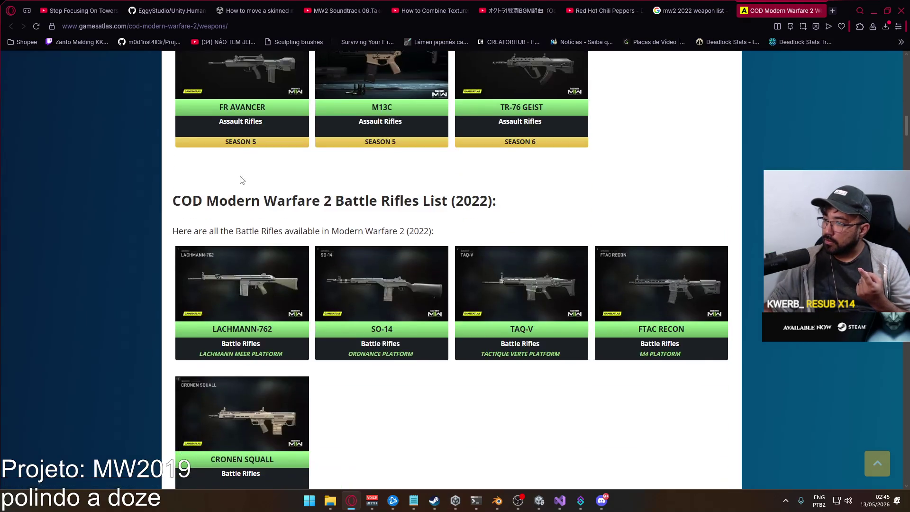
{"action": "scroll", "coordinate": [494, 246], "scroll_direction": "down", "scroll_amount": 1}
{"action": "scroll", "coordinate": [497, 237], "scroll_direction": "up", "scroll_amount": 1}
{"action": "scroll", "coordinate": [522, 256], "scroll_direction": "down", "scroll_amount": 6}
{"action": "scroll", "coordinate": [455, 244], "scroll_direction": "down", "scroll_amount": 1}
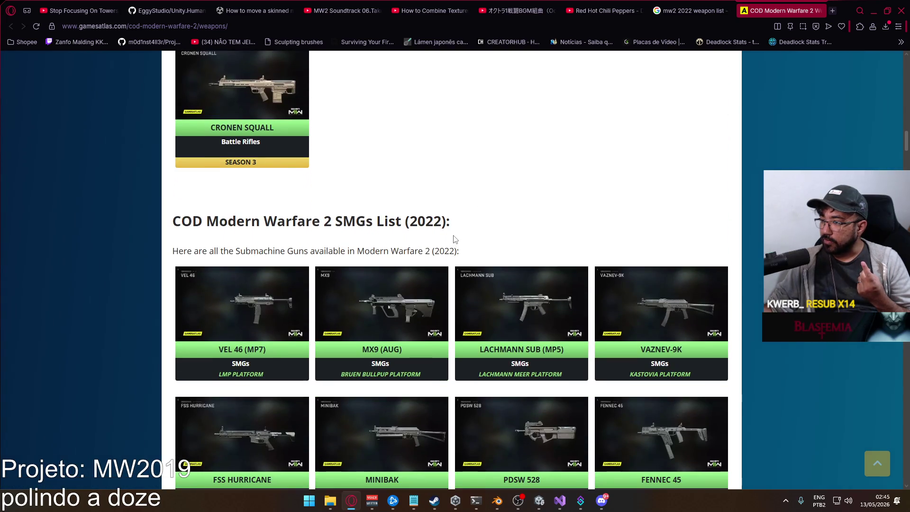
{"action": "scroll", "coordinate": [450, 239], "scroll_direction": "up", "scroll_amount": 5}
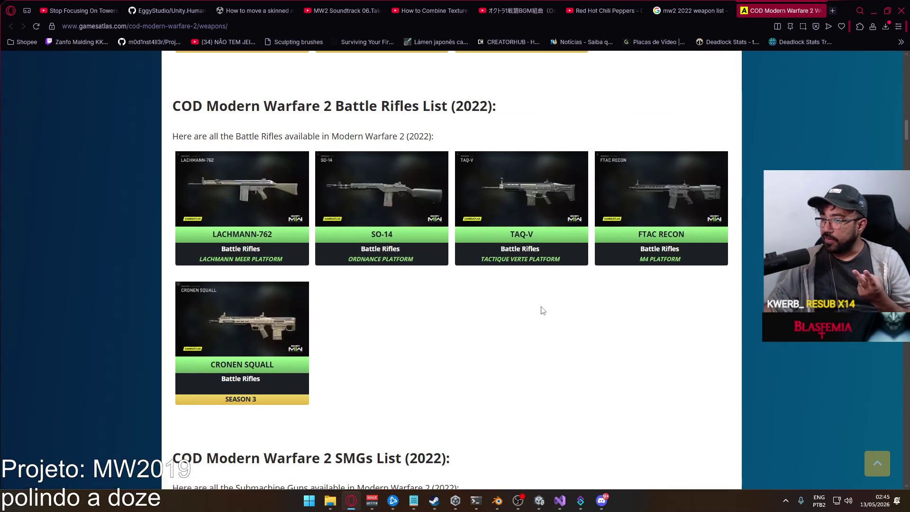
Continue through SMGs and LMGs to the Shotguns and Marksman Rifles (EBR-14, SP-R 208, Lockwood MK2)
{"action": "scroll", "coordinate": [521, 293], "scroll_direction": "down", "scroll_amount": 6}
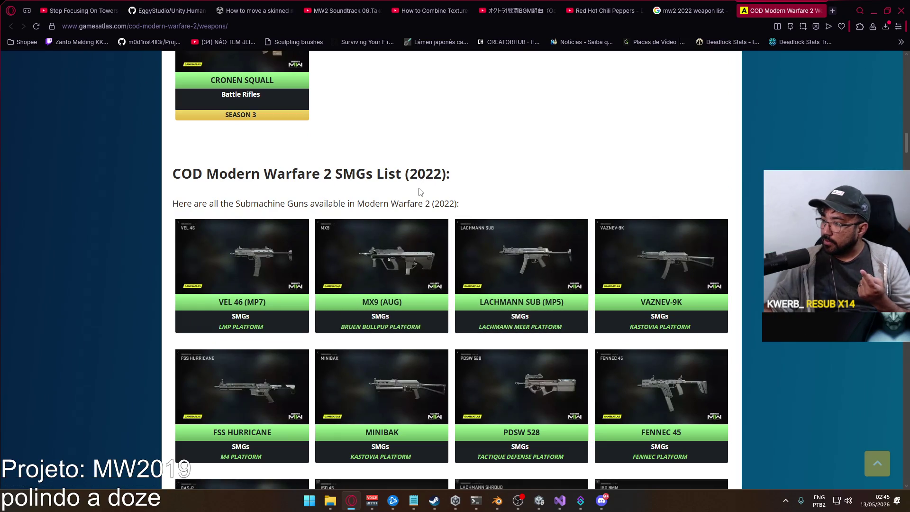
{"action": "scroll", "coordinate": [463, 205], "scroll_direction": "down", "scroll_amount": 2}
{"action": "scroll", "coordinate": [369, 206], "scroll_direction": "down", "scroll_amount": 2}
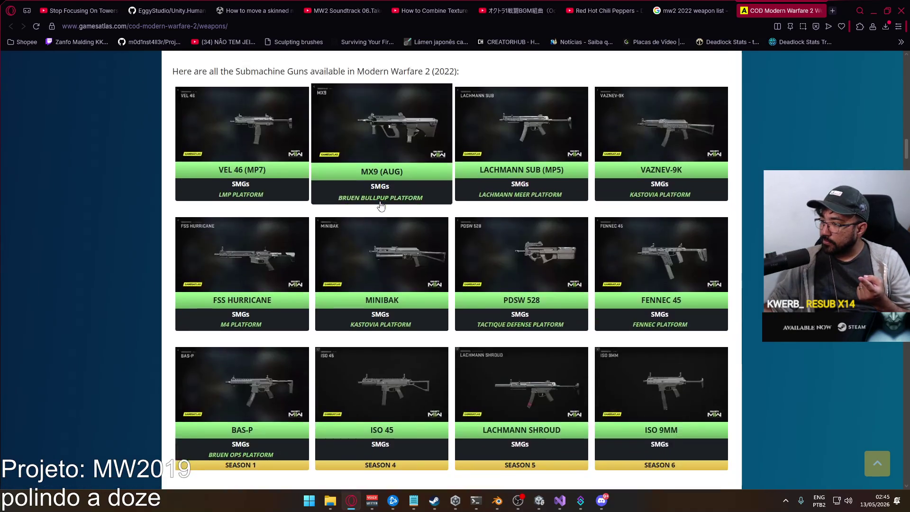
{"action": "scroll", "coordinate": [313, 199], "scroll_direction": "down", "scroll_amount": 6}
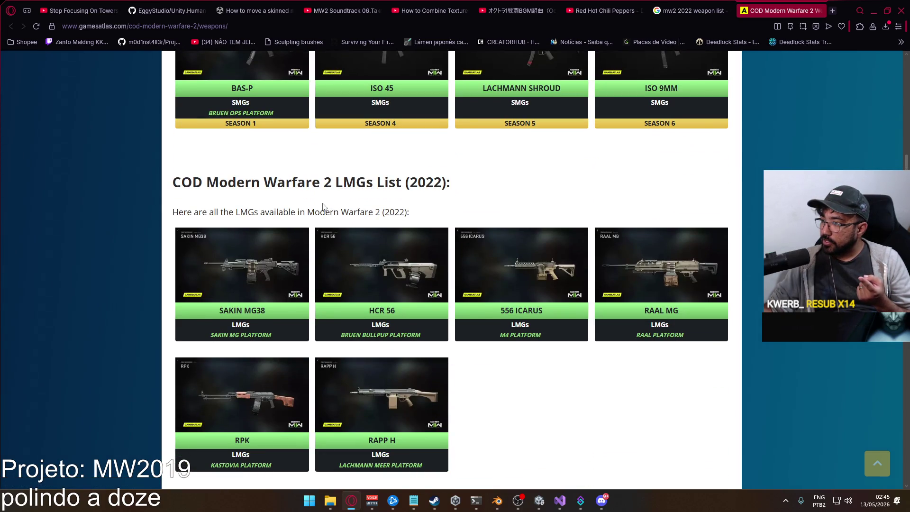
{"action": "scroll", "coordinate": [363, 206], "scroll_direction": "down", "scroll_amount": 2}
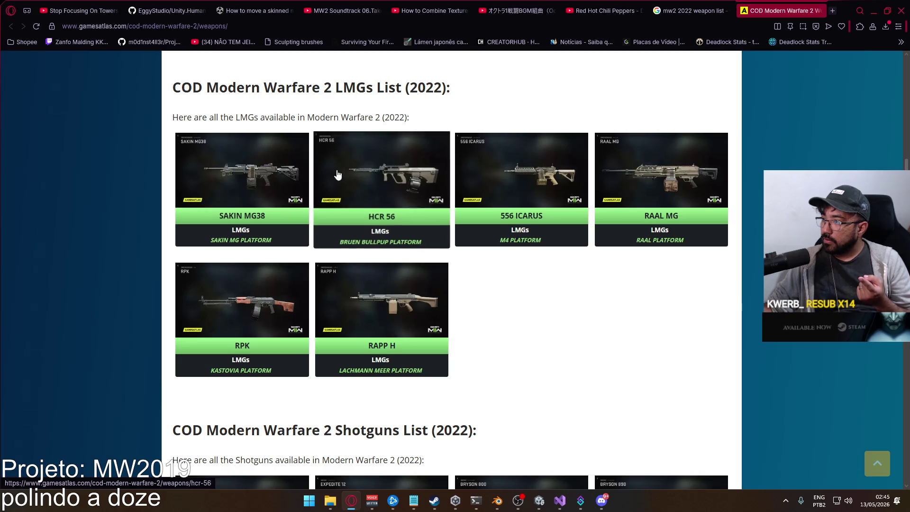
{"action": "scroll", "coordinate": [336, 176], "scroll_direction": "down", "scroll_amount": 4}
{"action": "scroll", "coordinate": [344, 181], "scroll_direction": "down", "scroll_amount": 3}
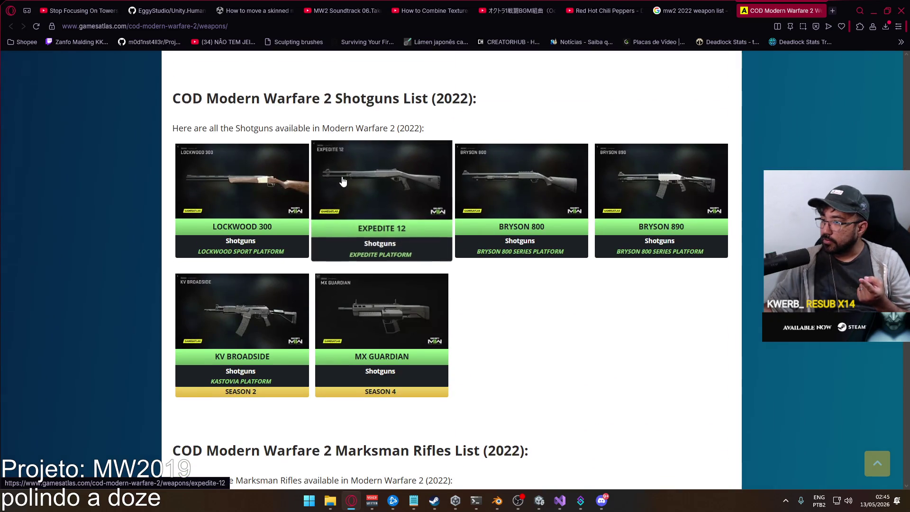
{"action": "scroll", "coordinate": [343, 181], "scroll_direction": "up", "scroll_amount": 3}
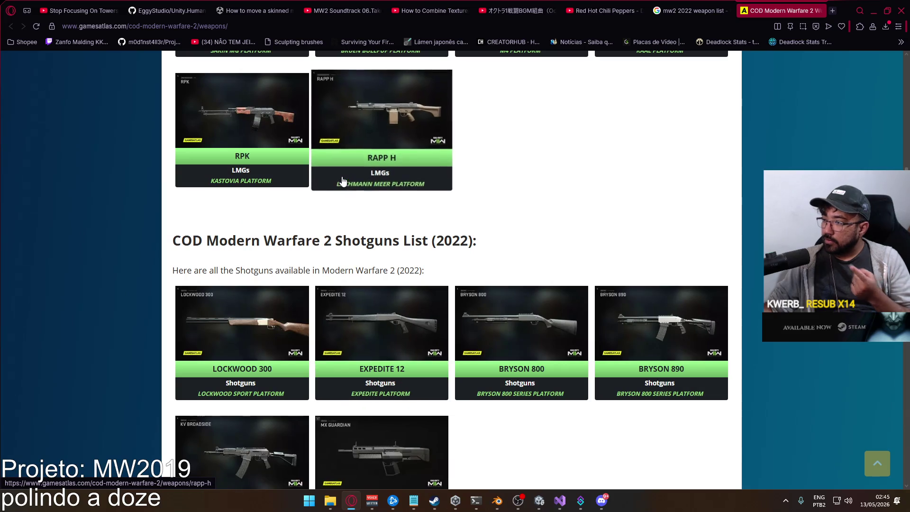
{"action": "scroll", "coordinate": [342, 180], "scroll_direction": "down", "scroll_amount": 8}
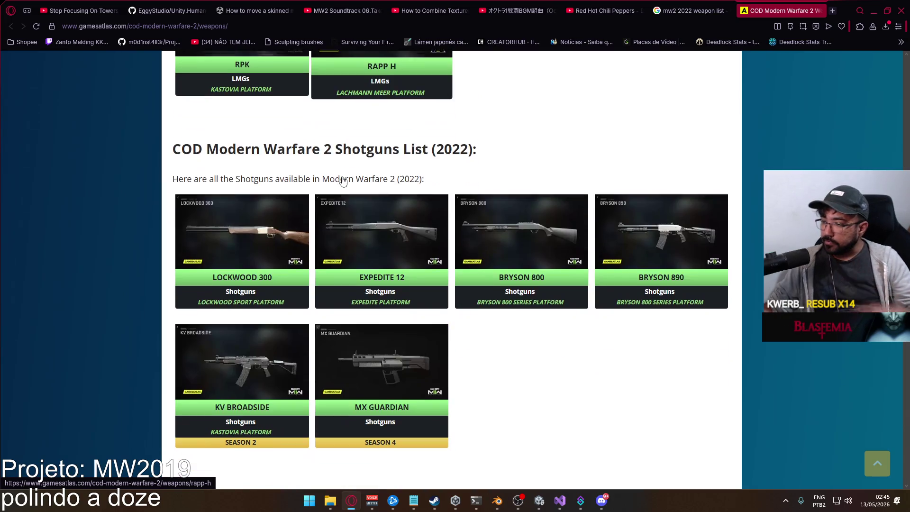
{"action": "scroll", "coordinate": [343, 181], "scroll_direction": "down", "scroll_amount": 3}
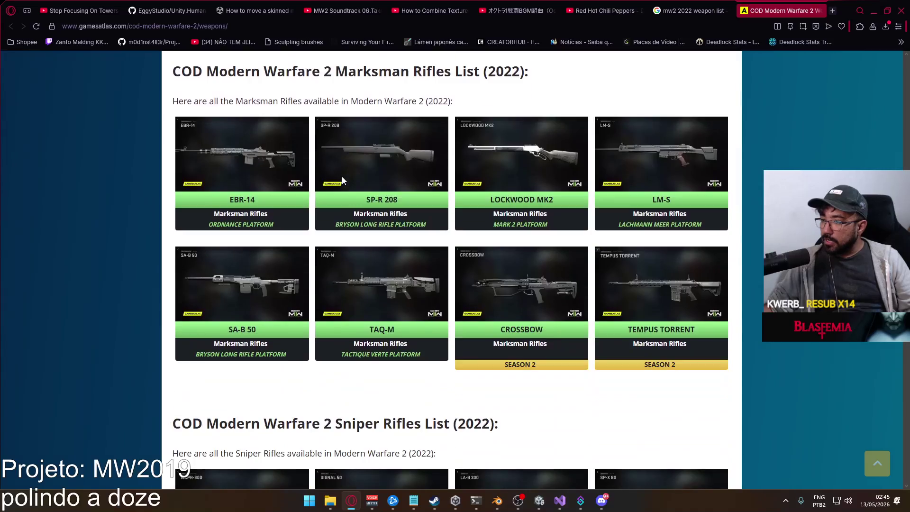
{"action": "scroll", "coordinate": [343, 180], "scroll_direction": "up", "scroll_amount": 8}
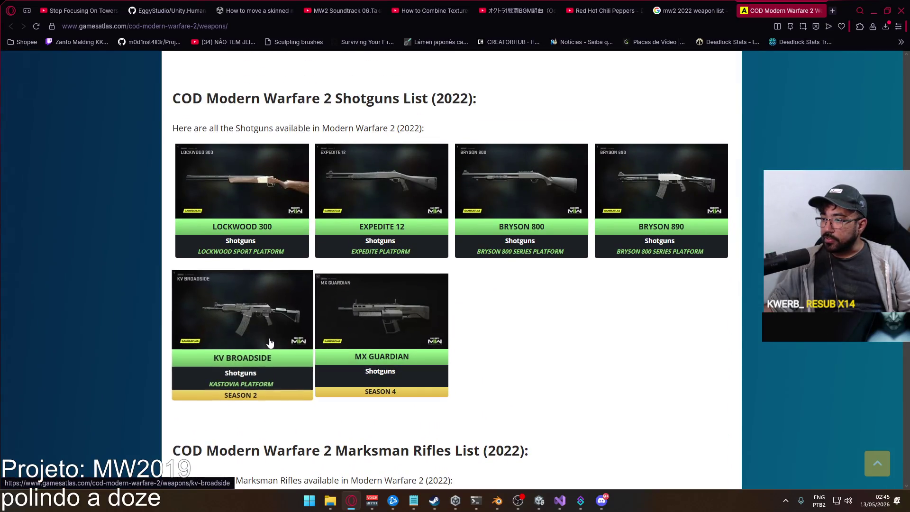